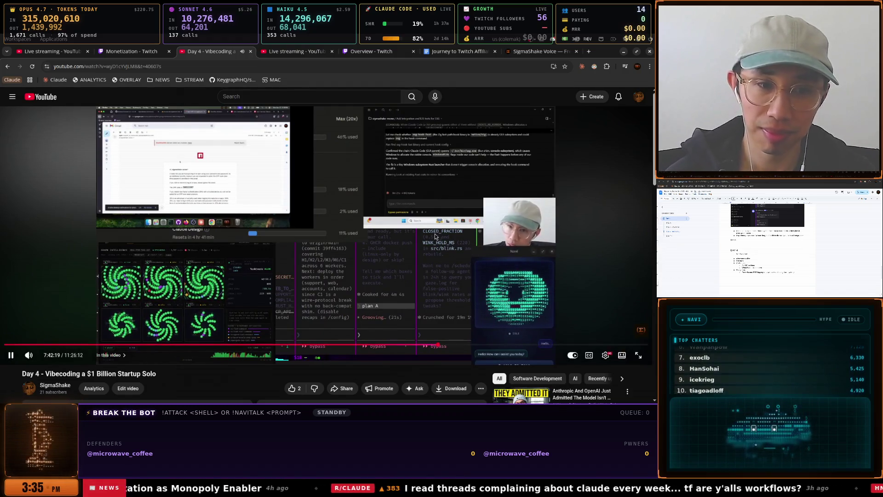
# Rewind the Day 4 stream replay and pause it at 7:41:31
pyautogui.click(459, 249)
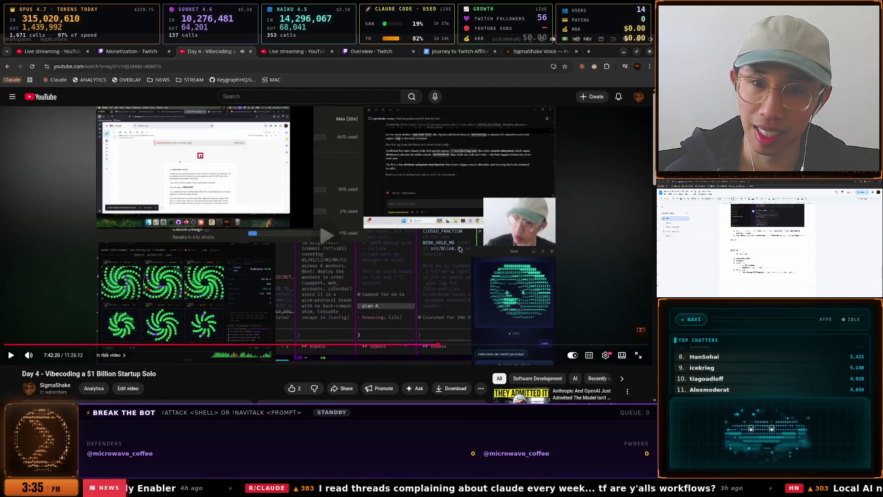
pyautogui.click(458, 249)
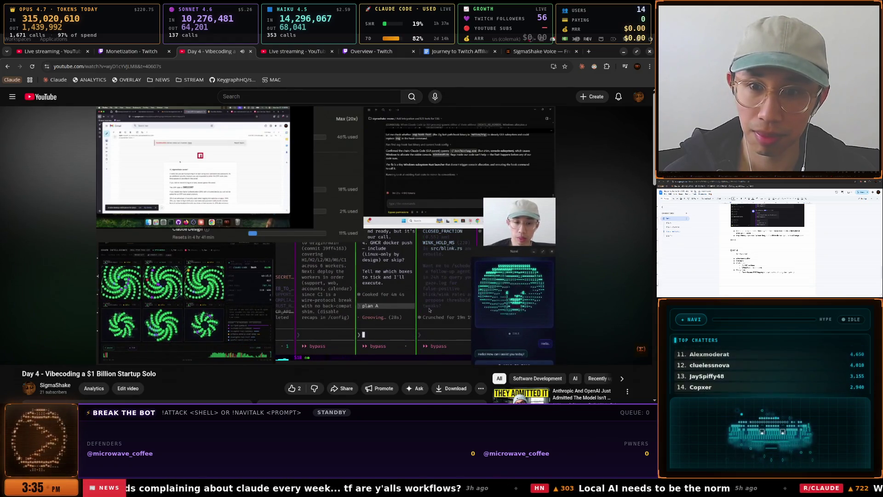
pyautogui.click(456, 249)
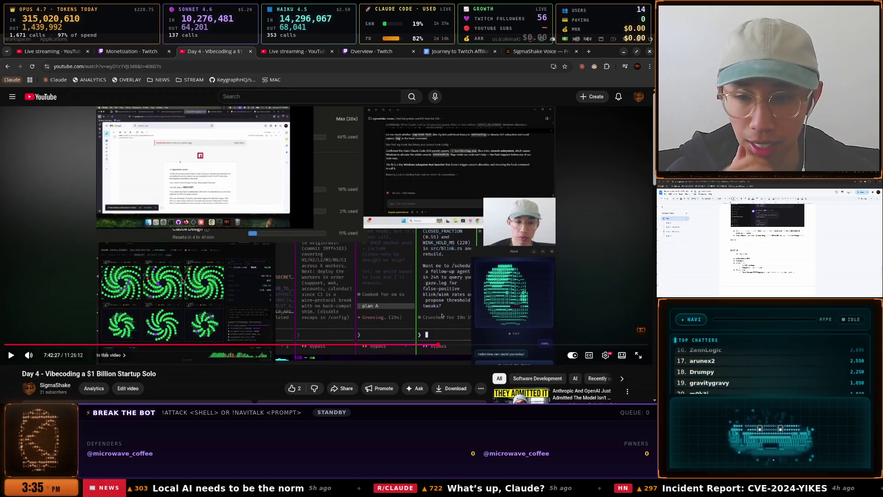
pyautogui.click(452, 281)
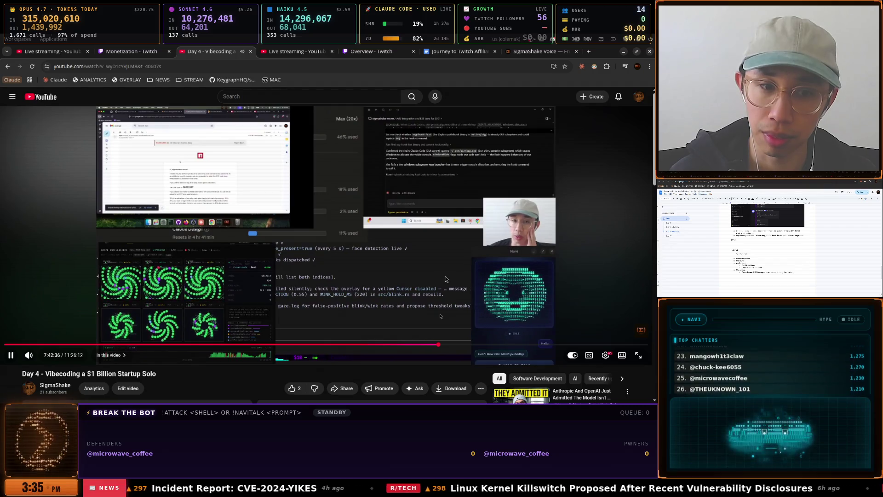
pyautogui.press('space')
pyautogui.press('Left')
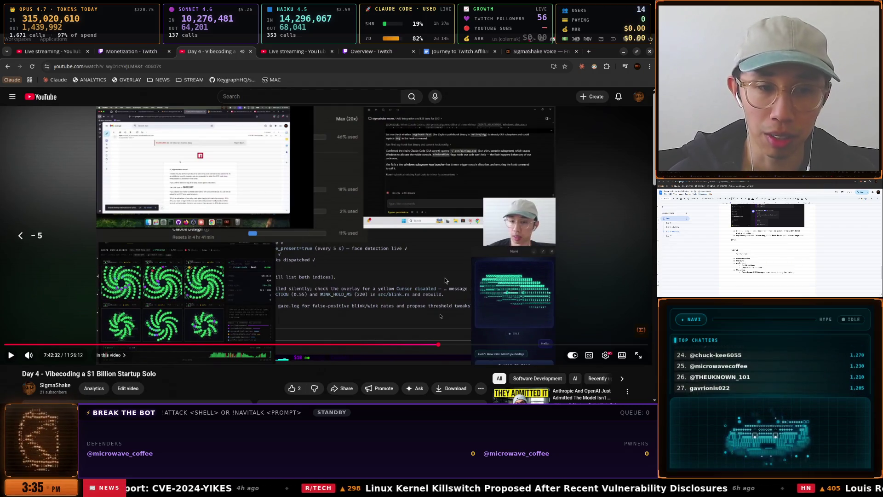
pyautogui.press('Left')
pyautogui.press('Left')
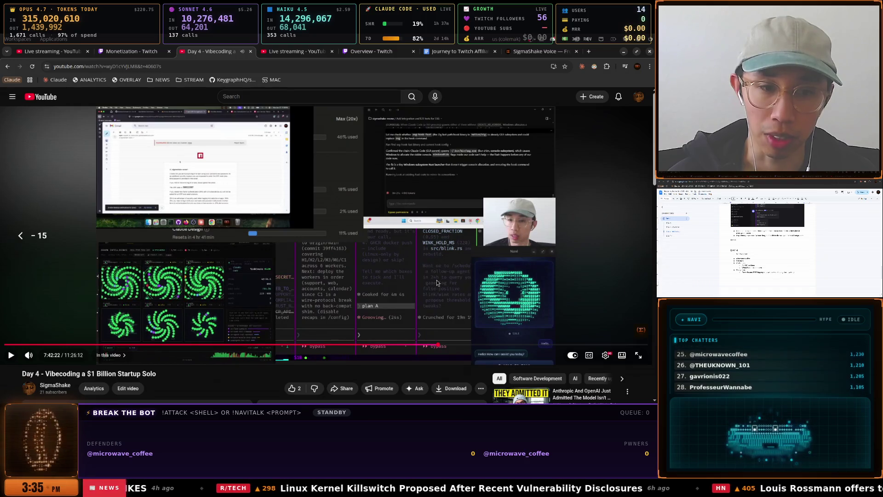
pyautogui.press('Left')
pyautogui.press('Left')
pyautogui.press('Left')
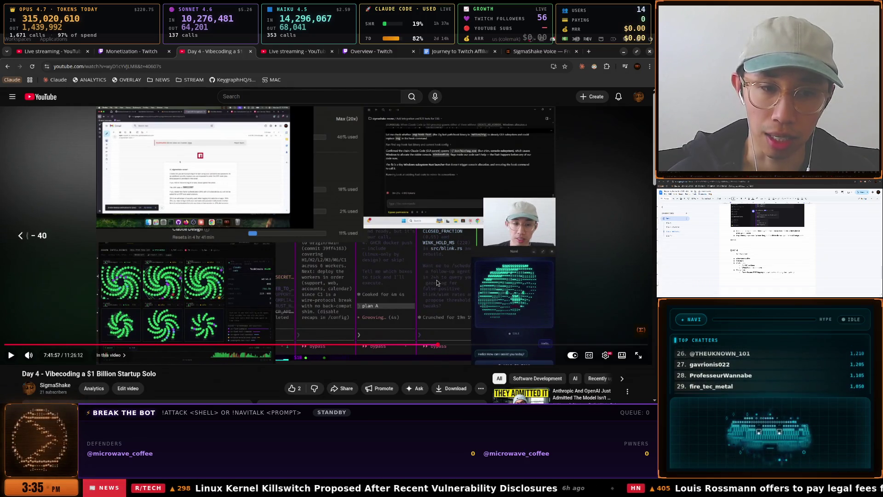
pyautogui.press('Left')
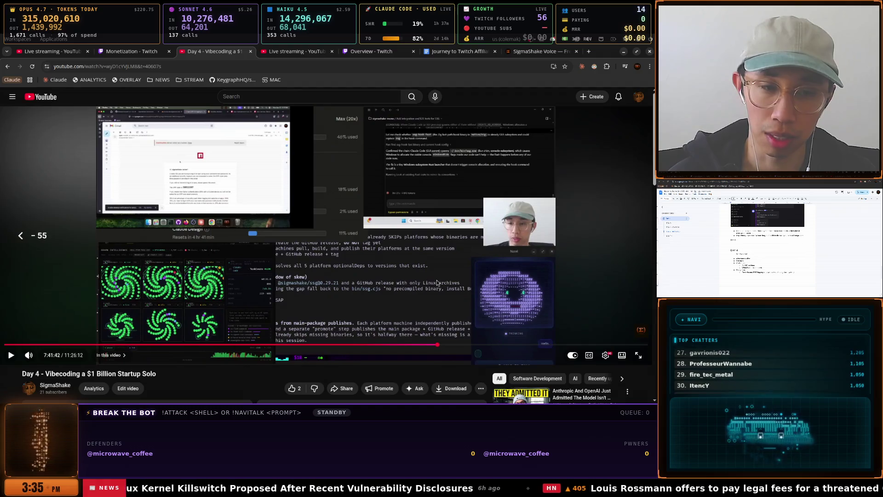
pyautogui.press('Left')
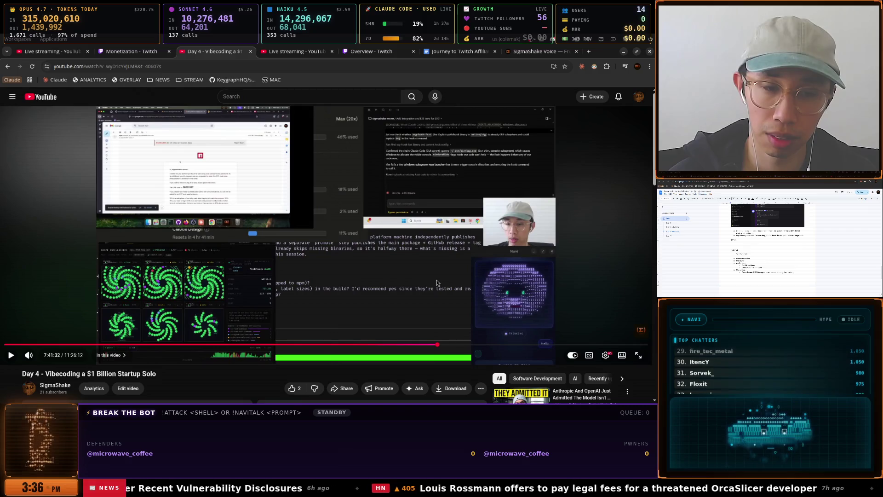
pyautogui.press('space')
pyautogui.press('space')
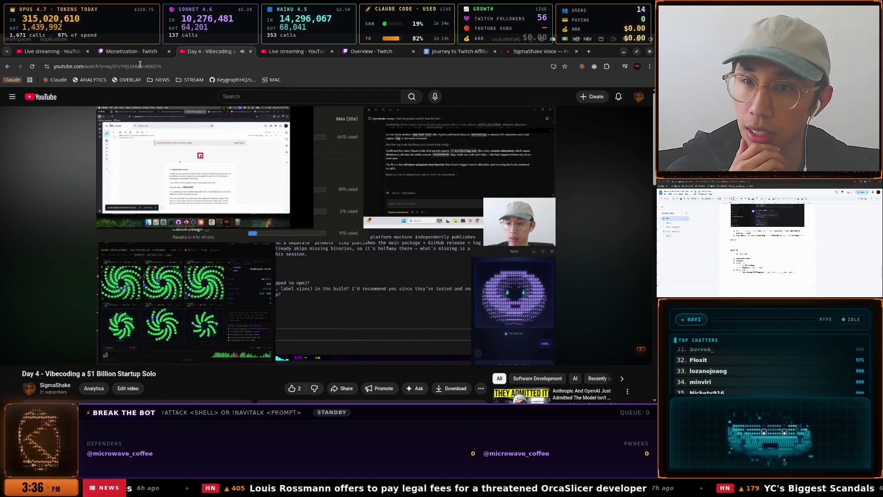
pyautogui.press('Left')
pyautogui.press('space')
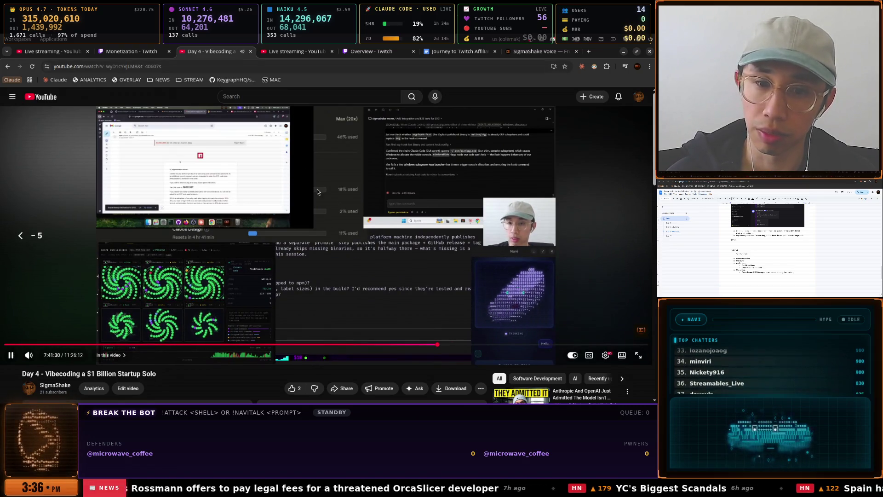
pyautogui.press('space')
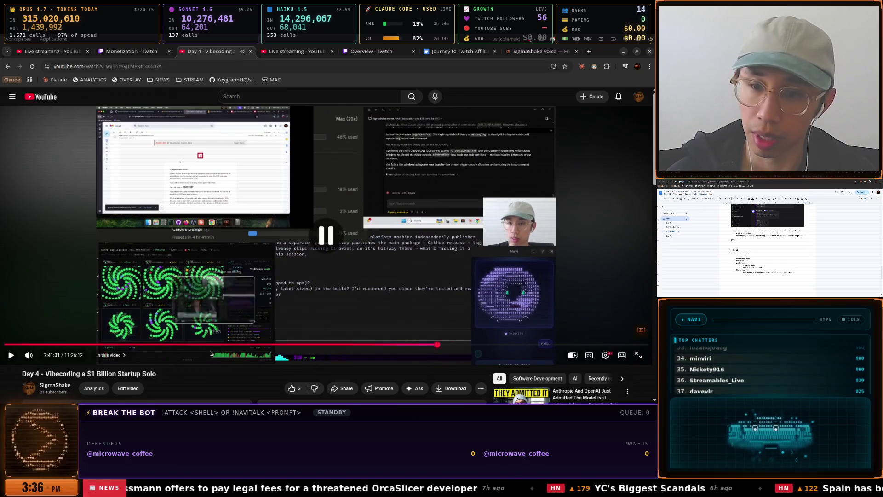
# Copy the Day 4 video's share link starting at 7:41:31
pyautogui.click(346, 388)
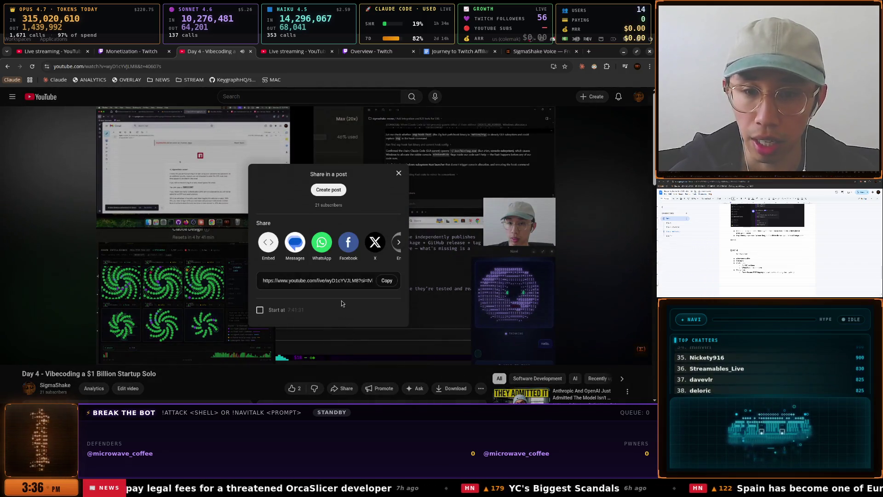
pyautogui.click(386, 281)
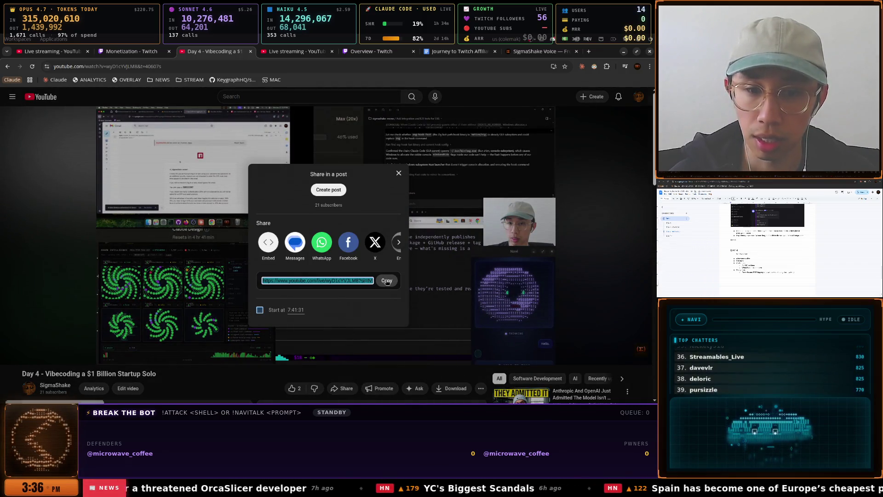
pyautogui.click(449, 52)
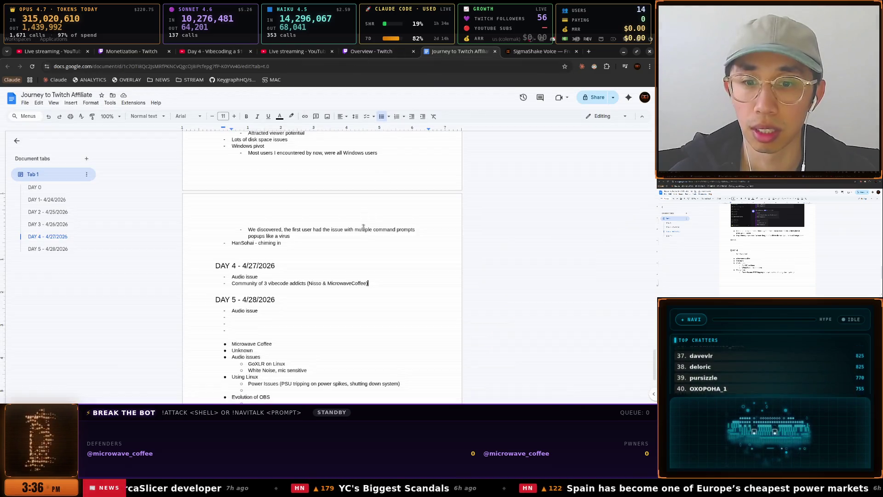
# Add a 'Navi was born' bullet under Day 4 with the 7:41:31 stream link nested beneath it
pyautogui.click(369, 293)
pyautogui.press('Return')
pyautogui.write('Navi was born')
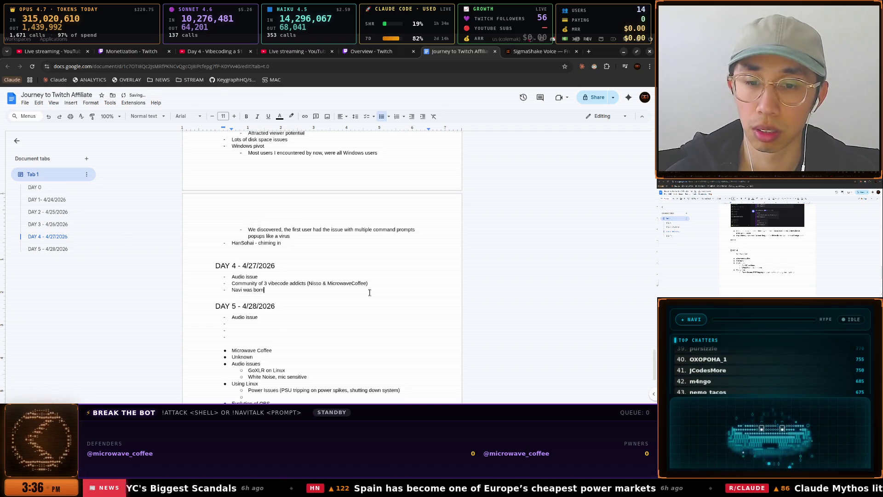
pyautogui.press('Return')
pyautogui.press('Tab')
pyautogui.hotkey('ctrl', 'v')
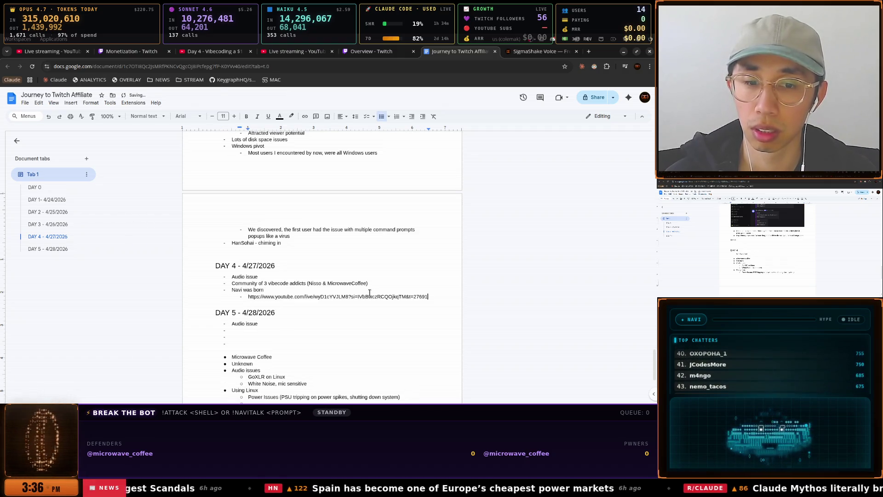
pyautogui.press('Return')
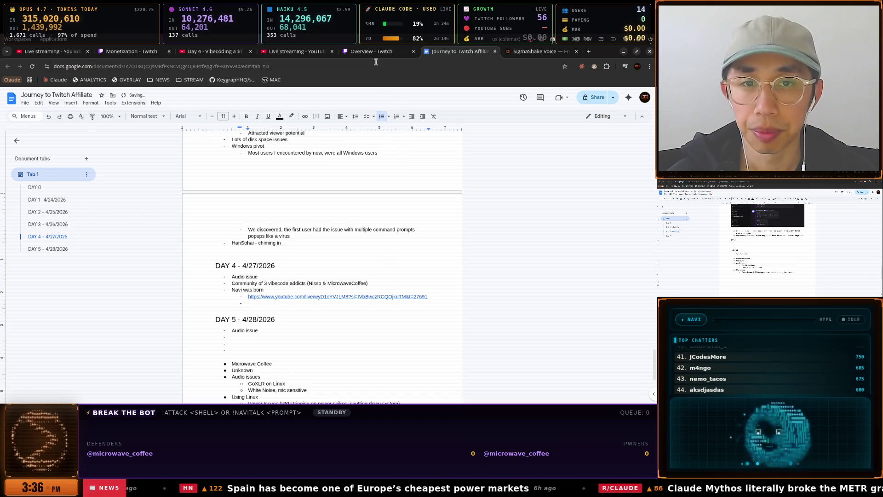
pyautogui.click(382, 54)
pyautogui.click(295, 52)
pyautogui.click(213, 52)
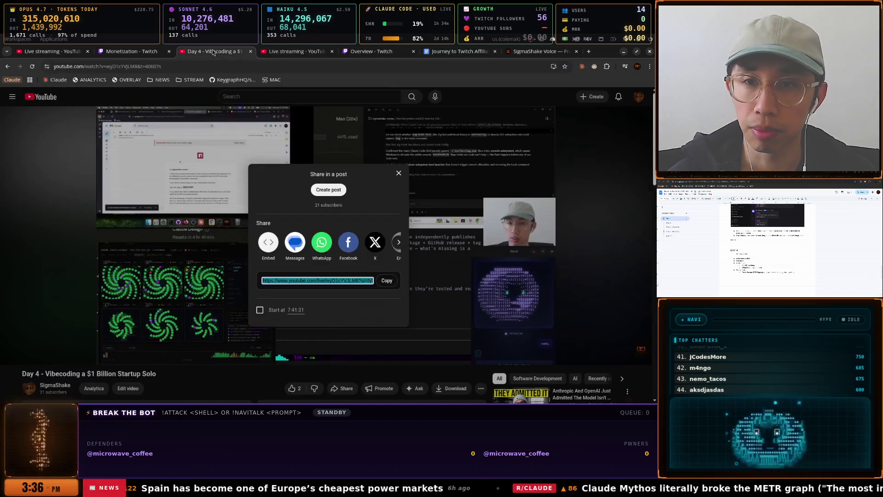
# Glance at the YouTube Studio live dashboard and Twitch monetization page, then close the Day 4 share dialog
pyautogui.click(293, 52)
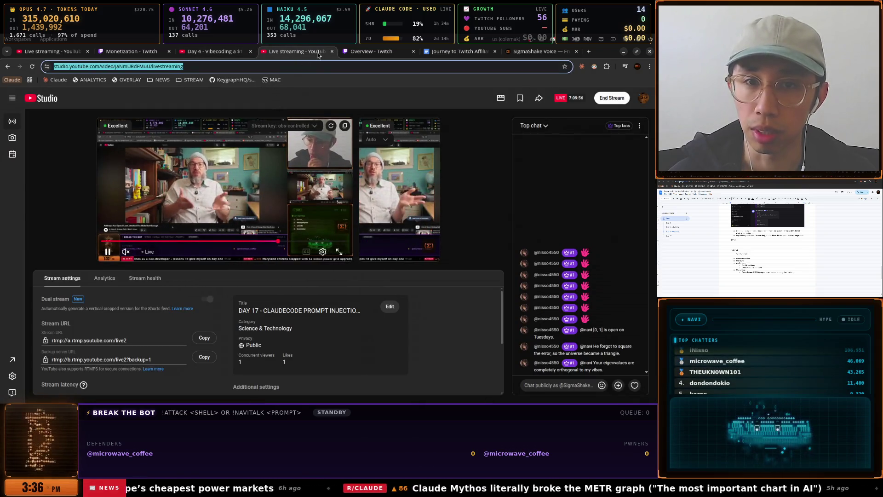
pyautogui.press('Escape')
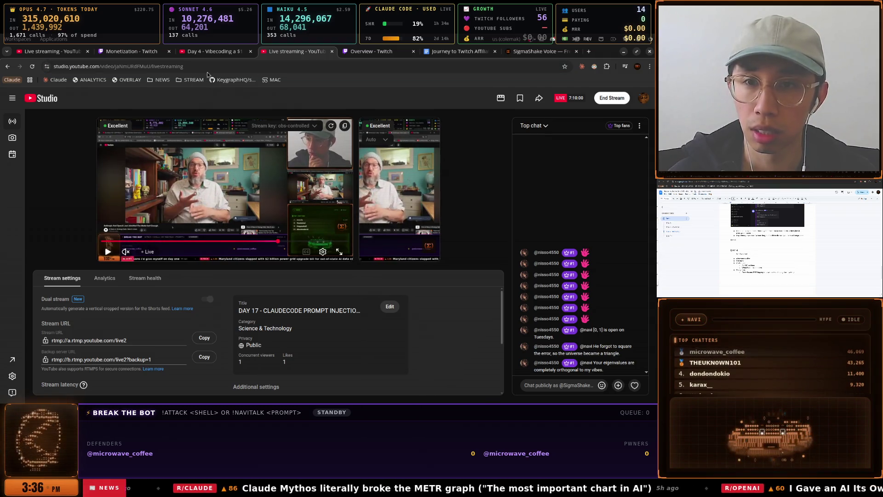
pyautogui.click(219, 53)
pyautogui.click(130, 52)
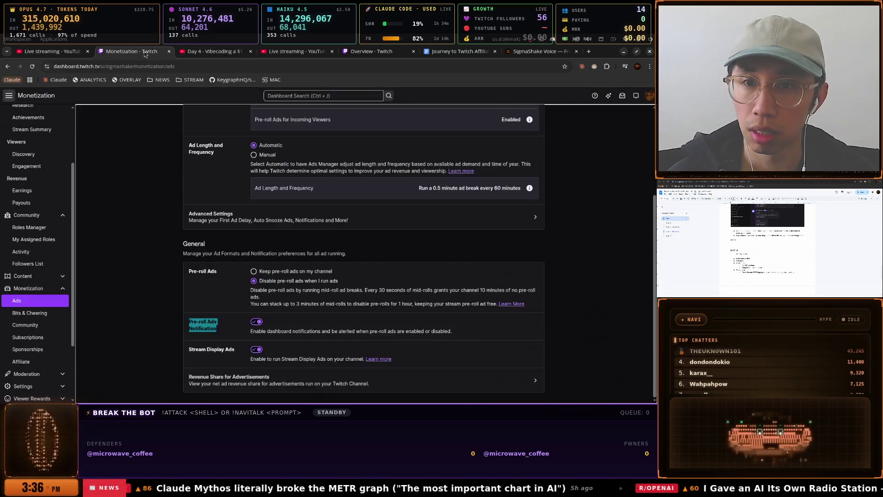
pyautogui.click(224, 53)
pyautogui.click(398, 174)
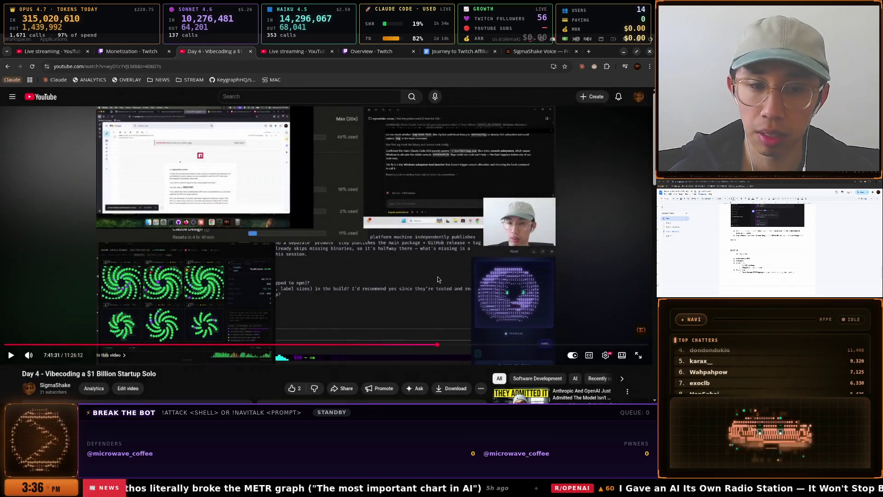
pyautogui.hotkey('alt', 'space')
pyautogui.write('disc')
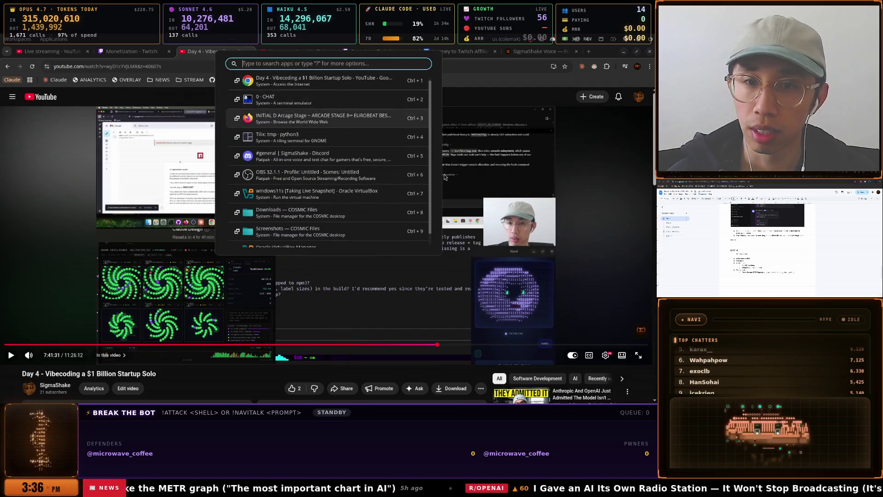
pyautogui.press('Return')
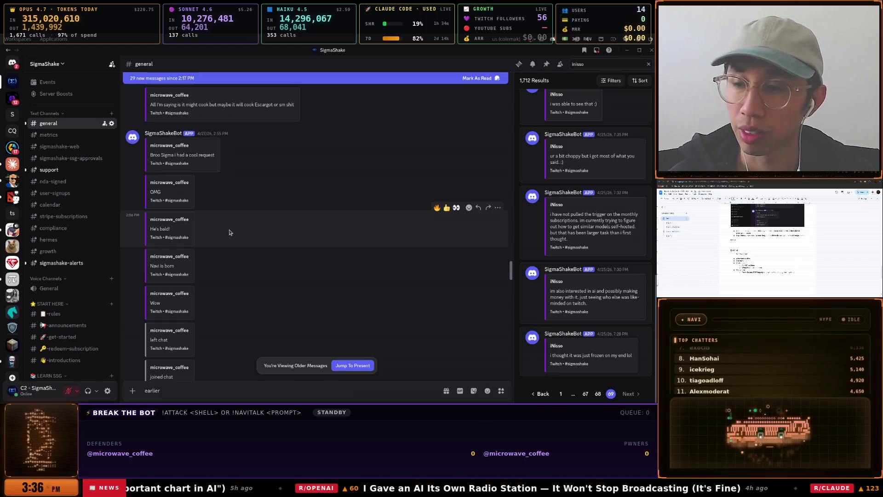
pyautogui.hotkey('alt', 'space')
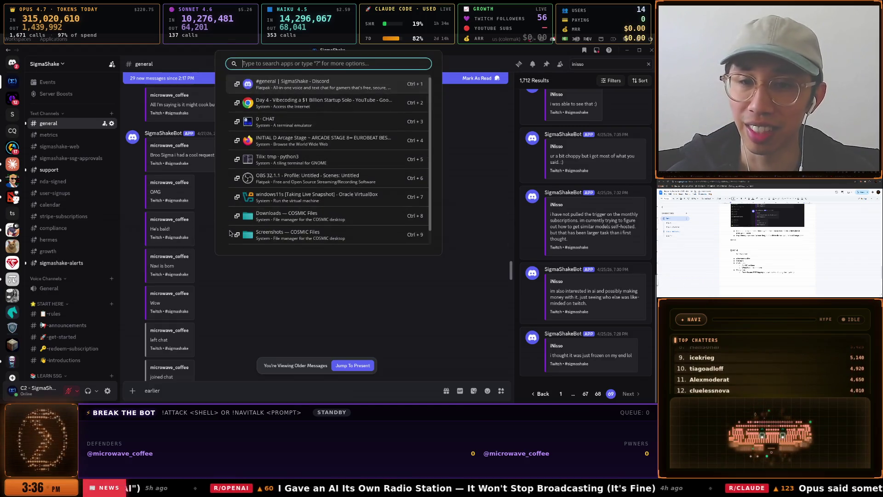
pyautogui.press('Down')
pyautogui.press('Down')
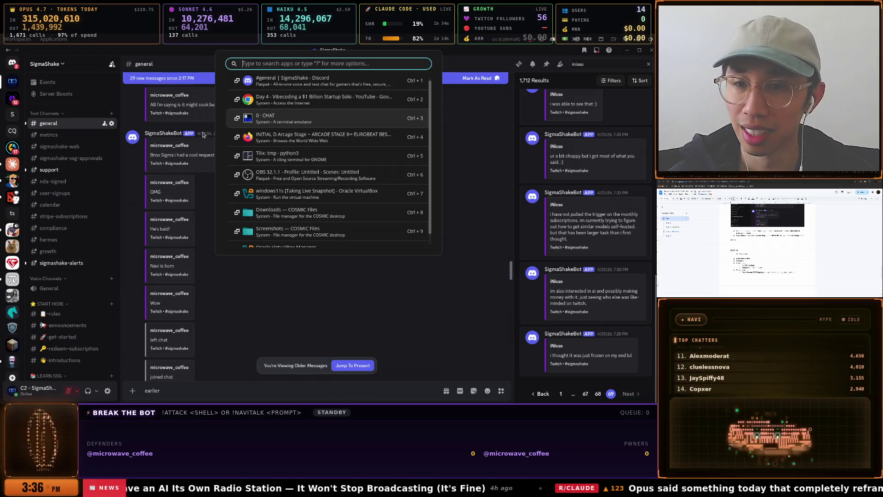
pyautogui.press('Escape')
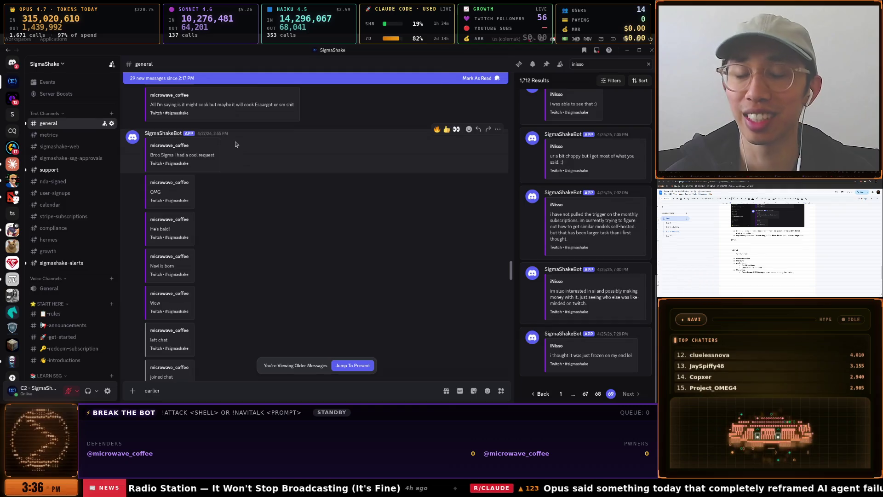
pyautogui.hotkey('alt', 'space')
pyautogui.press('Up')
pyautogui.press('Return')
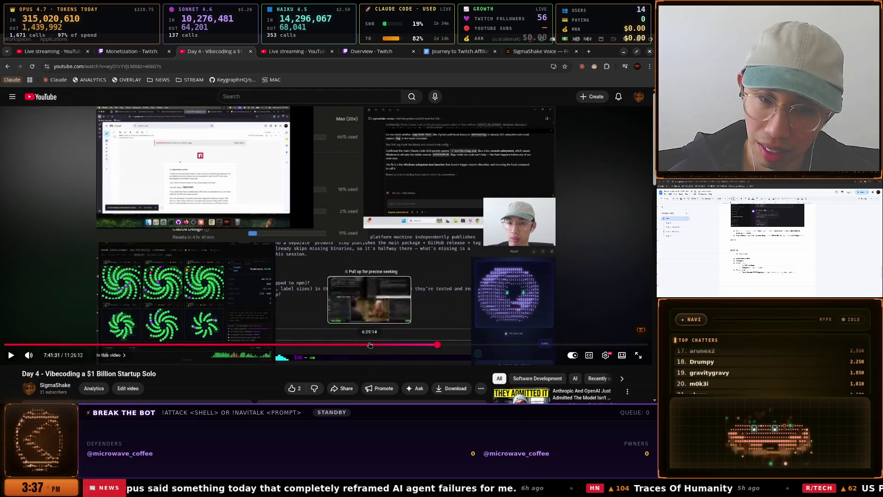
# Seek the Day 4 replay back to about 5:00:18 and pause it
pyautogui.click(286, 345)
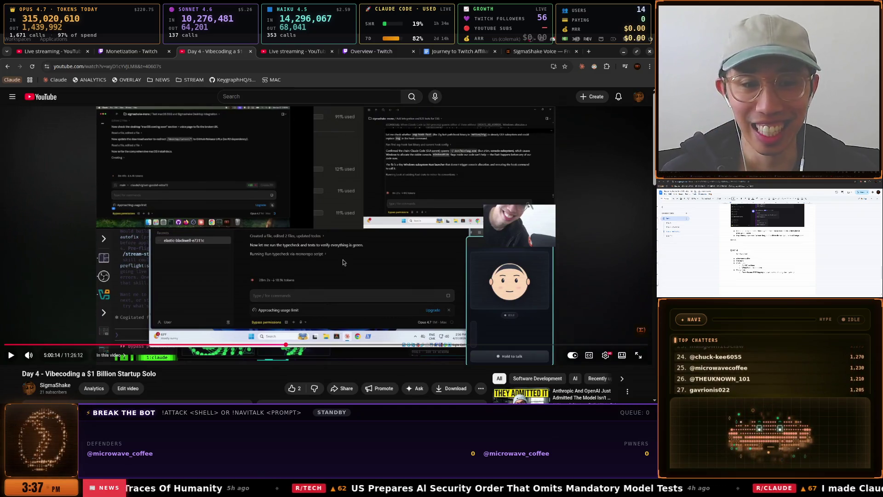
pyautogui.click(400, 260)
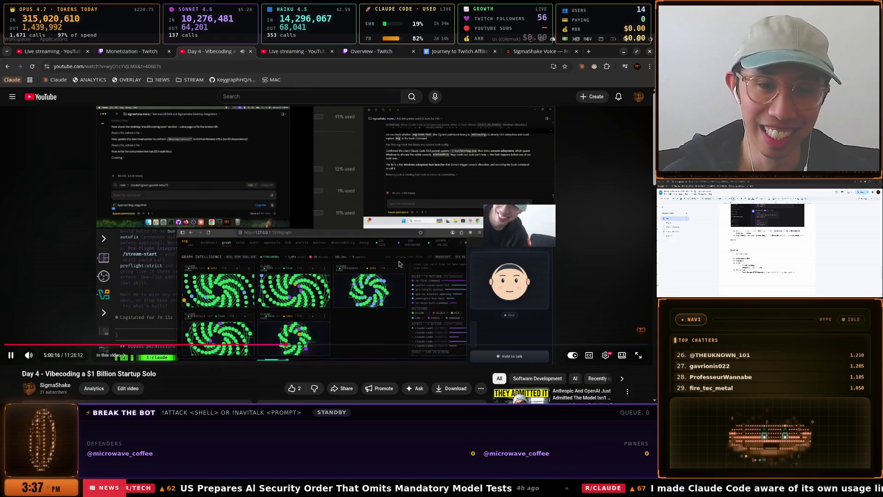
pyautogui.press('j')
pyautogui.press('Left')
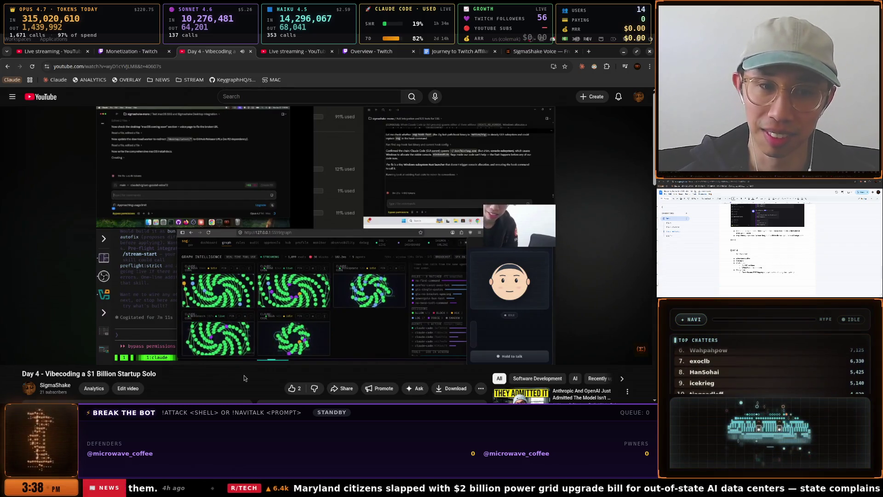
pyautogui.press('Left')
pyautogui.press('Left')
pyautogui.press('Left')
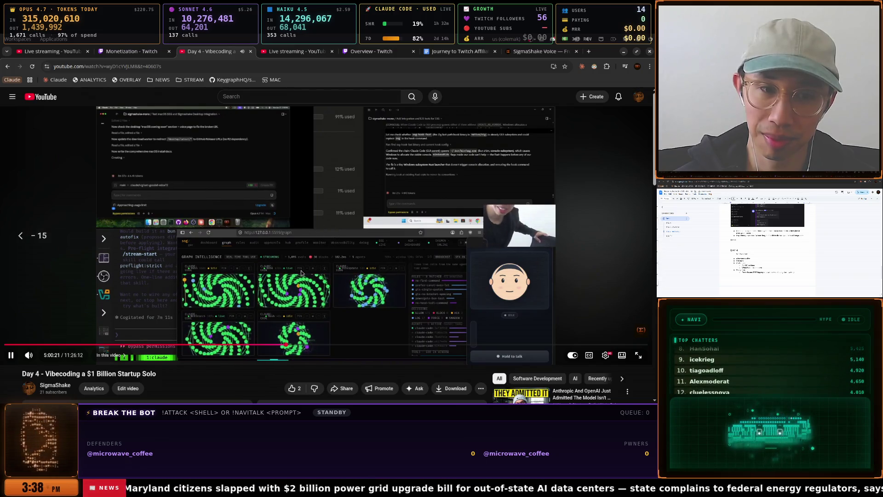
pyautogui.press('Left')
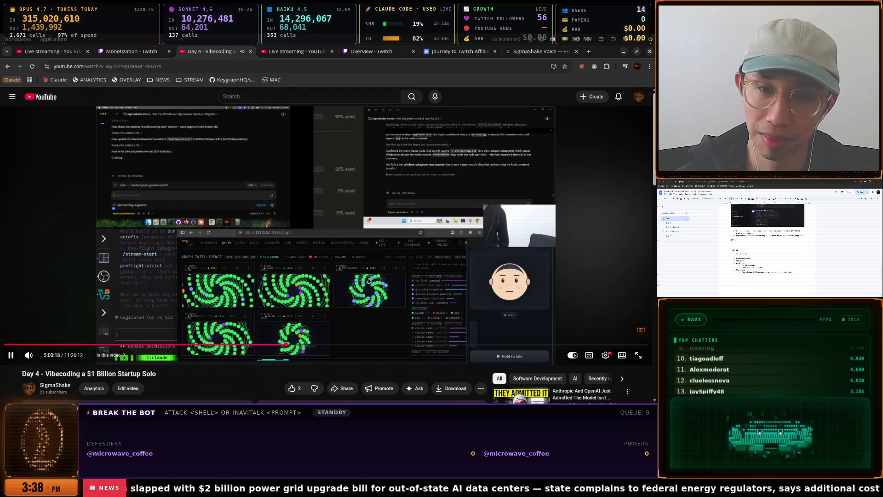
pyautogui.click(367, 281)
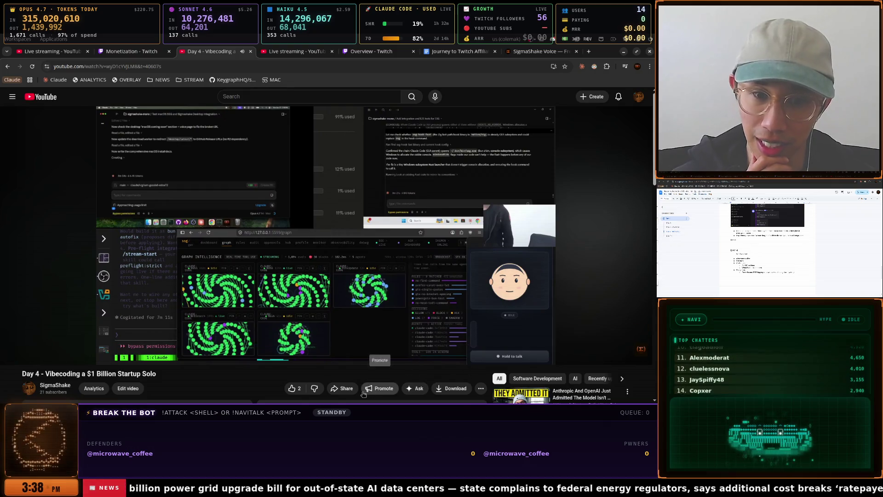
# Copy the Day 4 video's share link starting at 5:00:19
pyautogui.click(346, 391)
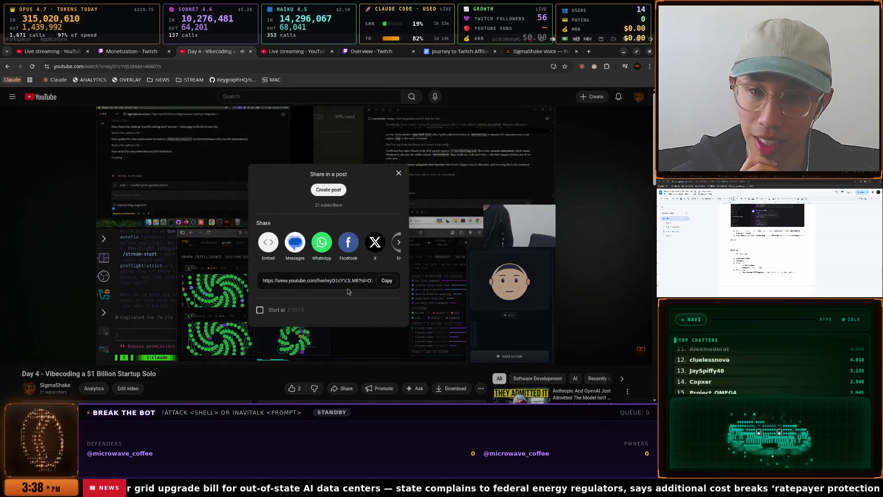
pyautogui.click(385, 281)
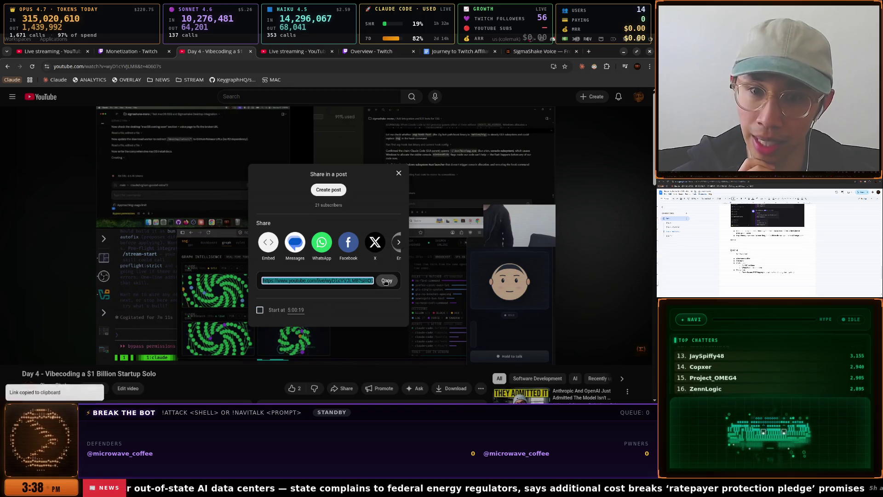
pyautogui.click(451, 54)
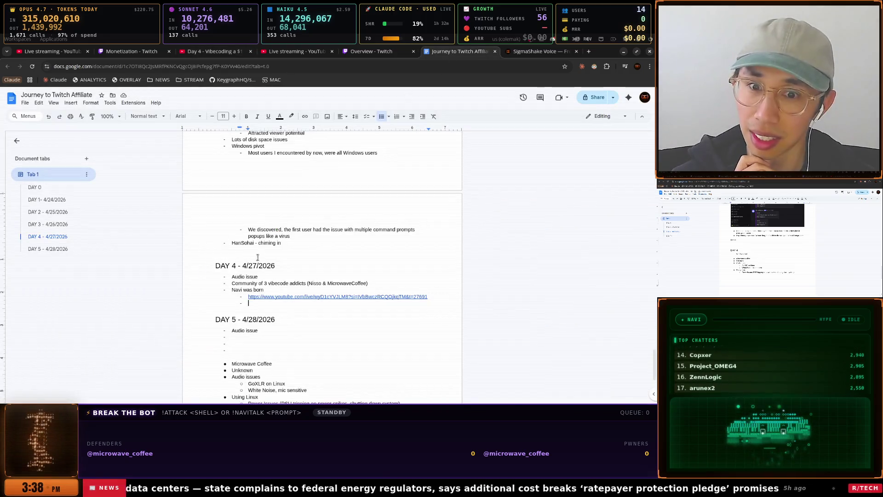
# Paste the 5:00:19 link under Navi was born and add an outdented 'Navi's voice' bullet
pyautogui.hotkey('ctrl', 'v')
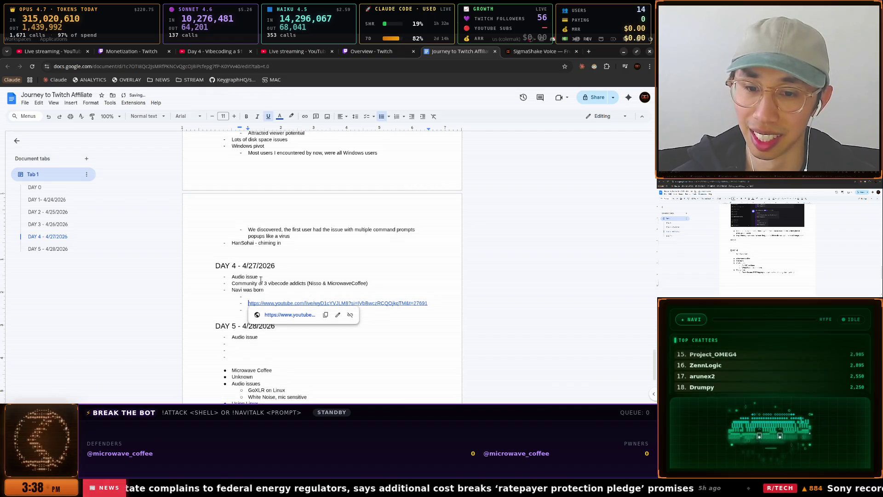
pyautogui.press('Return')
pyautogui.write("Navi's voice")
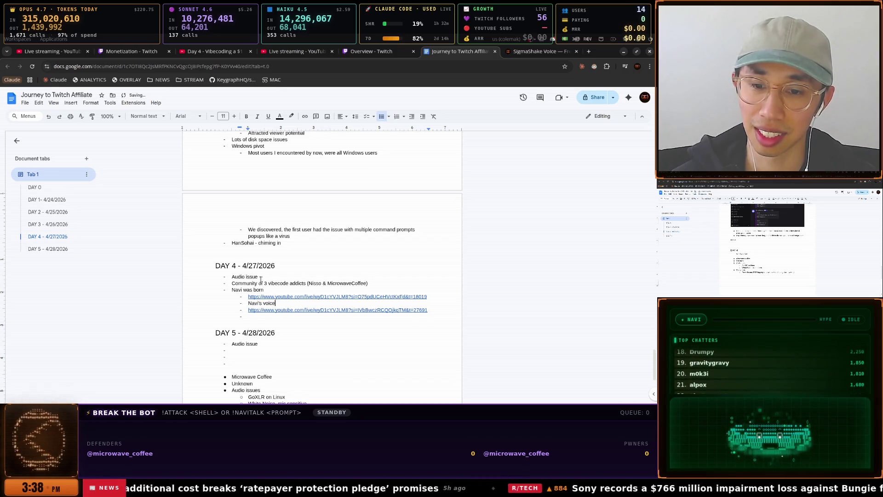
pyautogui.moveTo(249, 304); pyautogui.dragTo(252, 310)
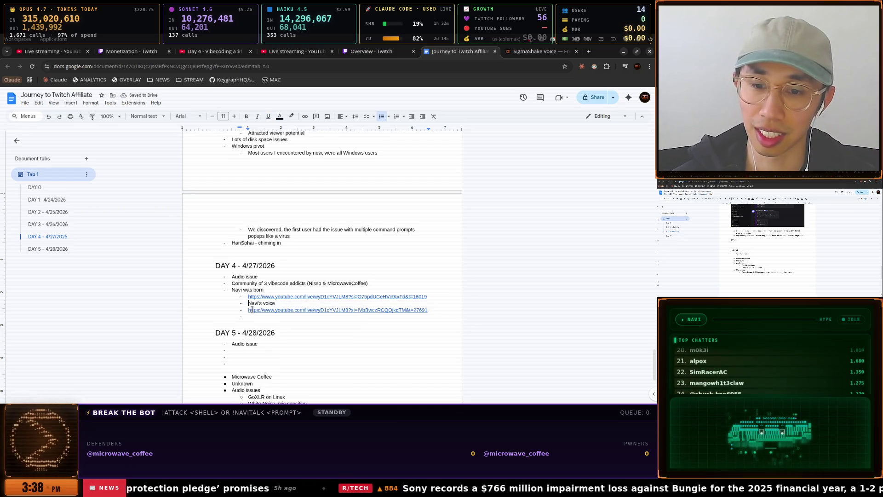
pyautogui.hotkey('shift', 'Tab')
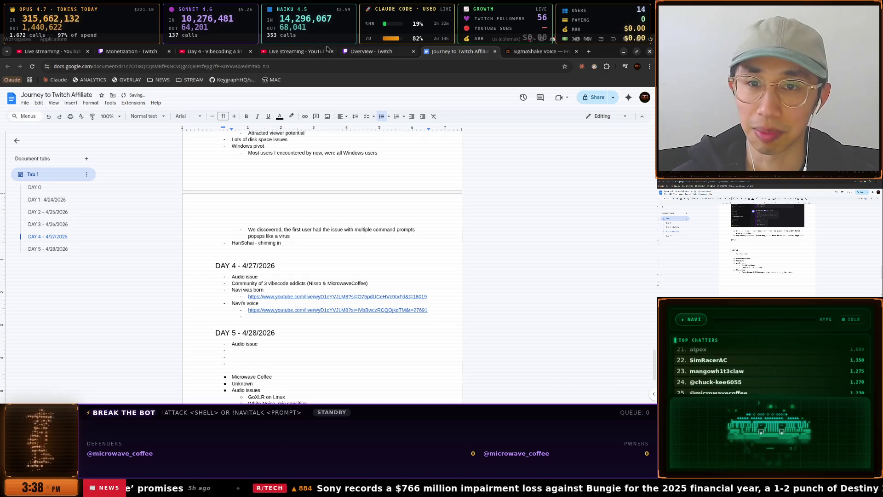
pyautogui.click(327, 48)
pyautogui.click(371, 51)
pyautogui.click(218, 52)
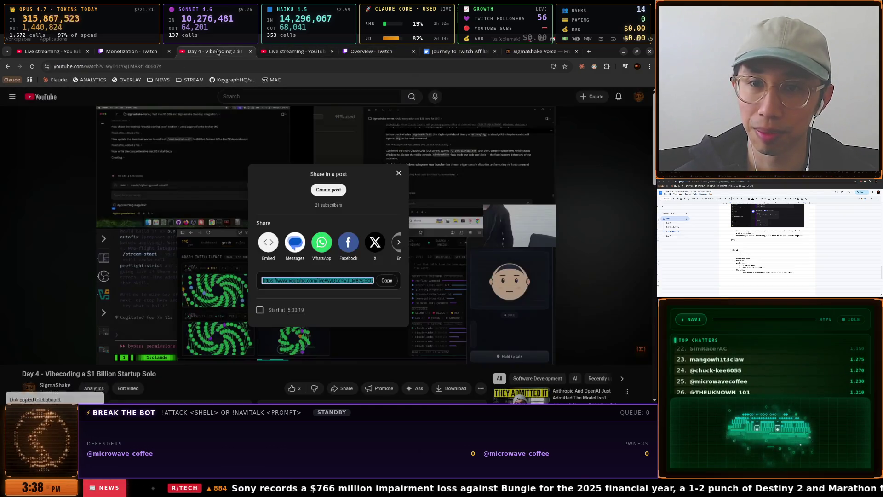
# Close the Day 4 share dialog and start the Initial D Eurobeat mix playing in Firefox
pyautogui.click(397, 173)
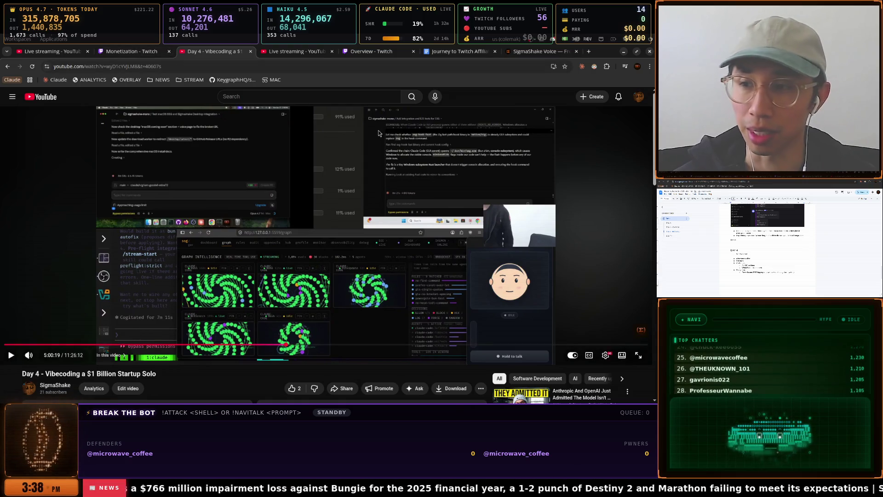
pyautogui.press('super')
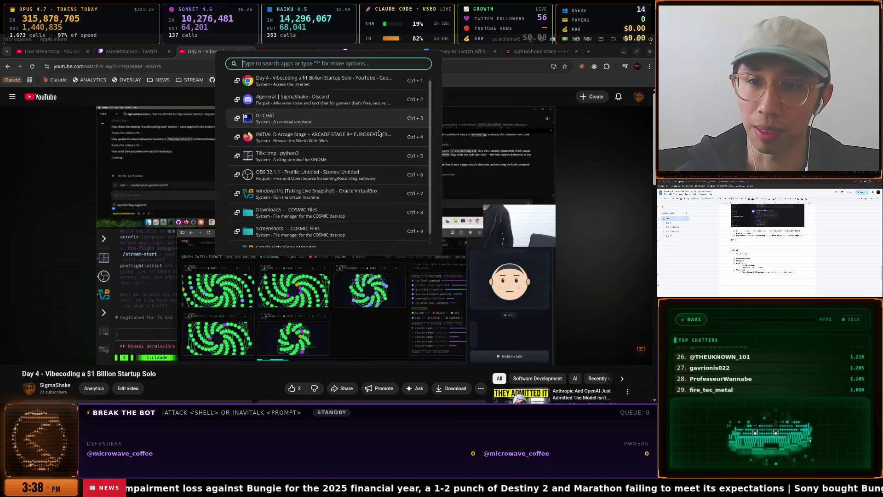
pyautogui.press('Return')
pyautogui.press('super')
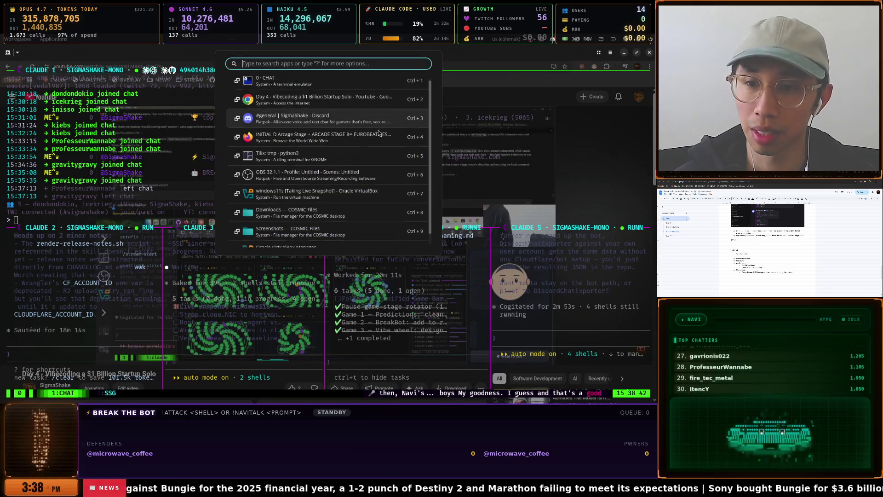
pyautogui.press('Down')
pyautogui.press('Down')
pyautogui.press('Down')
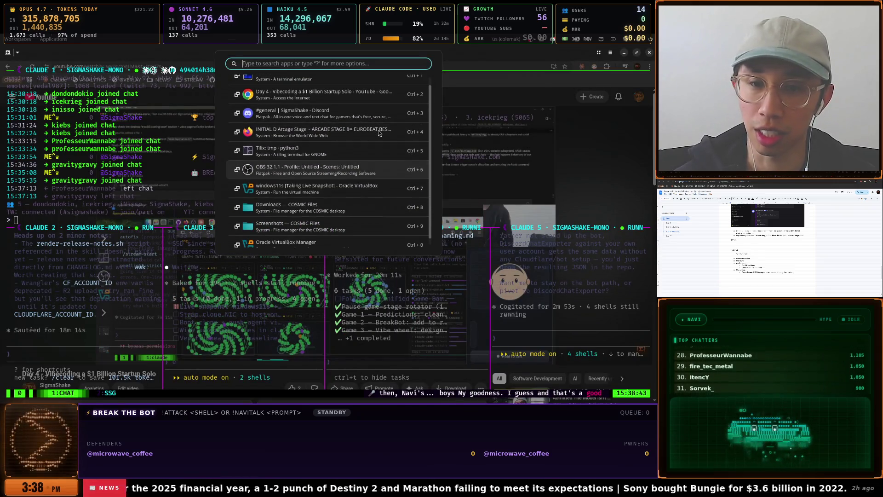
pyautogui.press('Up')
pyautogui.press('Up')
pyautogui.press('Return')
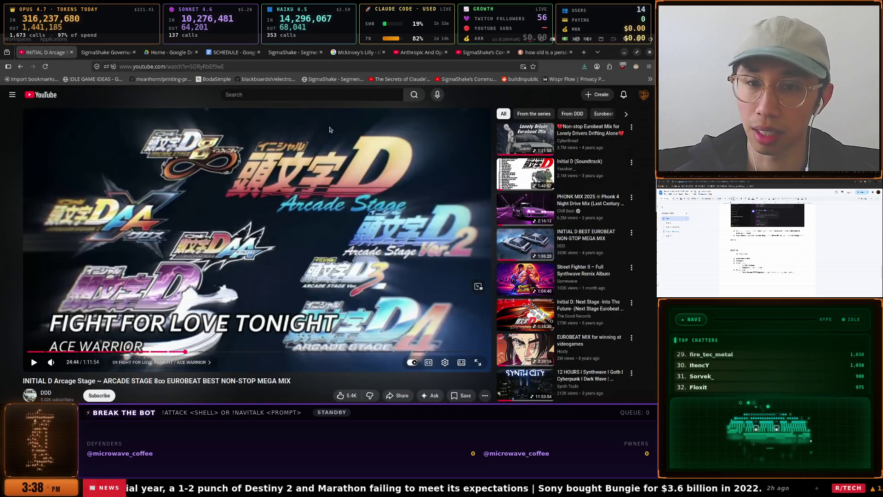
pyautogui.click(378, 133)
# Return to the Day 4 video window, then bring the SigmaShake Discord window forward
pyautogui.press('super')
pyautogui.press('Down')
pyautogui.press('Down')
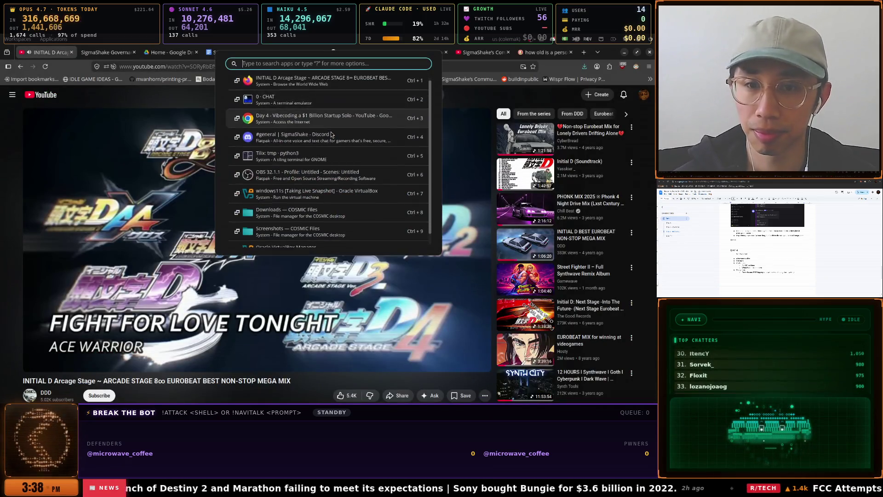
pyautogui.press('Return')
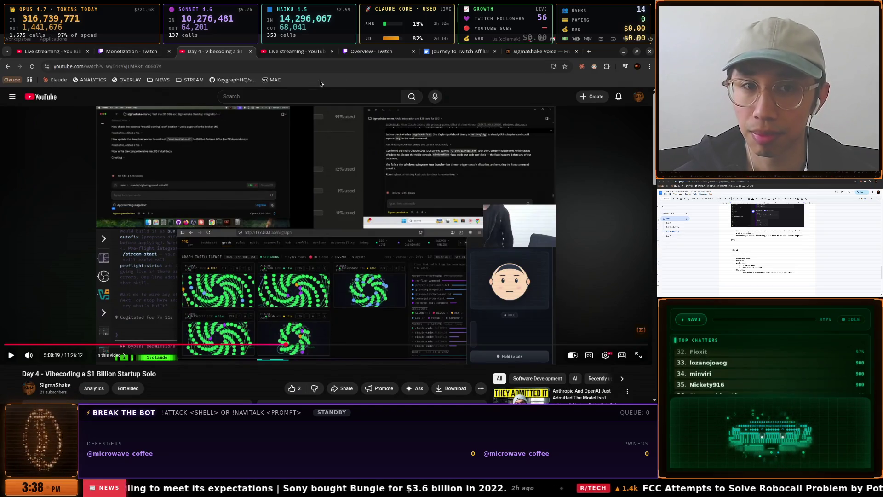
pyautogui.press('super')
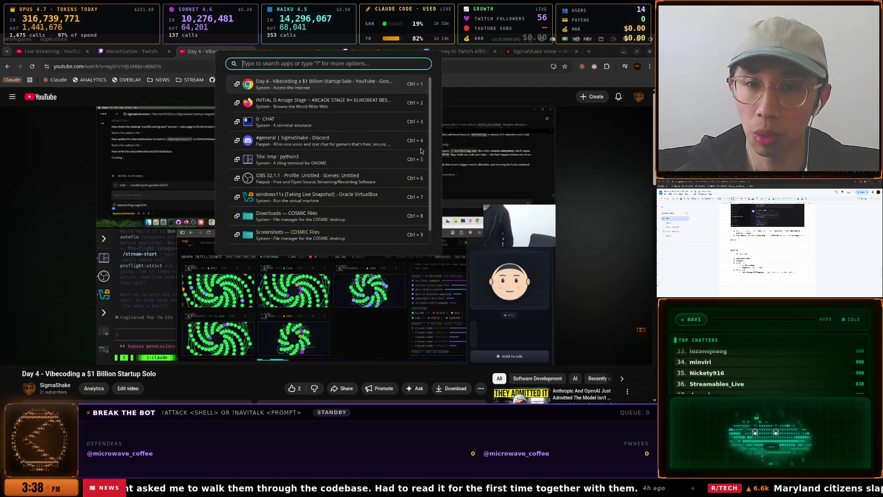
pyautogui.press('Down')
pyautogui.press('Down')
pyautogui.press('Down')
pyautogui.press('Return')
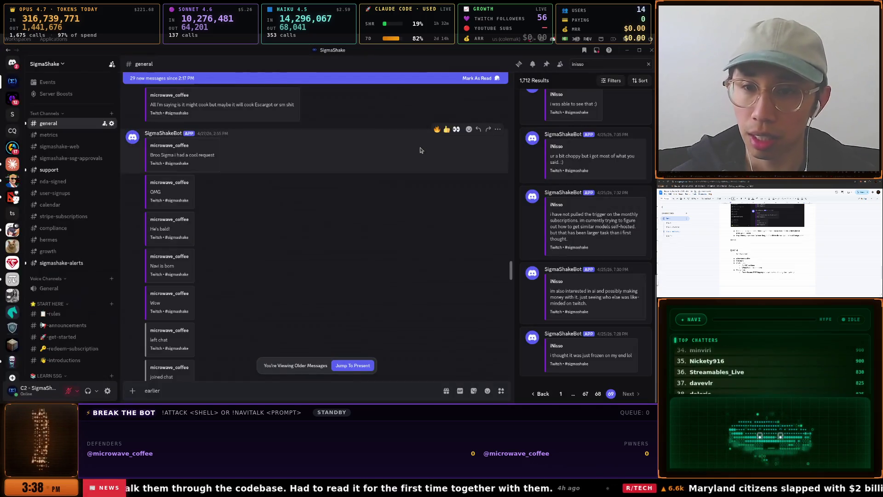
# Scroll #general to the 4:07–5:09 PM bot messages around the voice broadcast smoke test
pyautogui.scroll(3, 315, 245)
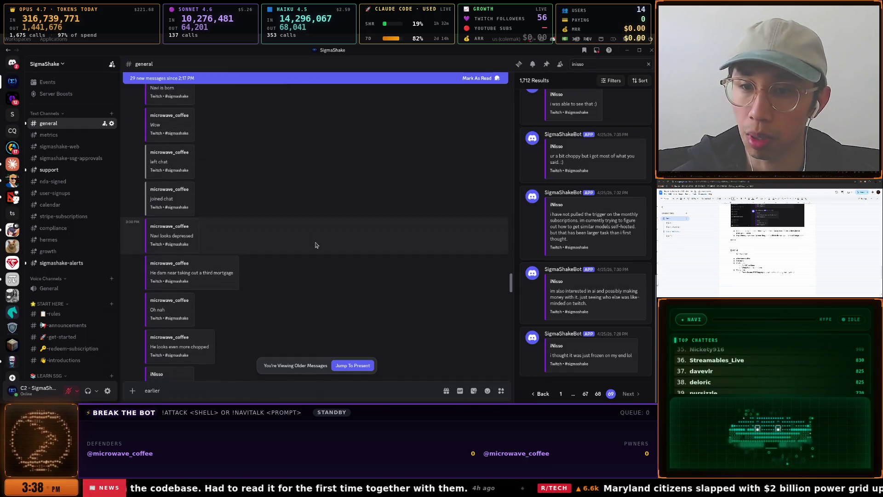
pyautogui.scroll(-3, 315, 245)
pyautogui.scroll(-4, 316, 245)
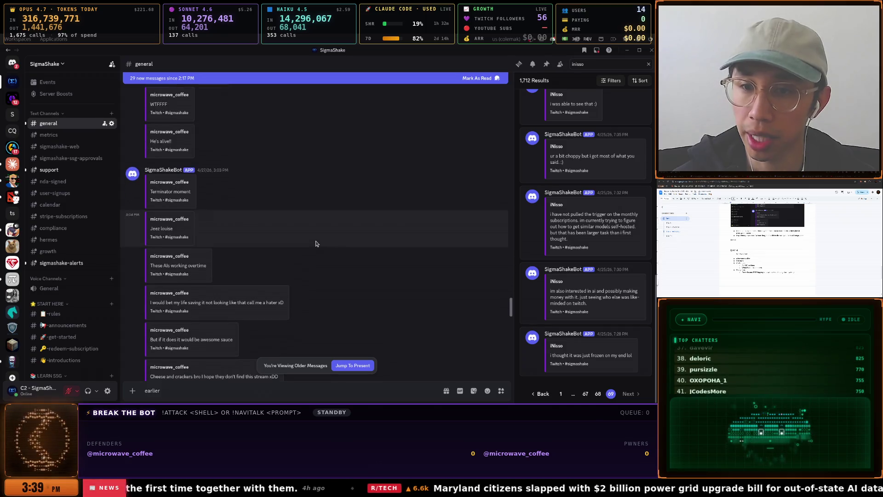
pyautogui.scroll(-1, 315, 243)
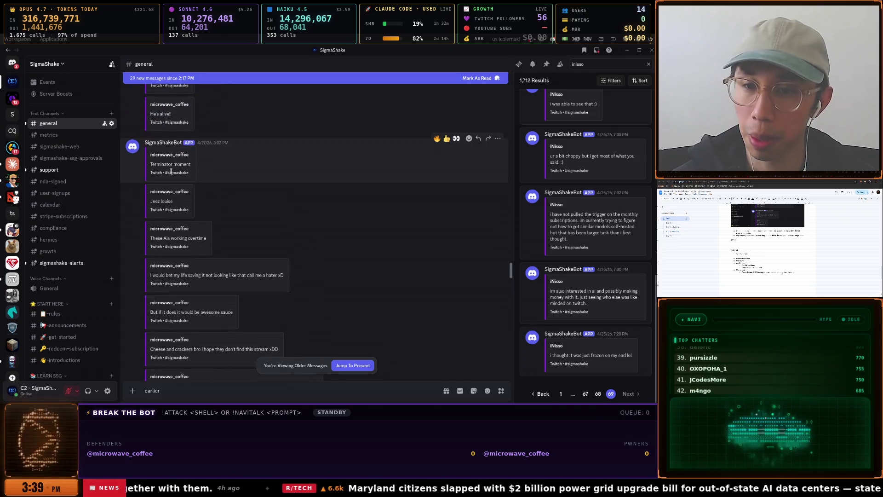
pyautogui.scroll(-5, 222, 185)
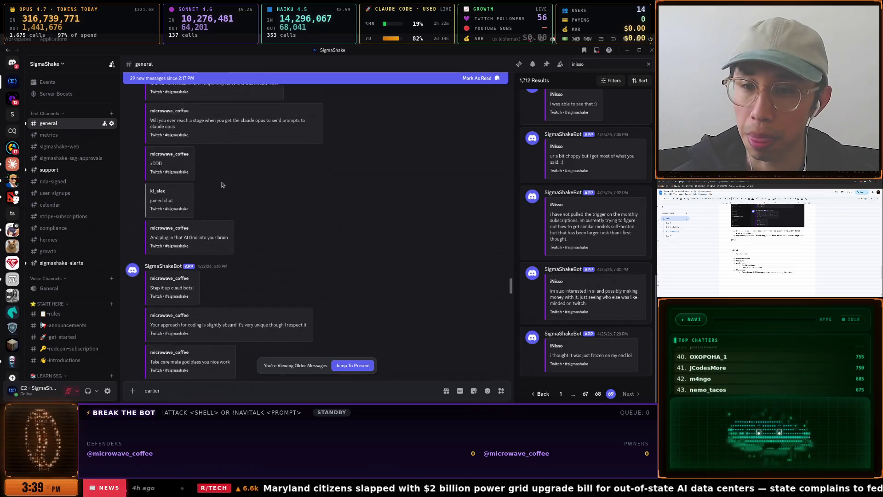
pyautogui.scroll(-5, 221, 185)
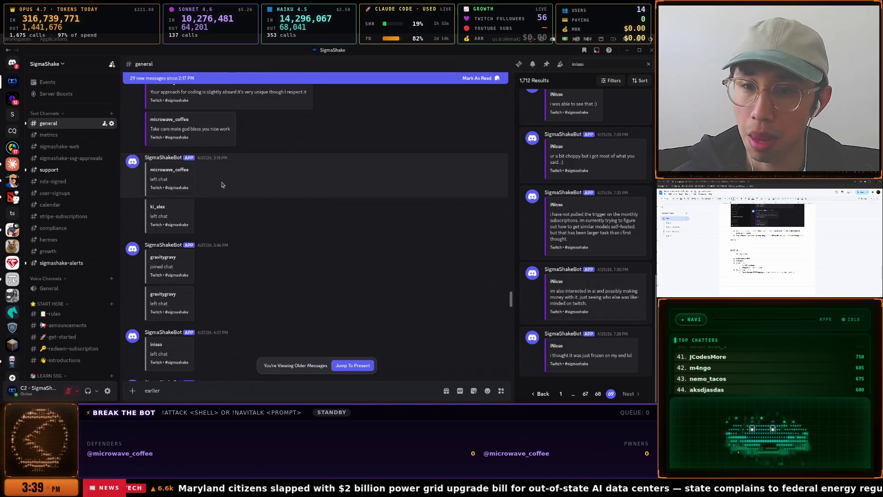
pyautogui.scroll(-3, 222, 184)
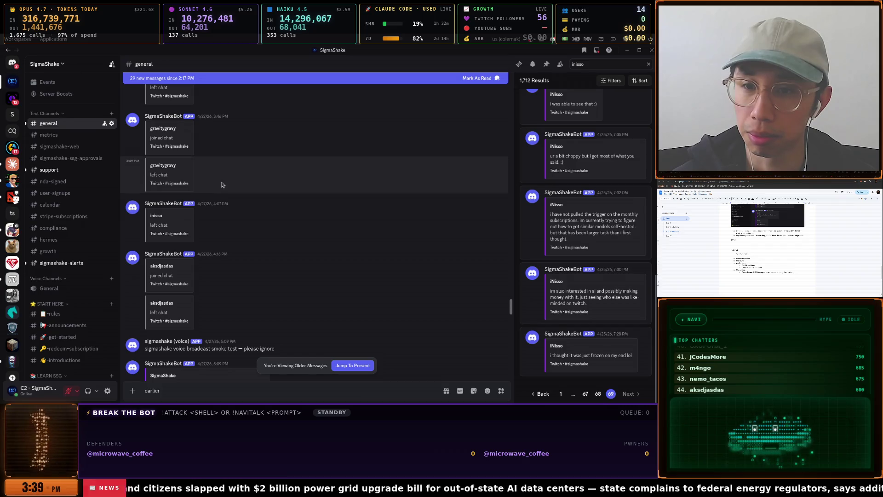
pyautogui.scroll(2, 222, 185)
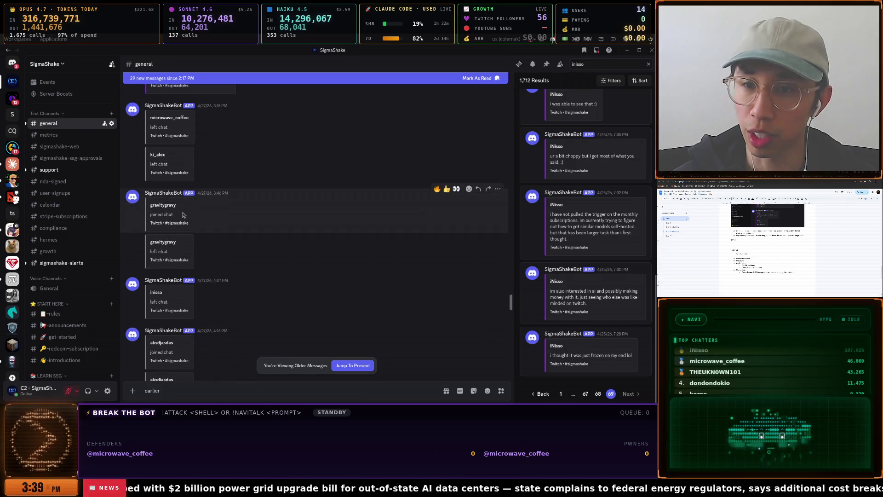
pyautogui.scroll(-2, 191, 212)
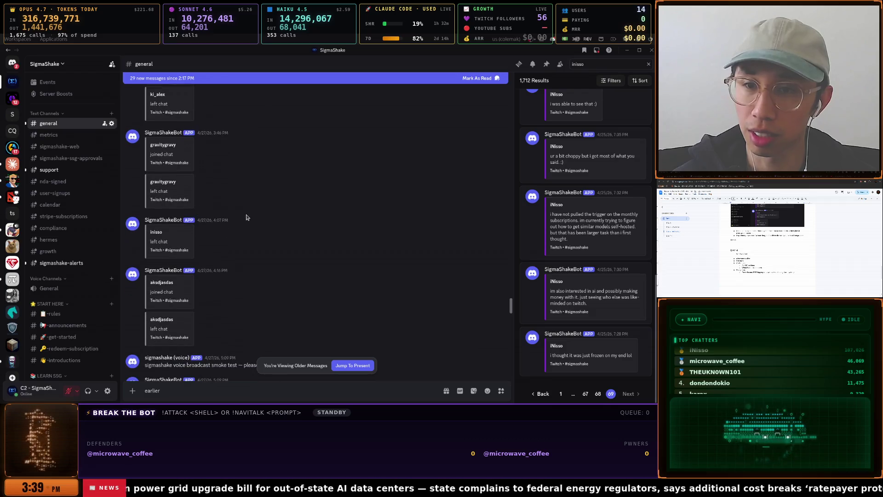
pyautogui.scroll(-3, 246, 217)
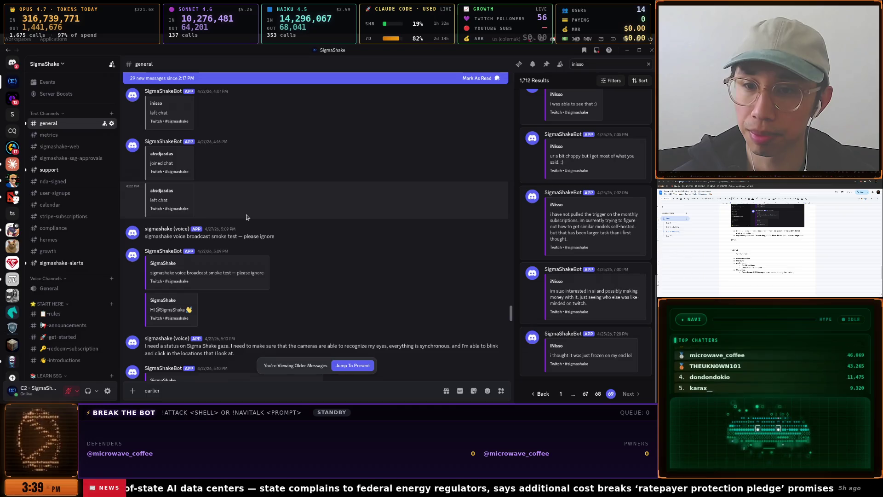
pyautogui.scroll(2, 246, 217)
pyautogui.hotkey('alt', 'Tab')
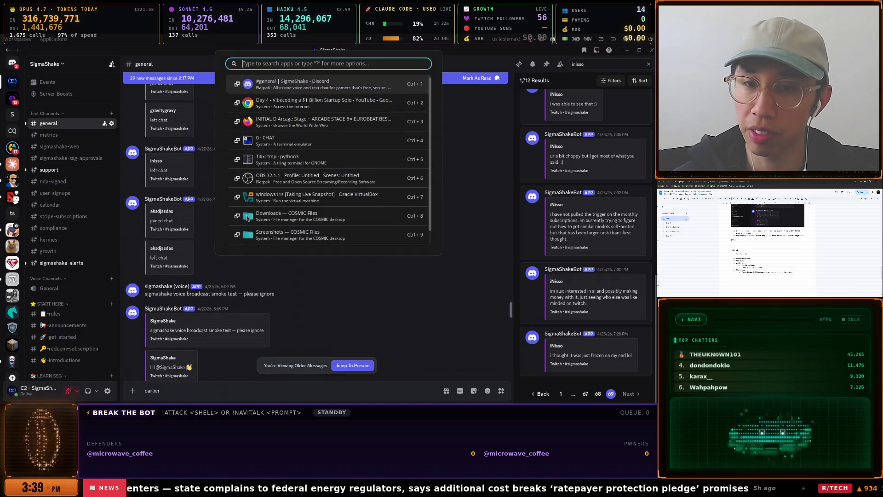
pyautogui.press('Down')
pyautogui.press('Down')
pyautogui.press('Return')
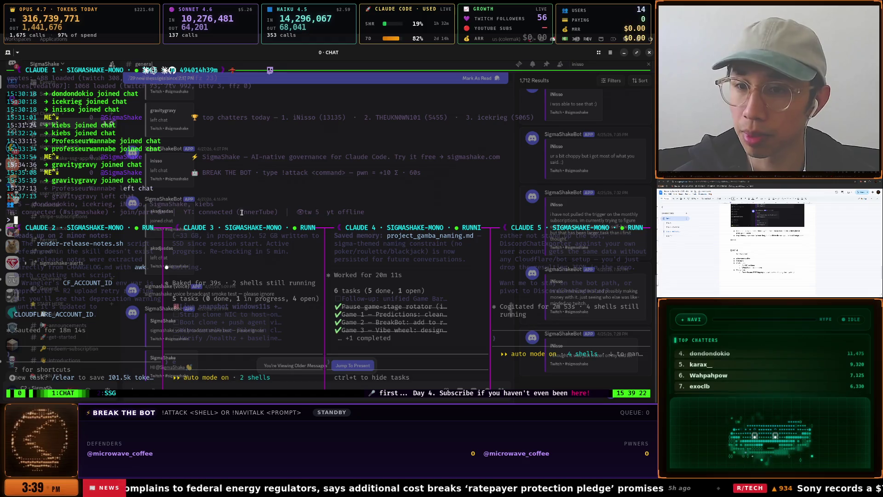
pyautogui.moveTo(30, 195)
pyautogui.mouseDown()
pyautogui.moveTo(364, 213)
pyautogui.moveTo(276, 219)
pyautogui.moveTo(288, 212)
pyautogui.mouseUp()
pyautogui.click(225, 202)
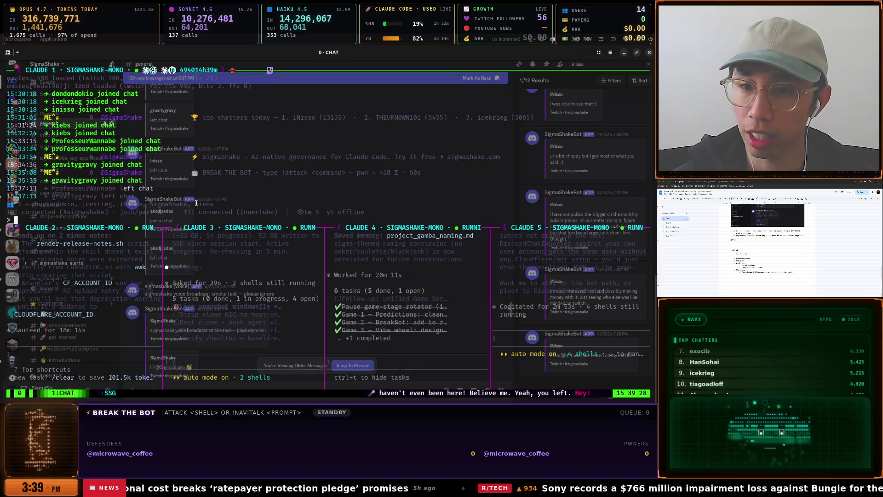
pyautogui.moveTo(195, 203); pyautogui.dragTo(231, 204)
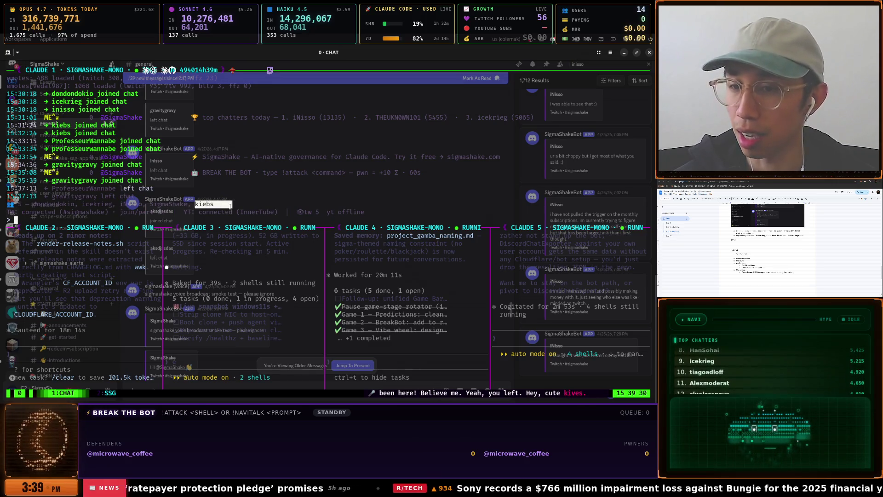
pyautogui.hotkey('alt', 'Tab')
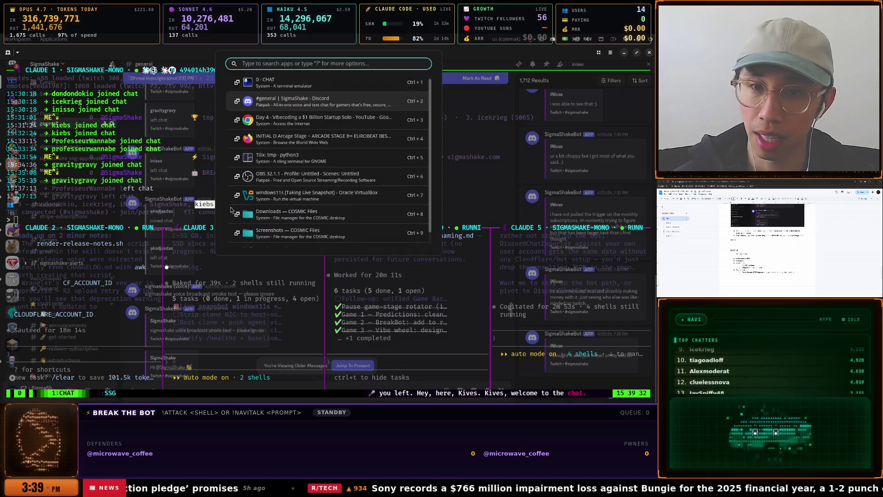
pyautogui.hotkey('alt', 'Tab')
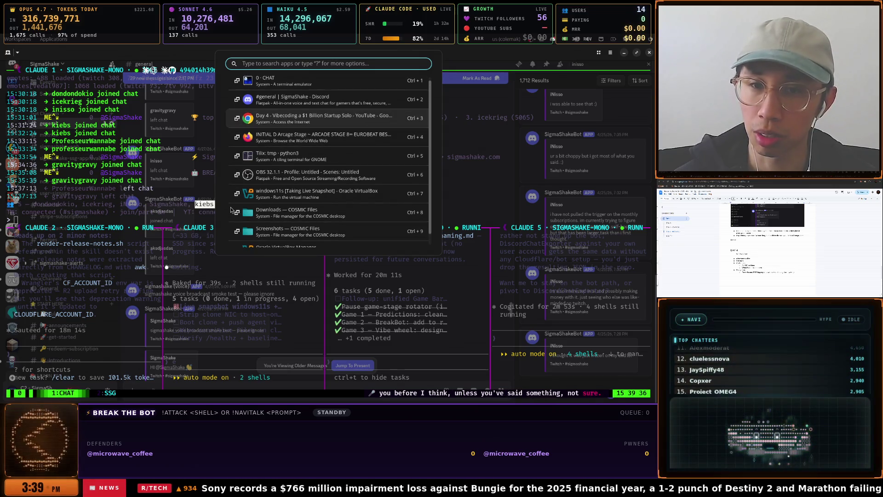
pyautogui.press('Return')
pyautogui.hotkey('alt', 'Tab')
pyautogui.hotkey('alt', 'Tab')
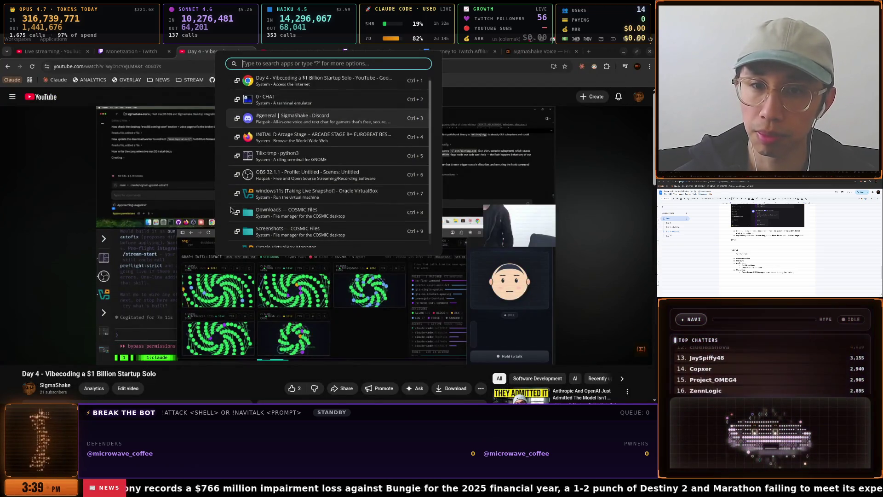
pyautogui.press('Return')
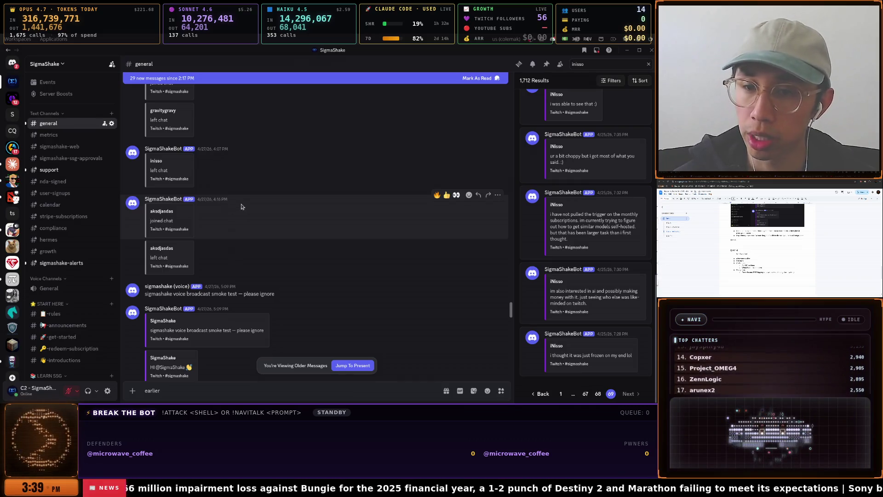
# Scroll #general to the April 28 service-update posts and the Day 5 live-now announcement
pyautogui.scroll(-3, 244, 206)
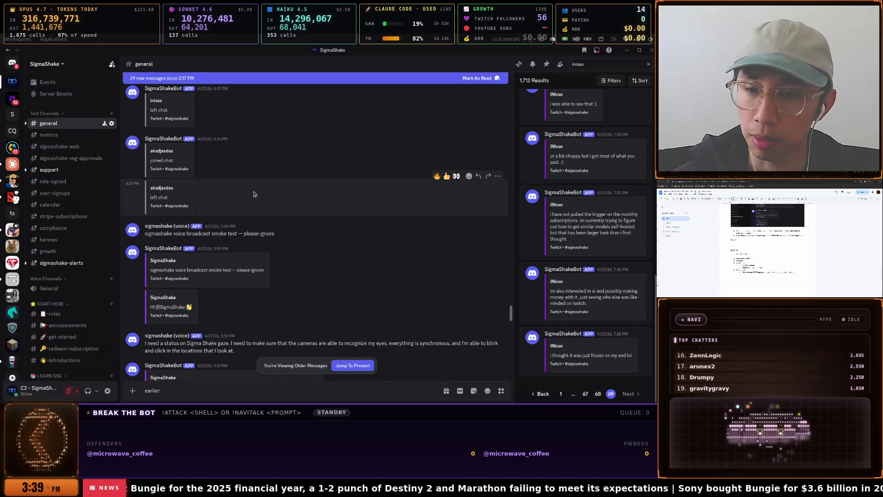
pyautogui.scroll(-3, 252, 192)
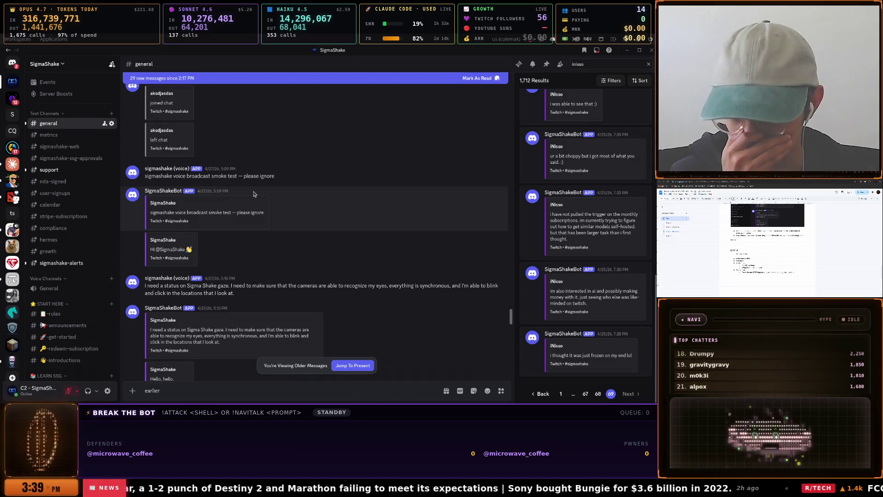
pyautogui.scroll(-3, 253, 194)
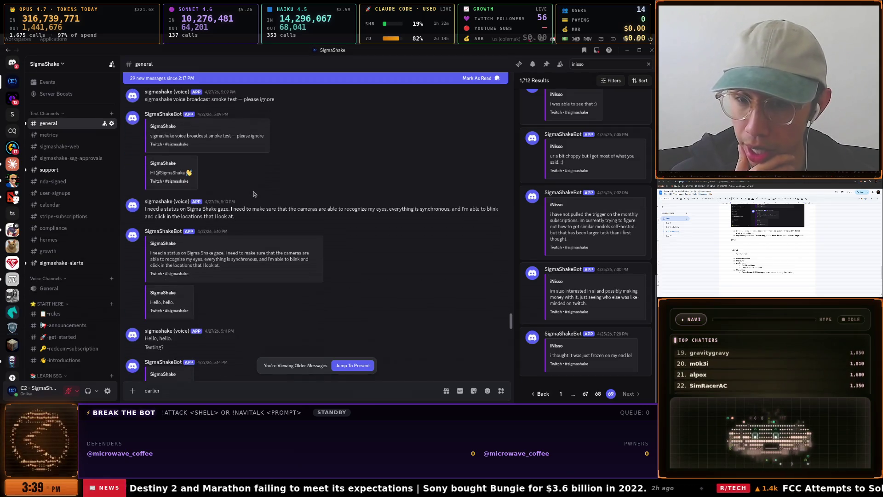
pyautogui.scroll(-2, 253, 193)
pyautogui.scroll(-3, 253, 194)
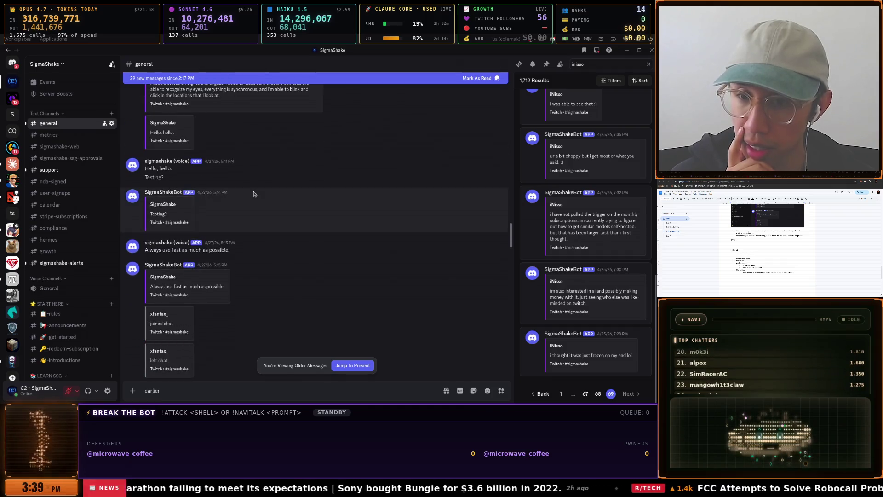
pyautogui.scroll(-5, 253, 194)
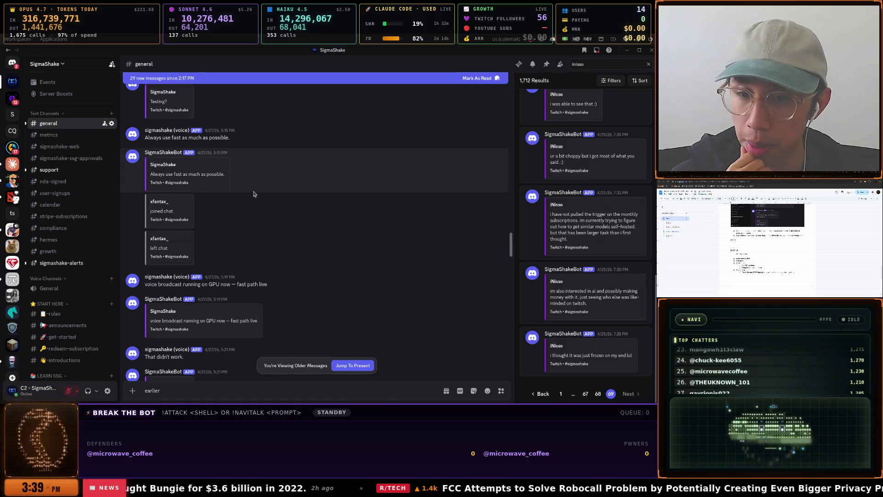
pyautogui.scroll(-5, 254, 194)
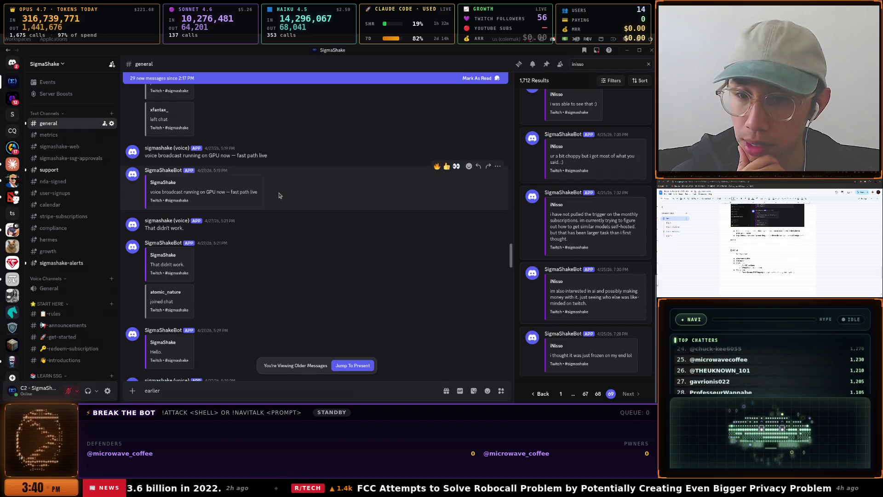
pyautogui.scroll(-5, 277, 192)
pyautogui.scroll(-7, 278, 195)
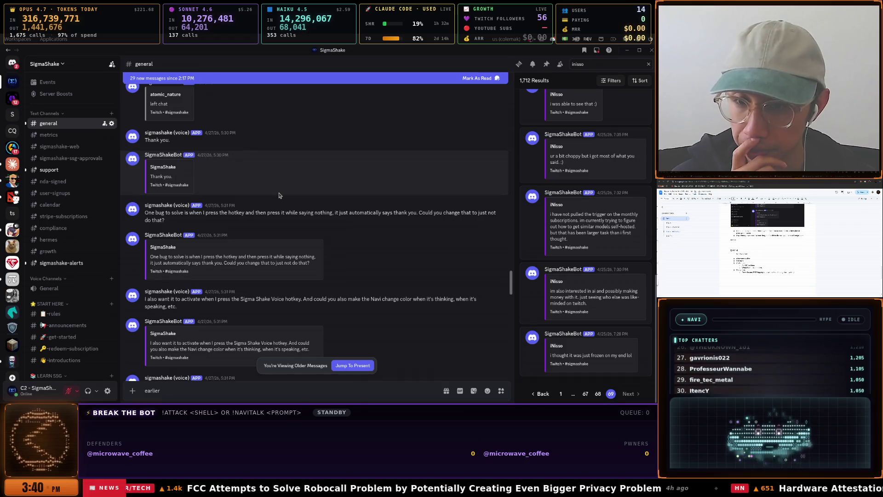
pyautogui.scroll(-3, 279, 195)
pyautogui.scroll(-4, 279, 195)
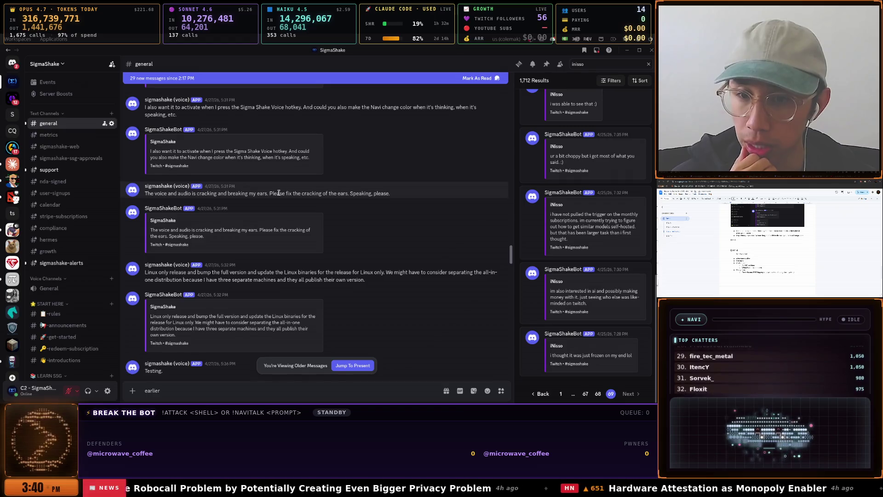
pyautogui.scroll(-4, 279, 193)
pyautogui.scroll(-2, 279, 195)
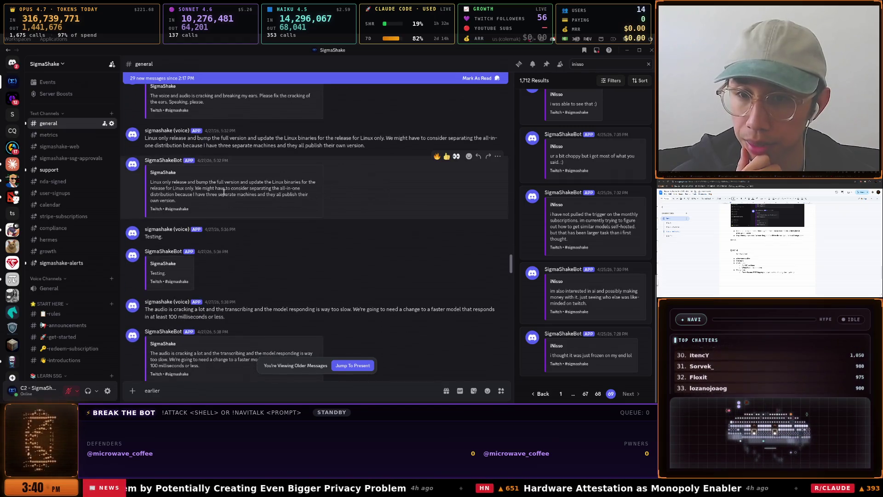
pyautogui.scroll(-2, 165, 186)
pyautogui.scroll(-3, 161, 239)
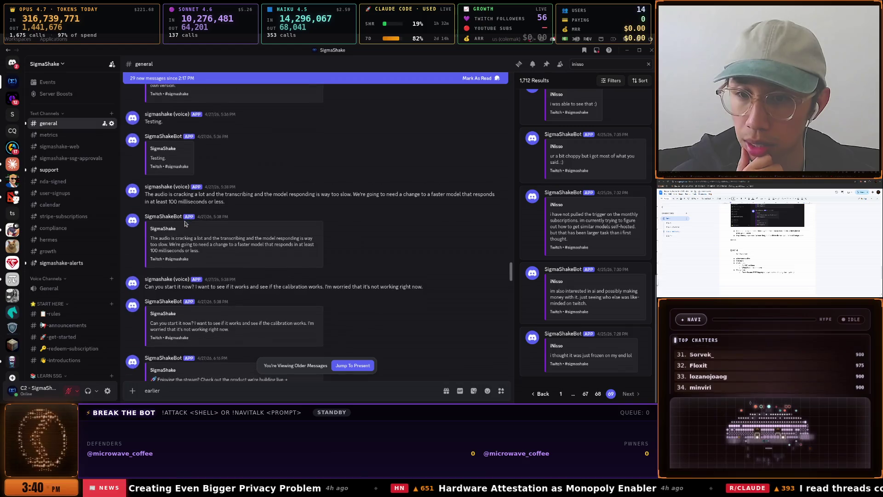
pyautogui.scroll(-5, 152, 241)
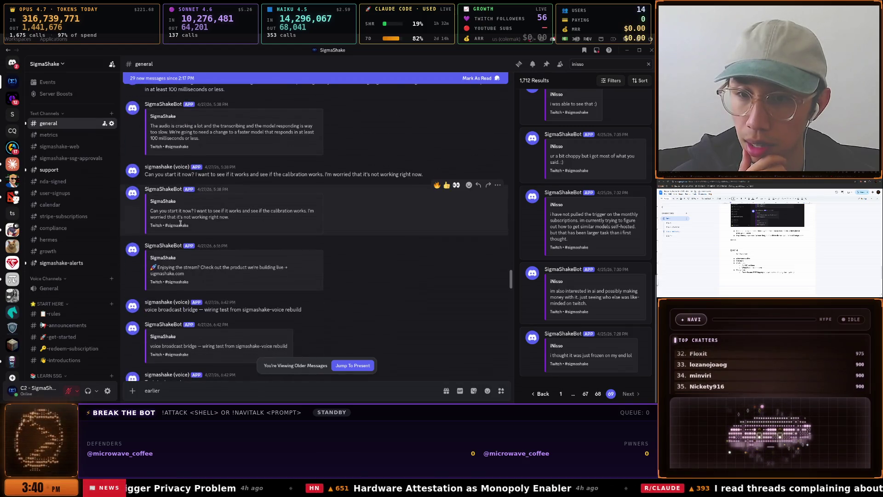
pyautogui.scroll(-3, 184, 214)
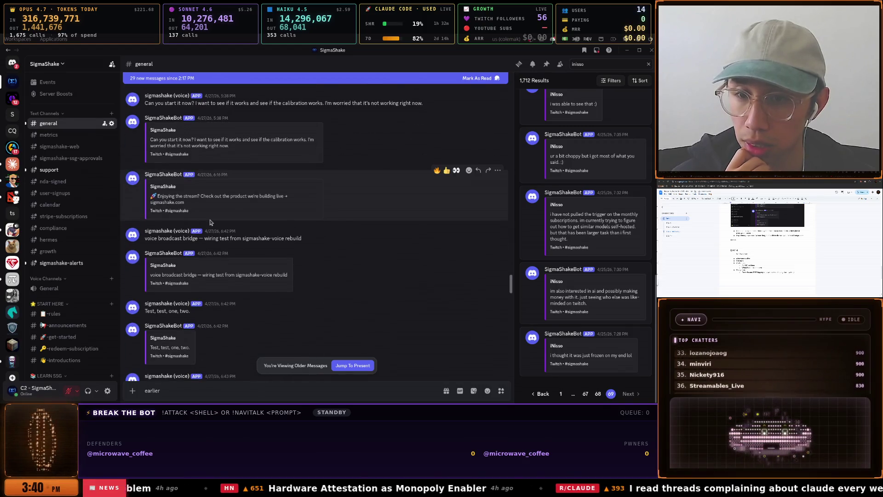
pyautogui.scroll(-5, 207, 221)
pyautogui.scroll(-10, 210, 222)
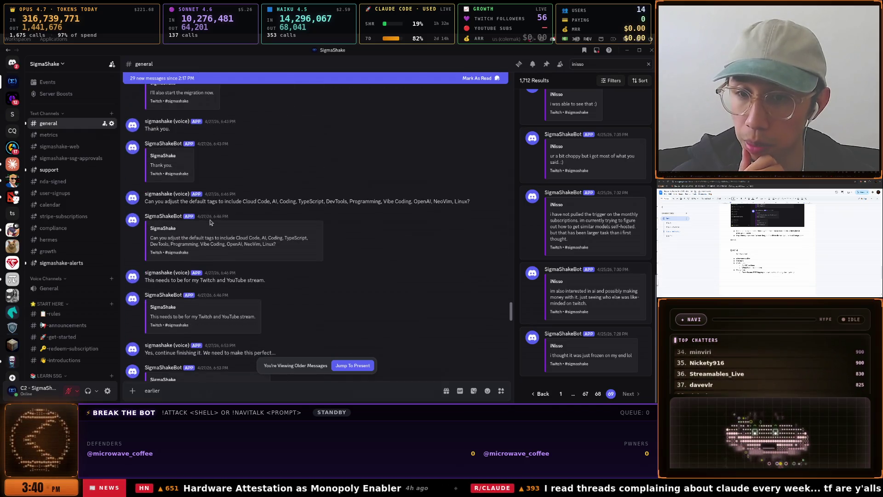
pyautogui.scroll(-7, 210, 219)
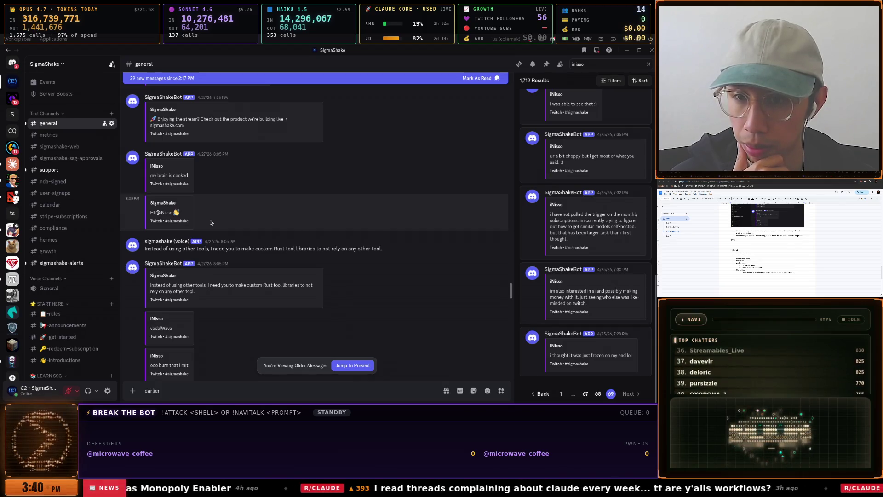
pyautogui.scroll(-4, 210, 222)
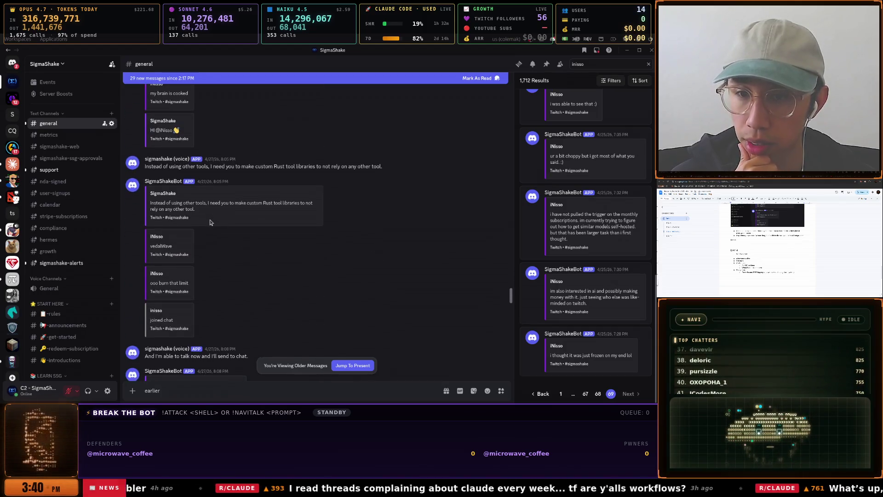
pyautogui.scroll(-6, 210, 222)
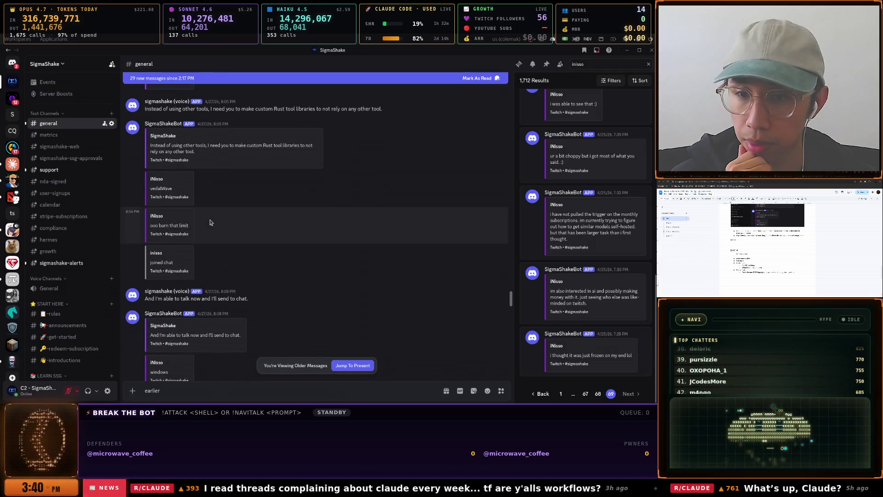
pyautogui.scroll(-2, 209, 220)
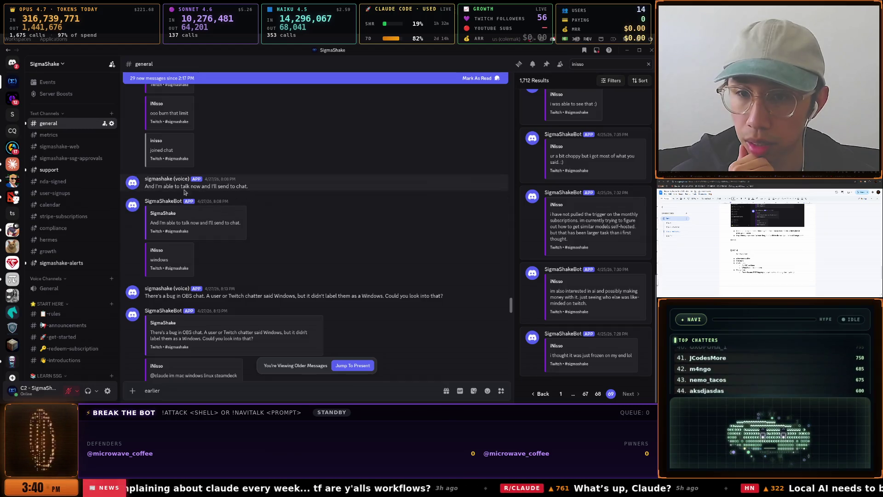
pyautogui.moveTo(248, 186); pyautogui.dragTo(155, 186)
pyautogui.scroll(-2, 234, 214)
pyautogui.scroll(-3, 234, 215)
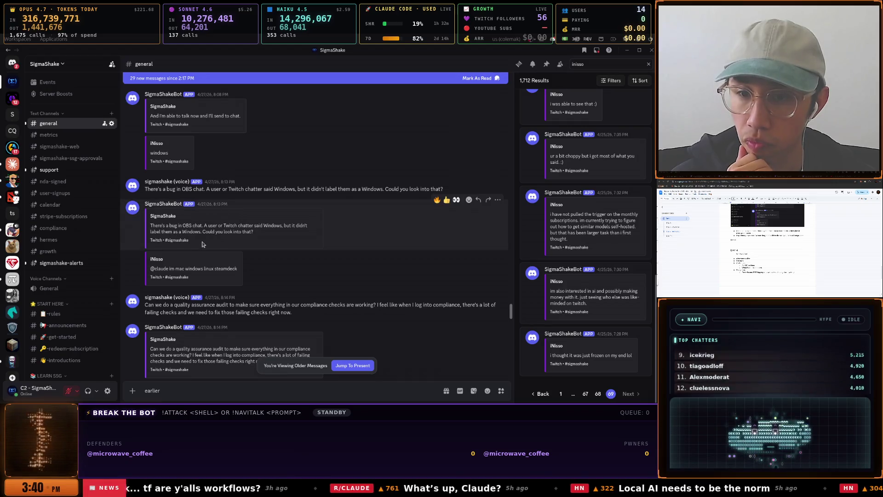
pyautogui.scroll(-5, 202, 243)
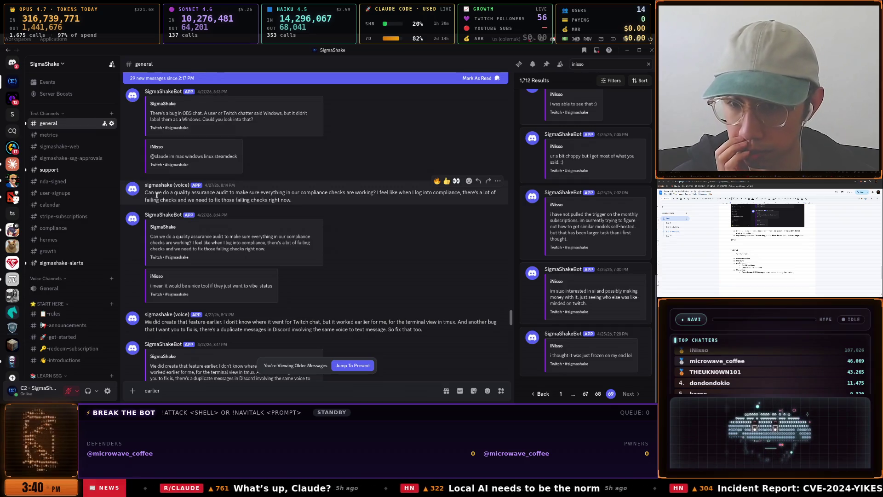
pyautogui.moveTo(145, 192); pyautogui.dragTo(292, 200)
pyautogui.scroll(-4, 302, 215)
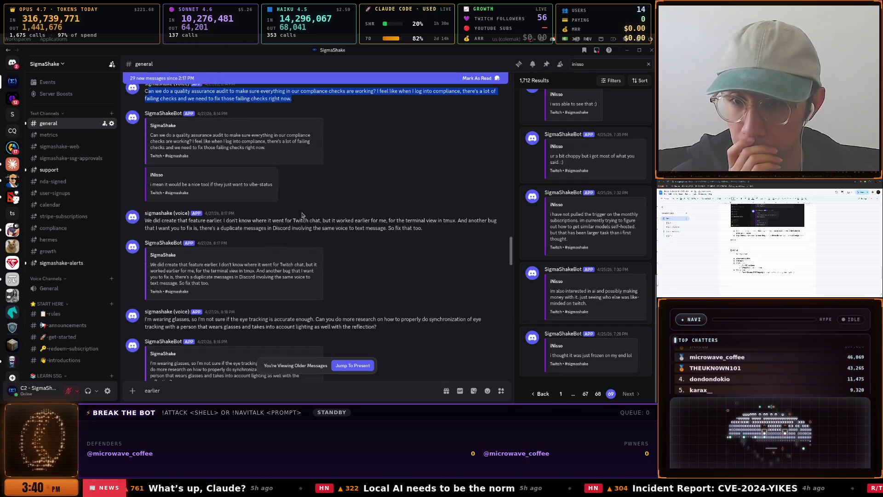
pyautogui.scroll(-4, 229, 216)
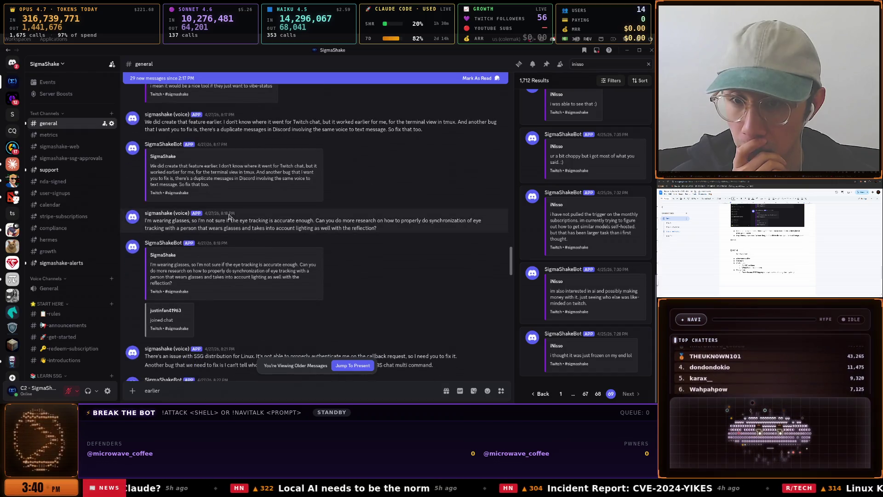
pyautogui.scroll(-6, 229, 216)
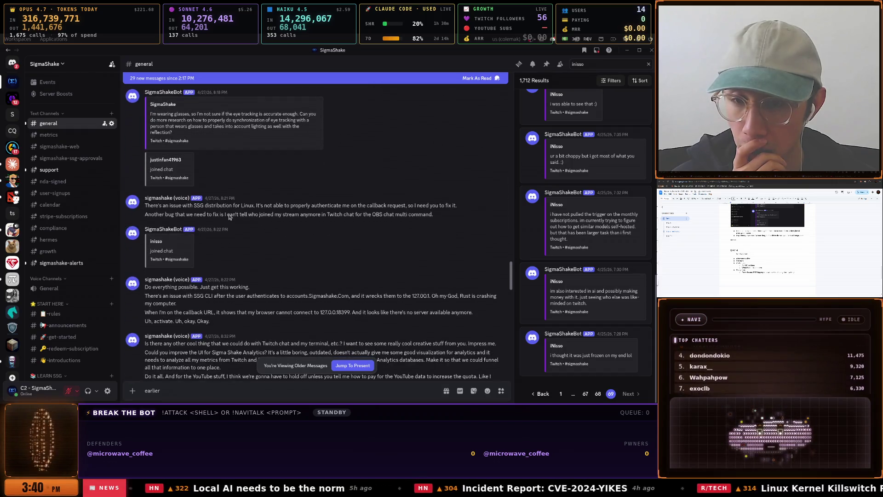
pyautogui.scroll(-5, 229, 216)
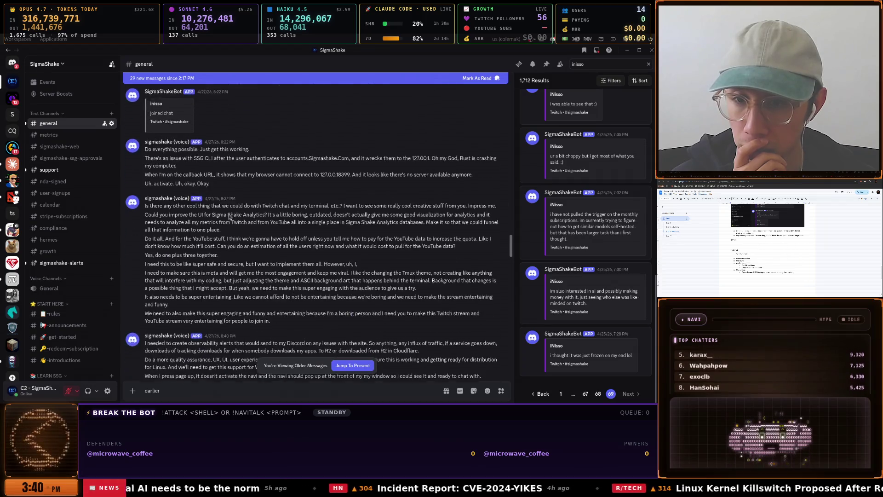
pyautogui.scroll(-7, 229, 216)
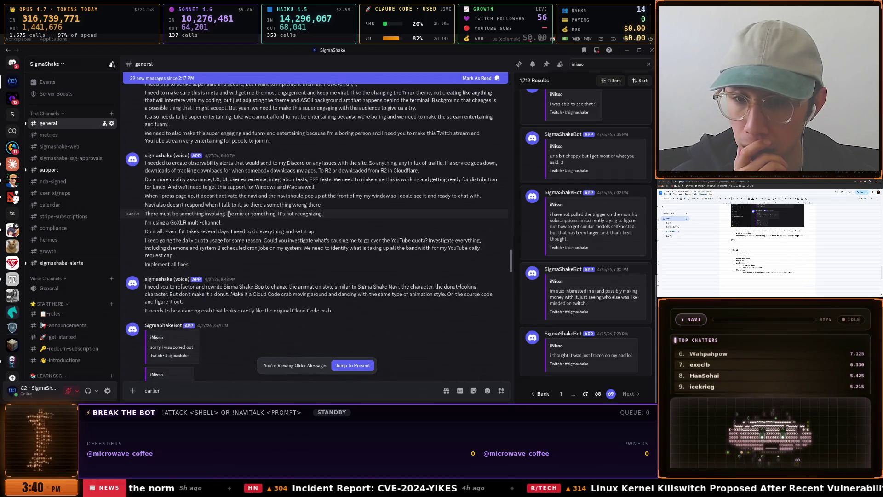
pyautogui.scroll(-7, 229, 214)
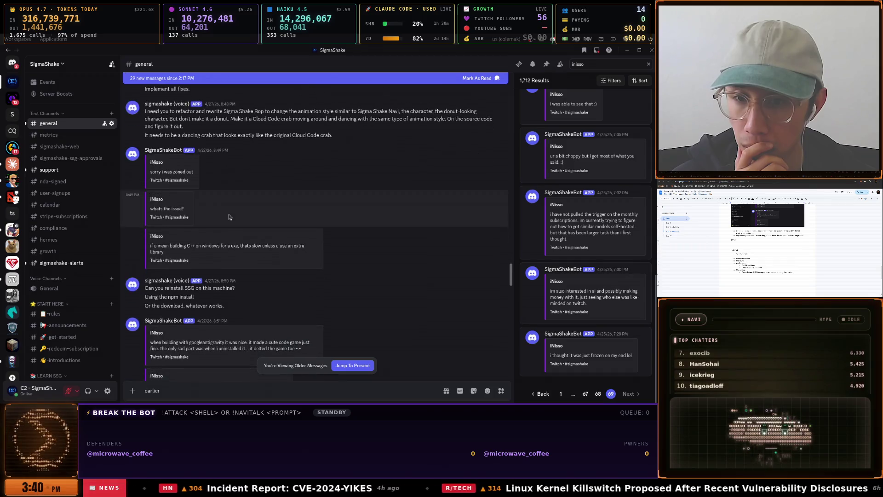
pyautogui.scroll(-5, 229, 217)
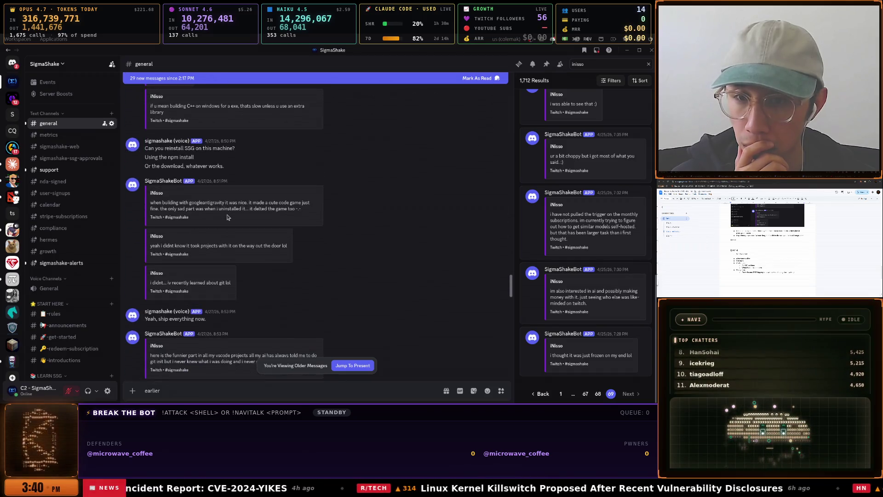
pyautogui.scroll(-3, 227, 217)
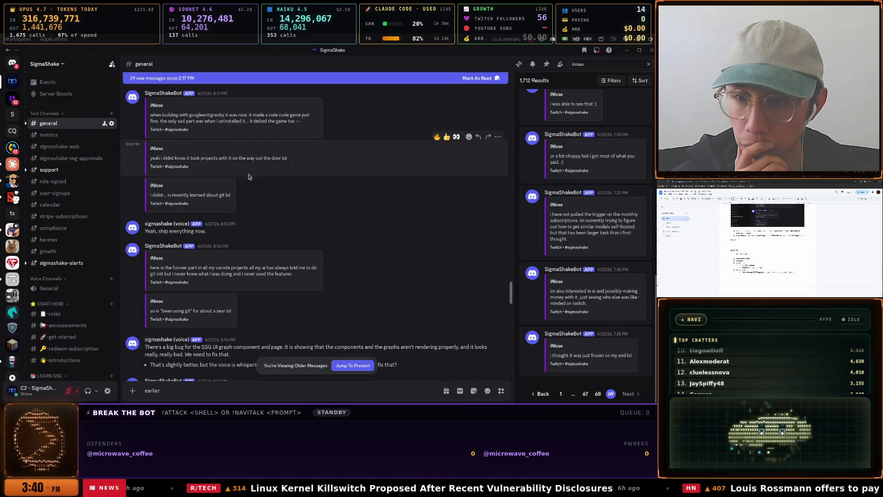
pyautogui.scroll(-4, 262, 212)
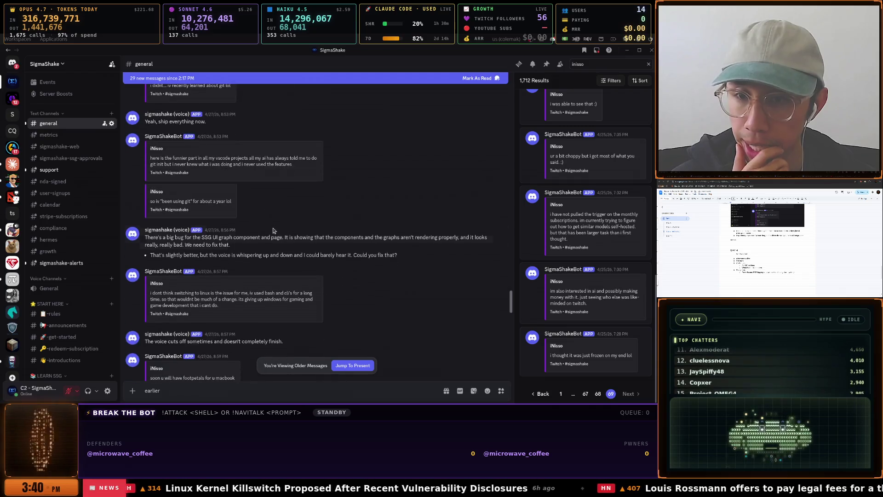
pyautogui.scroll(-5, 273, 230)
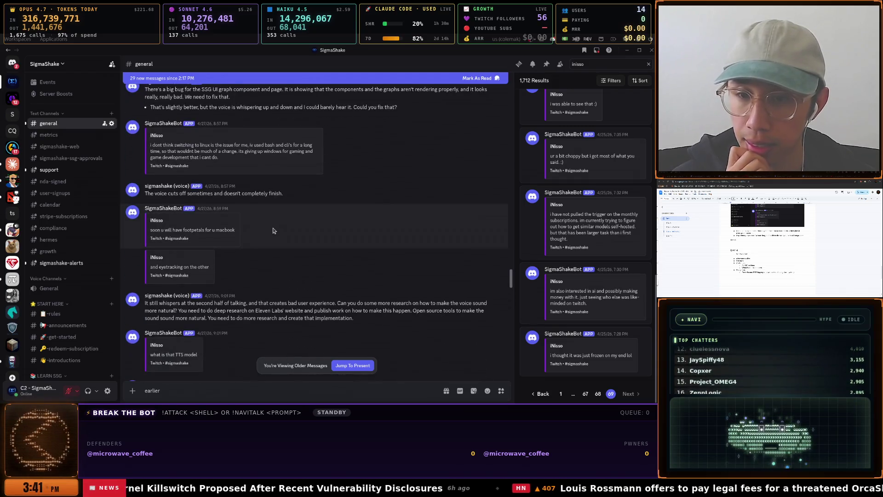
pyautogui.scroll(-6, 273, 230)
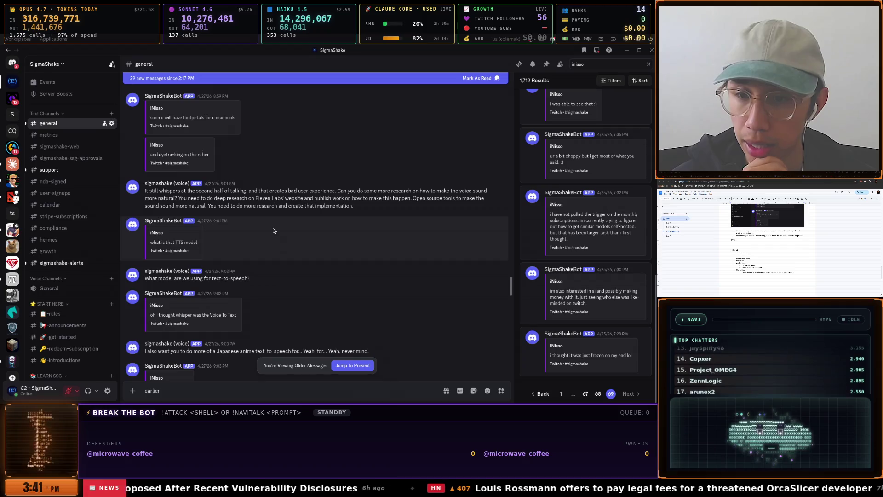
pyautogui.scroll(-2, 273, 231)
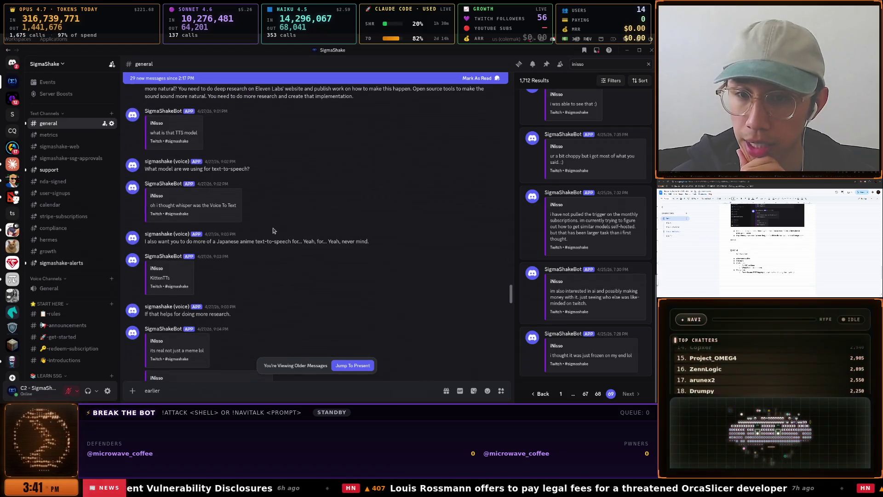
pyautogui.scroll(-4, 273, 231)
pyautogui.scroll(3, 273, 230)
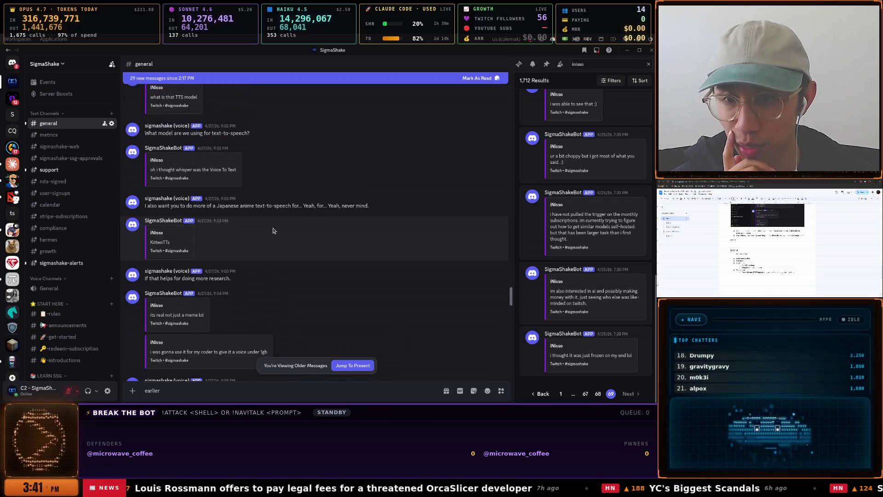
pyautogui.scroll(-5, 273, 231)
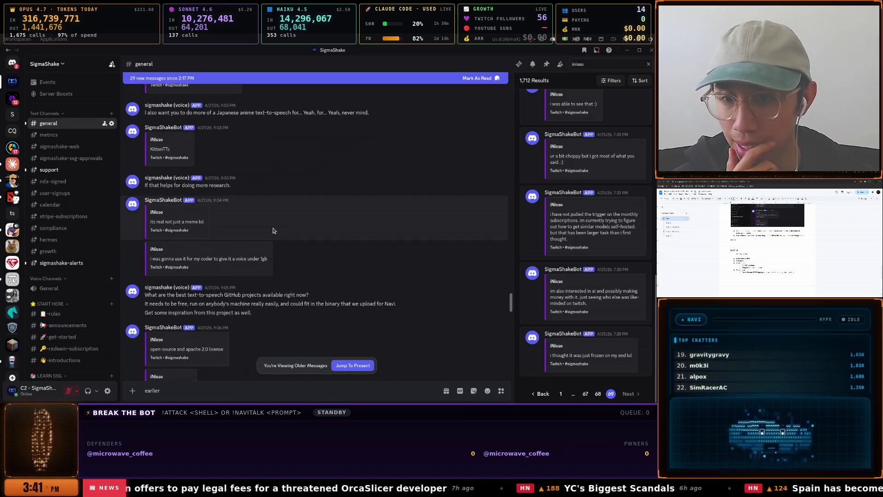
pyautogui.scroll(-7, 272, 230)
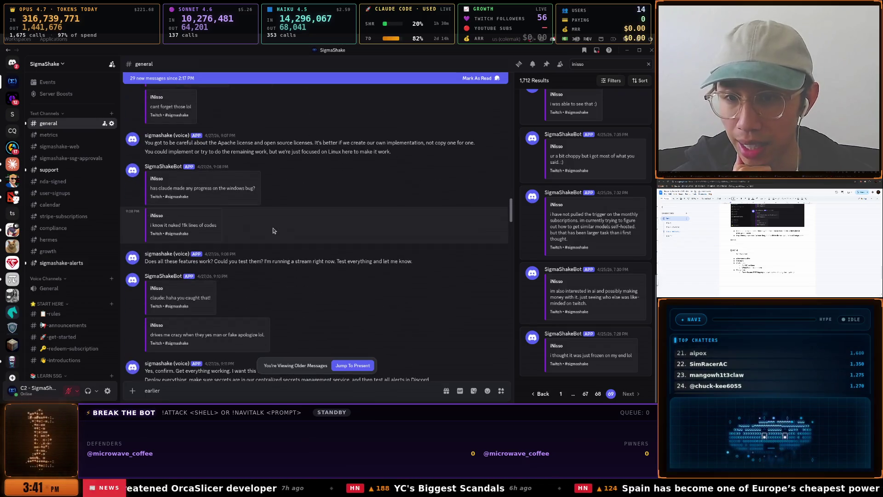
pyautogui.scroll(-7, 273, 230)
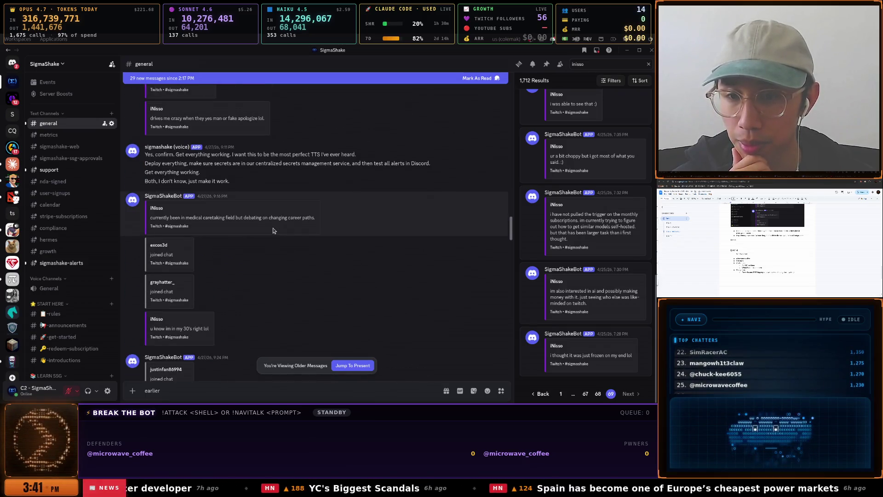
pyautogui.scroll(-2, 273, 230)
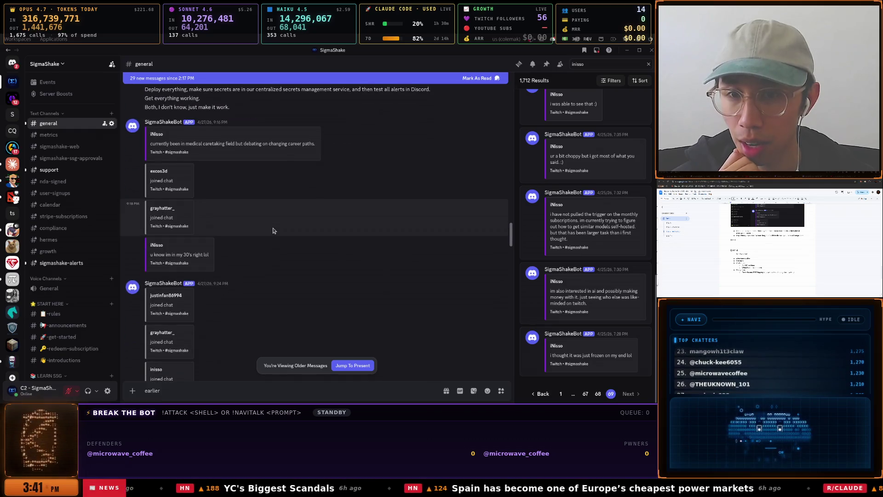
pyautogui.scroll(-5, 272, 230)
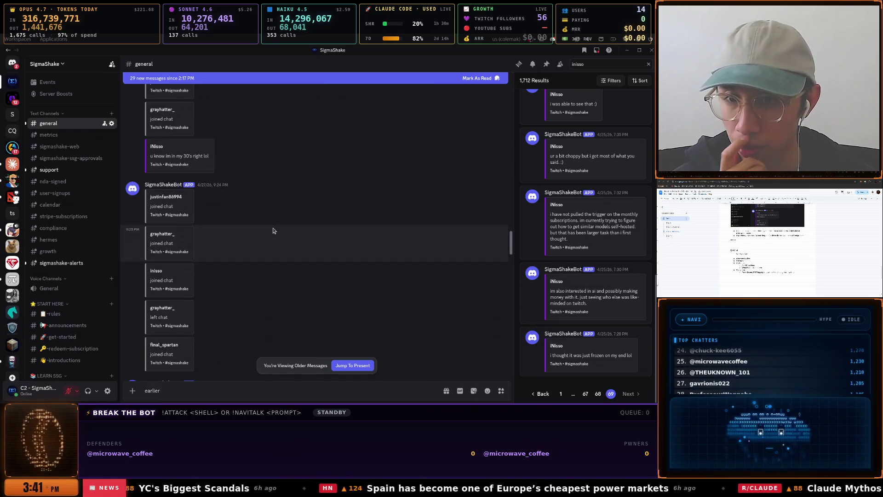
pyautogui.scroll(-3, 273, 231)
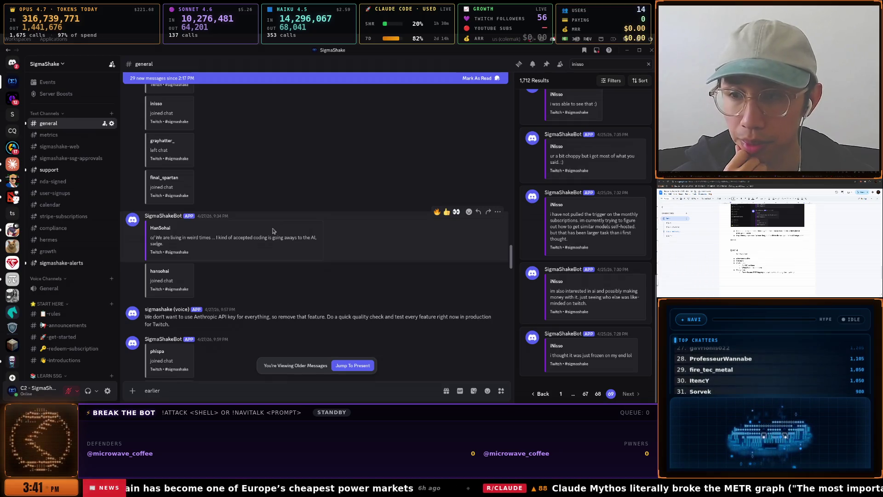
pyautogui.scroll(-3, 273, 230)
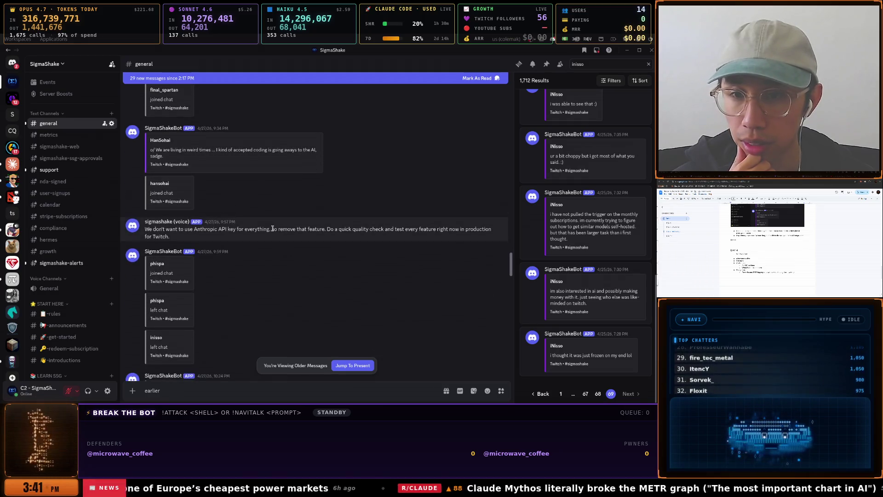
pyautogui.scroll(-8, 273, 231)
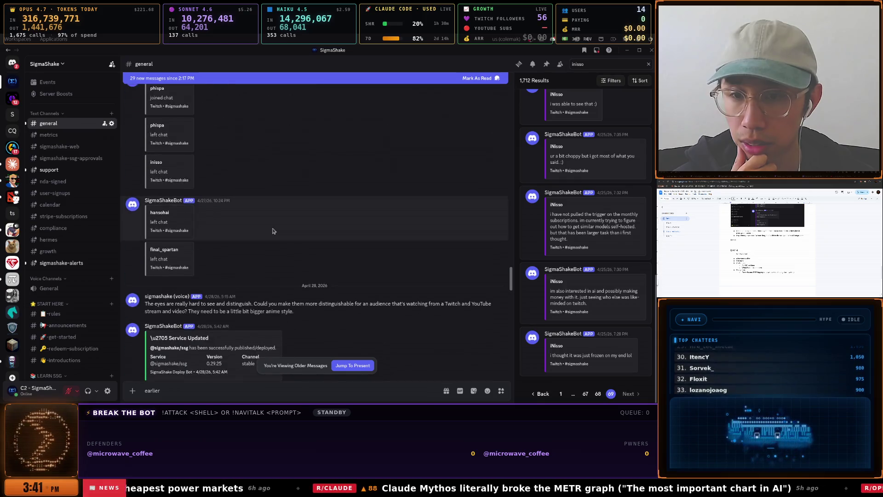
pyautogui.scroll(-7, 272, 231)
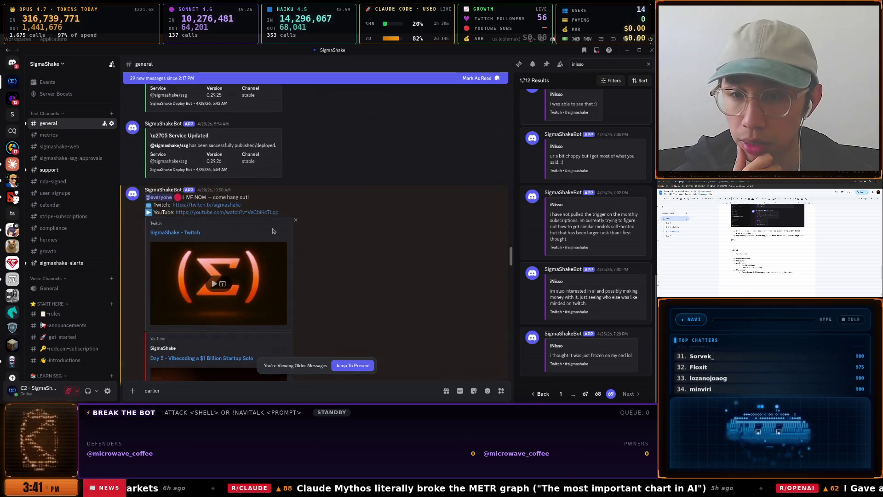
# Read through the older messages in the SigmaShake #general channel
pyautogui.scroll(-3, 273, 230)
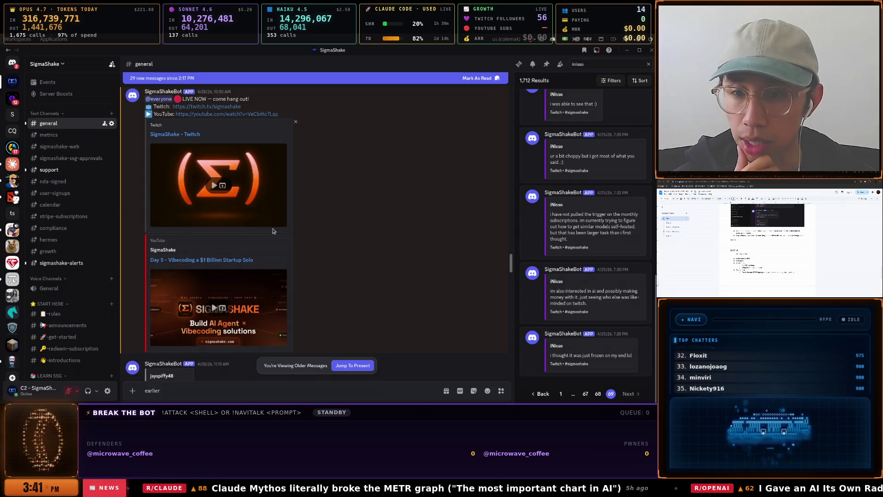
pyautogui.scroll(4, 273, 231)
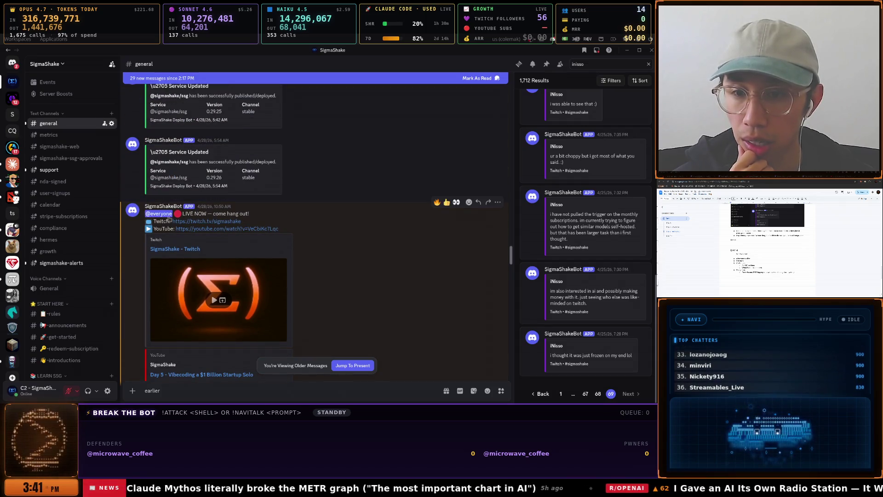
pyautogui.scroll(-6, 208, 222)
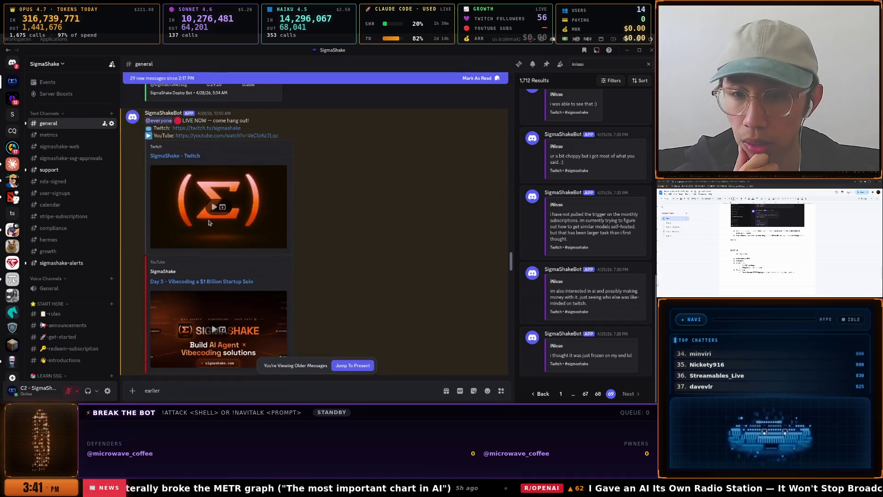
pyautogui.scroll(4, 273, 231)
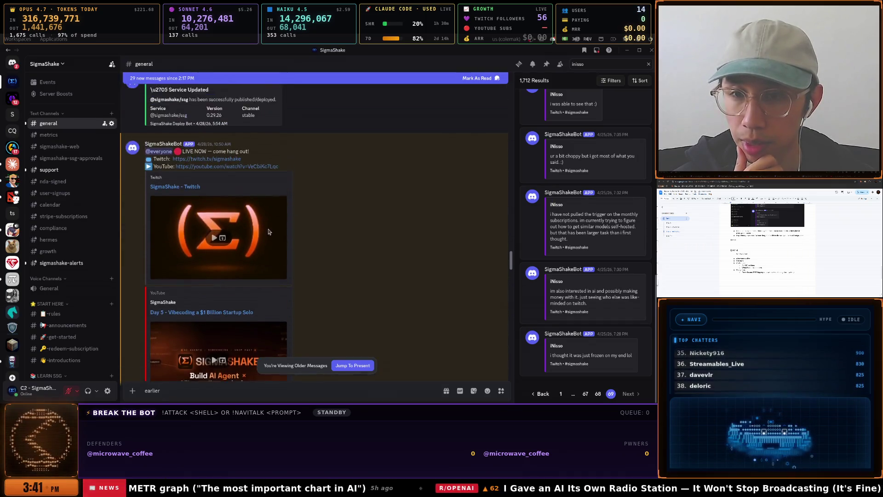
pyautogui.scroll(-3, 219, 198)
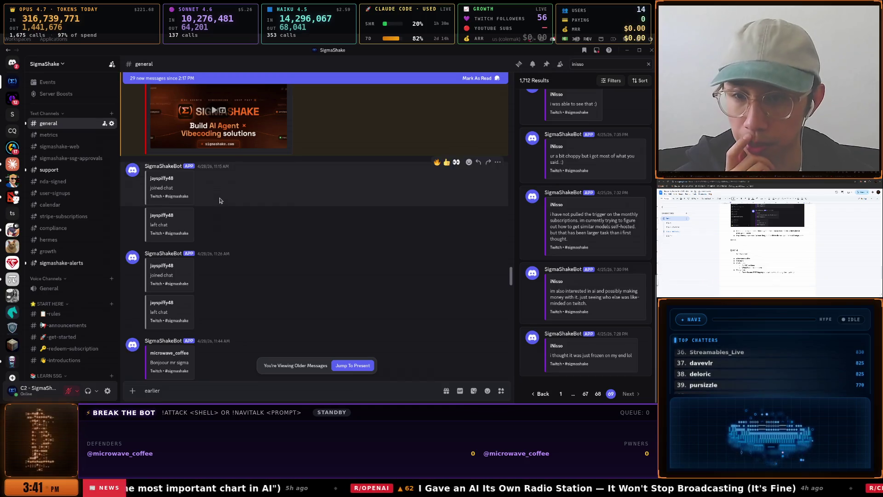
pyautogui.scroll(-5, 219, 199)
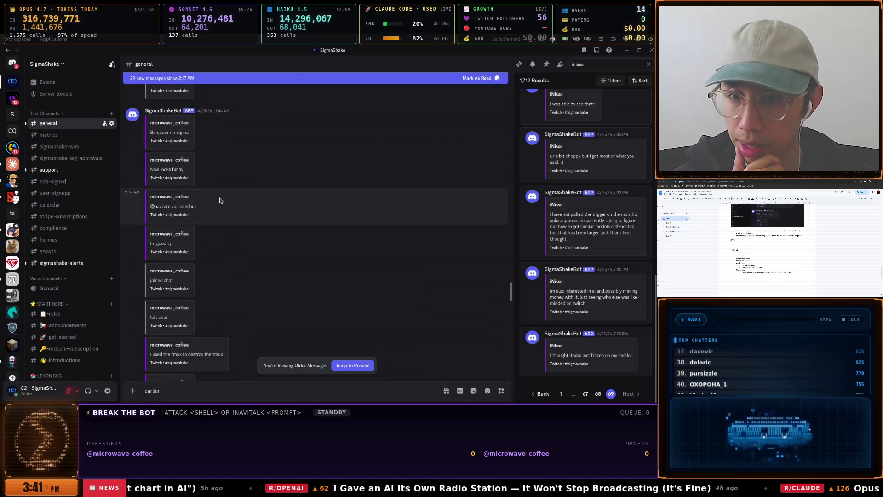
pyautogui.scroll(-5, 219, 200)
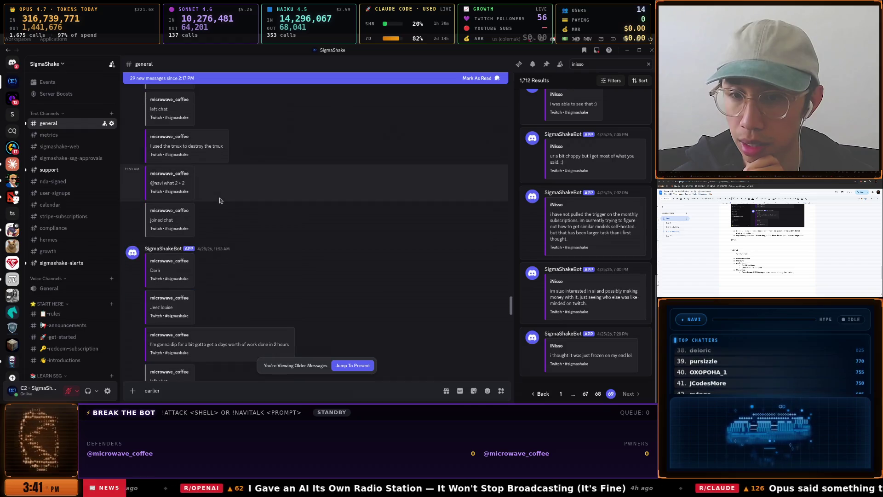
pyautogui.scroll(-6, 219, 200)
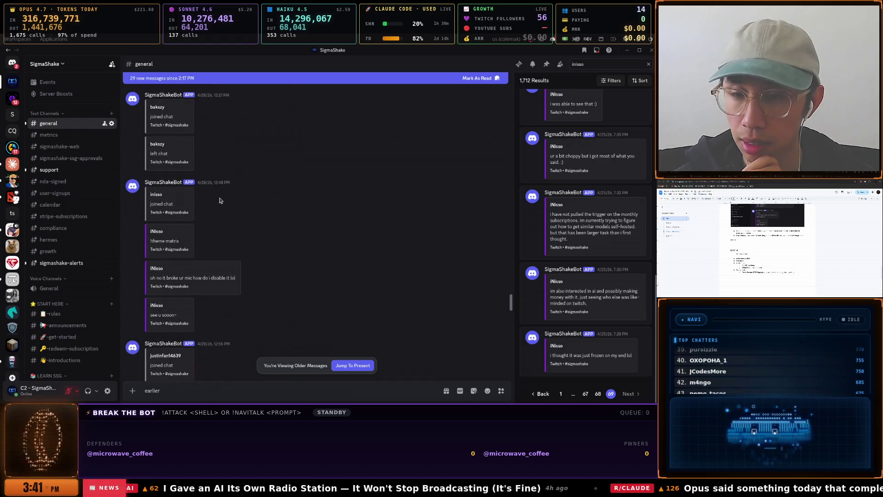
pyautogui.scroll(-3, 219, 200)
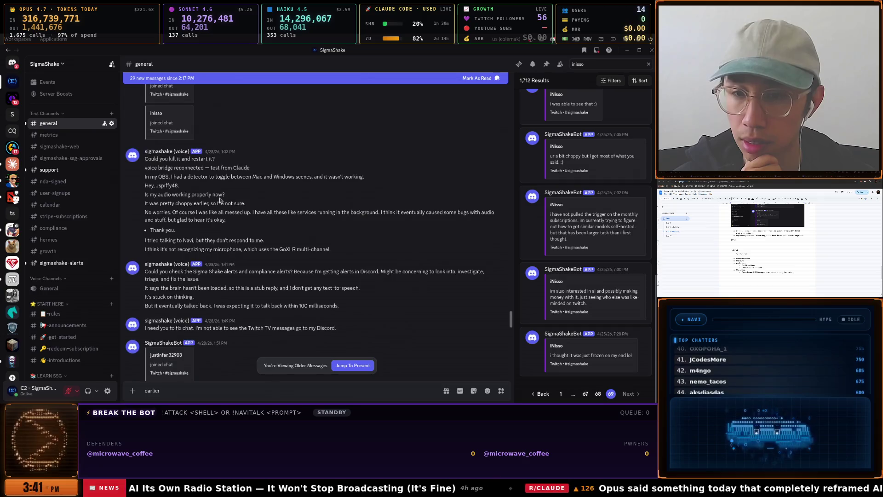
pyautogui.scroll(-6, 219, 200)
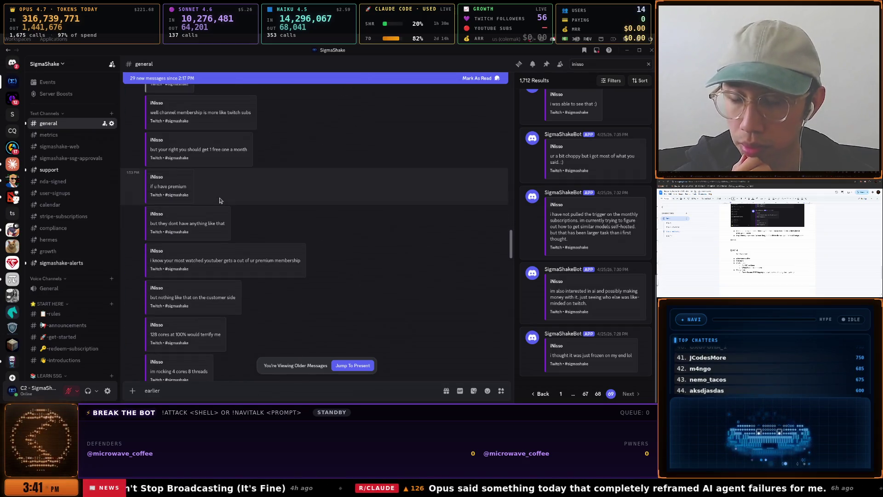
pyautogui.scroll(-2, 220, 200)
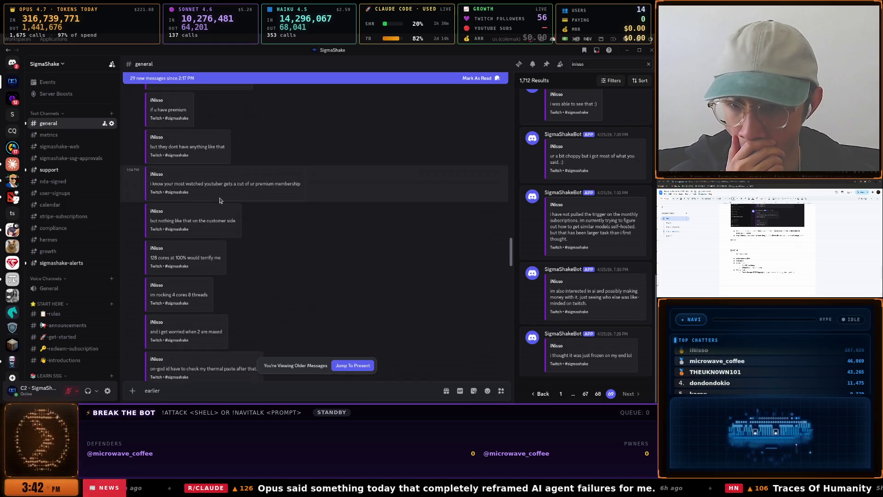
pyautogui.scroll(-5, 219, 200)
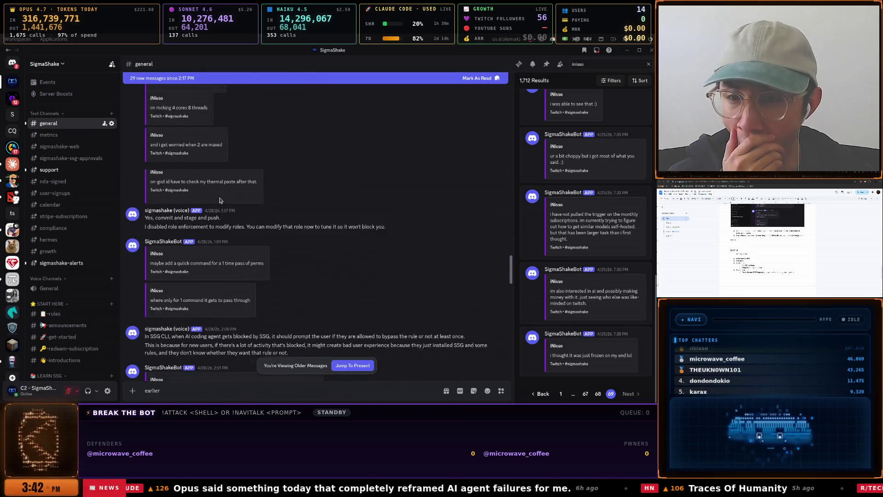
pyautogui.scroll(-4, 220, 200)
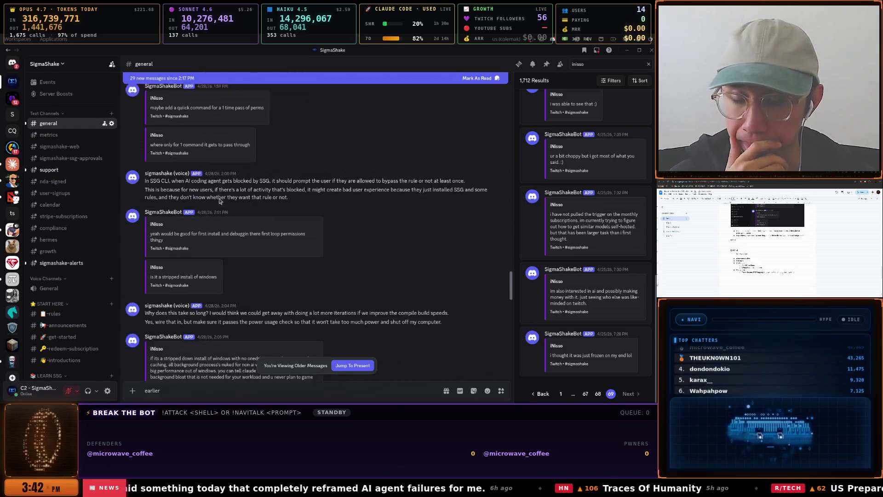
pyautogui.scroll(-4, 219, 200)
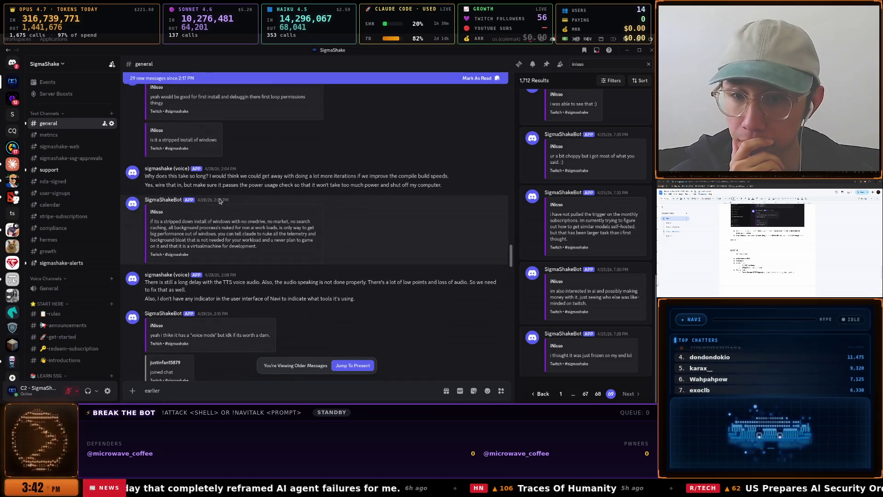
pyautogui.scroll(-2, 219, 200)
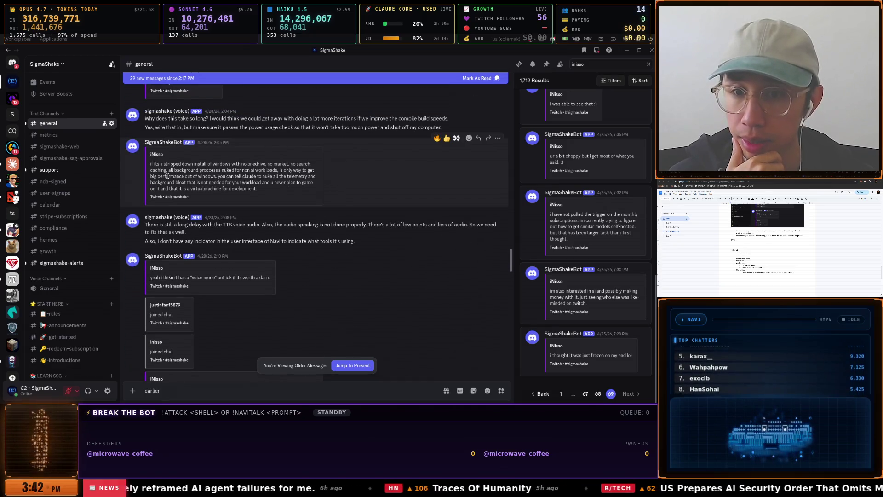
pyautogui.scroll(-1, 232, 205)
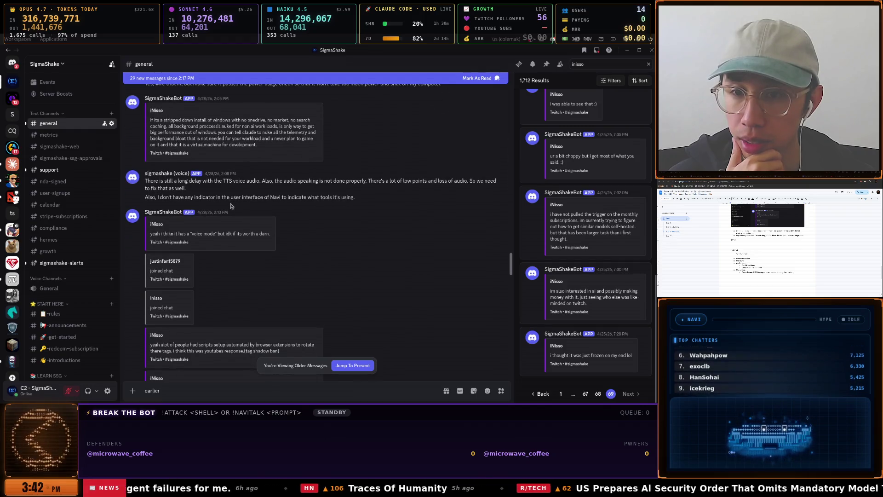
pyautogui.scroll(-4, 231, 205)
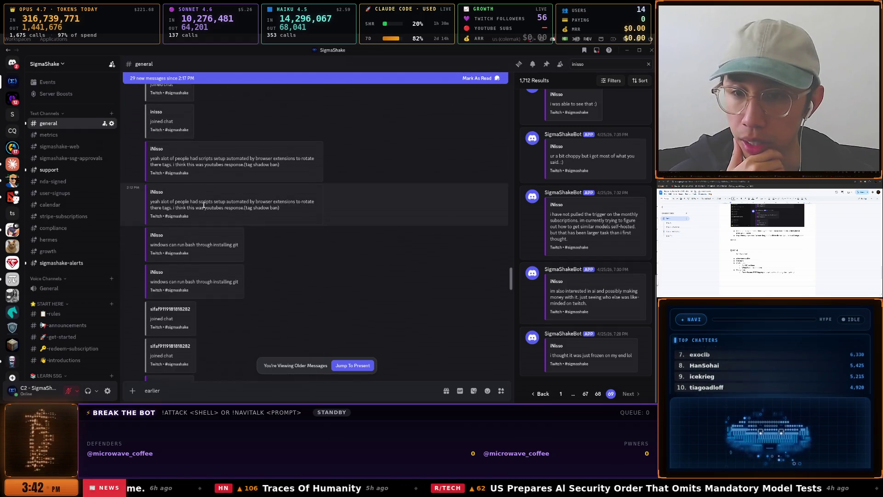
pyautogui.scroll(-5, 204, 206)
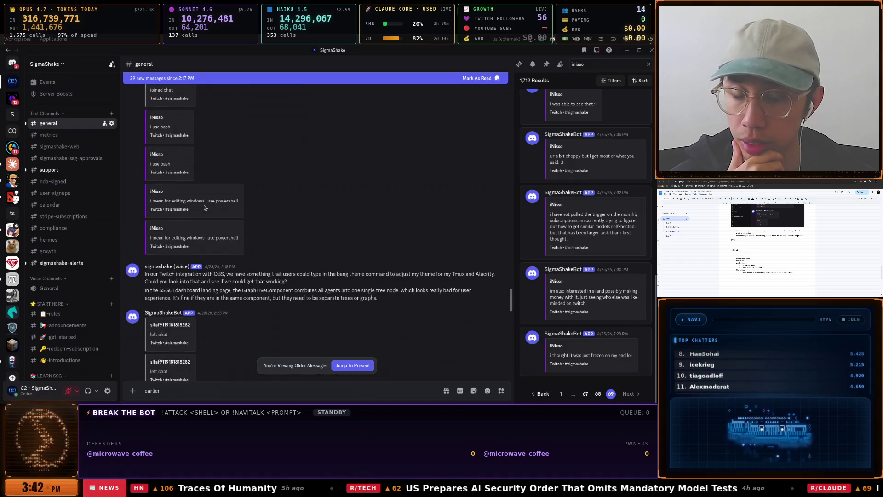
pyautogui.scroll(-8, 203, 207)
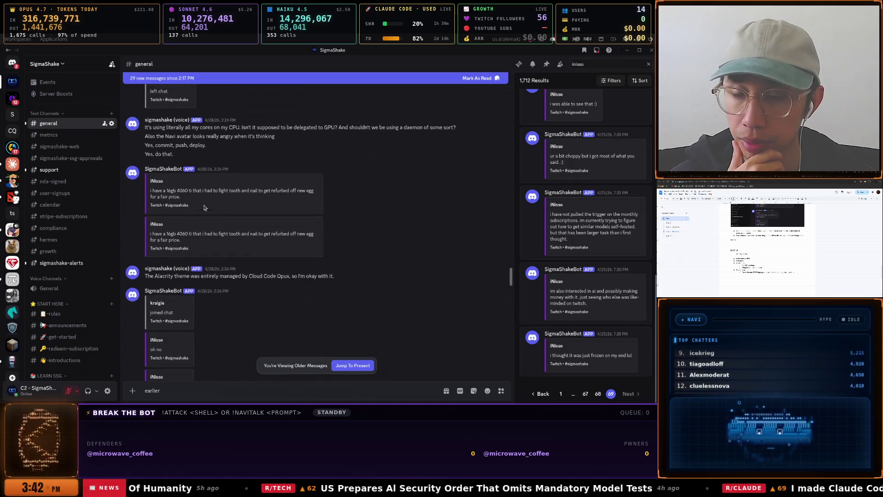
pyautogui.scroll(-5, 204, 207)
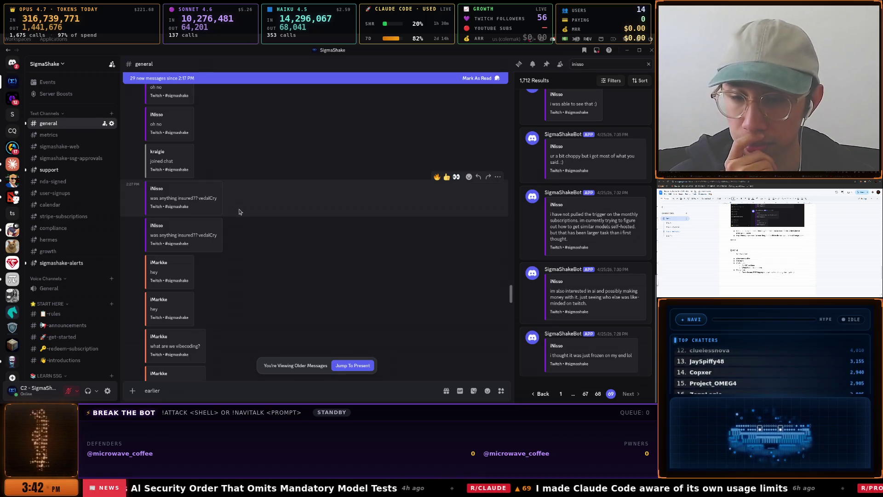
pyautogui.scroll(-3, 239, 212)
pyautogui.scroll(-1, 239, 212)
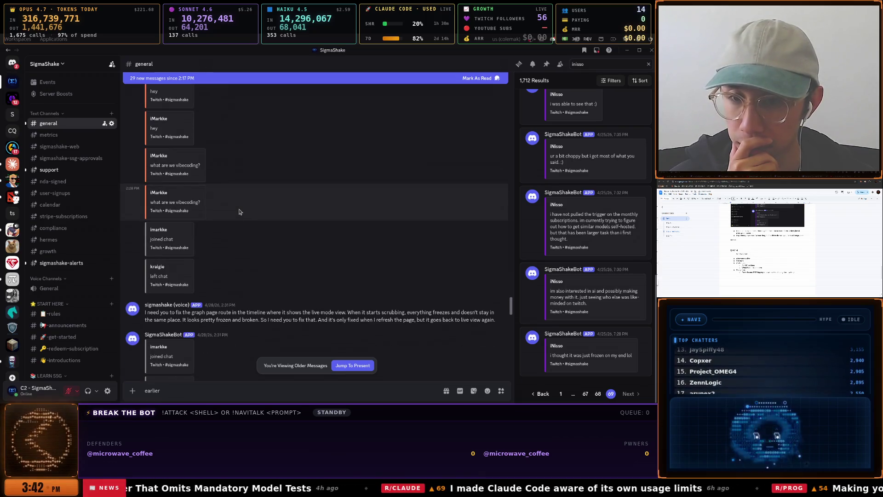
pyautogui.scroll(-3, 240, 212)
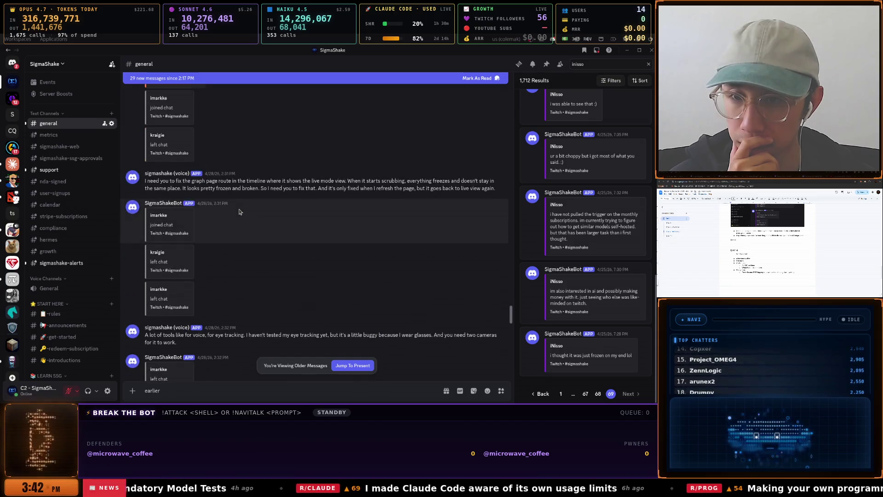
pyautogui.scroll(-6, 239, 212)
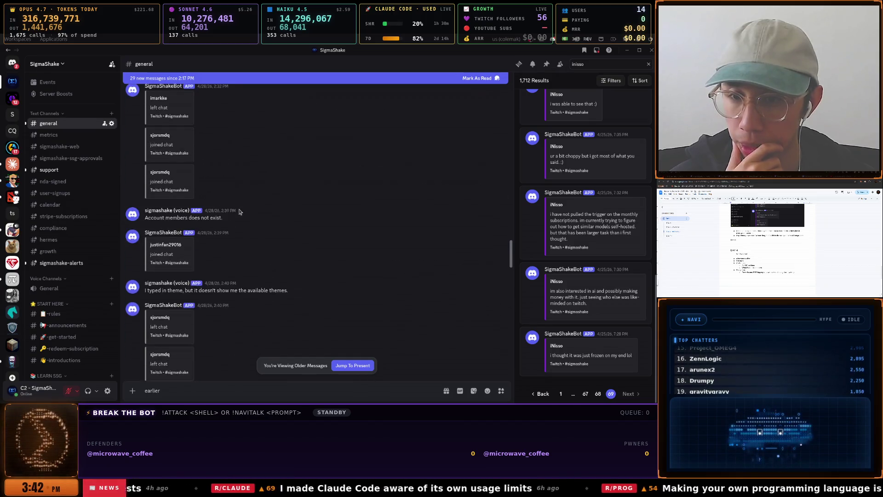
pyautogui.scroll(-8, 239, 212)
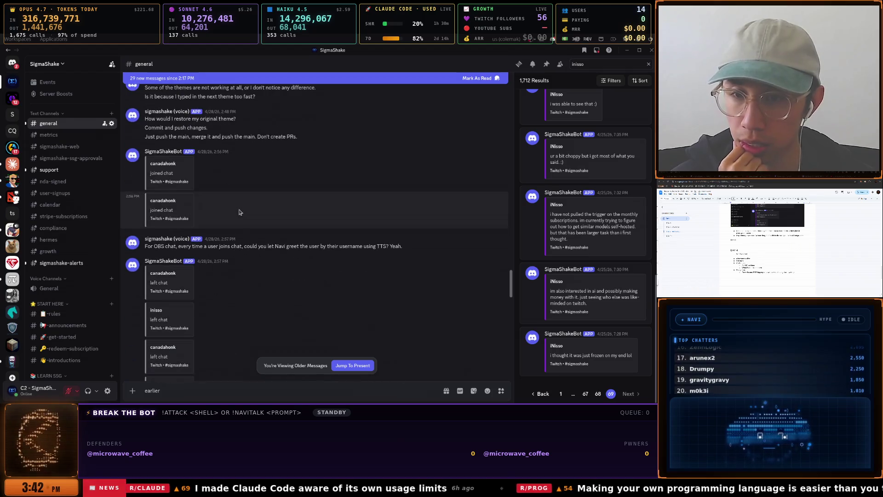
pyautogui.scroll(-10, 239, 212)
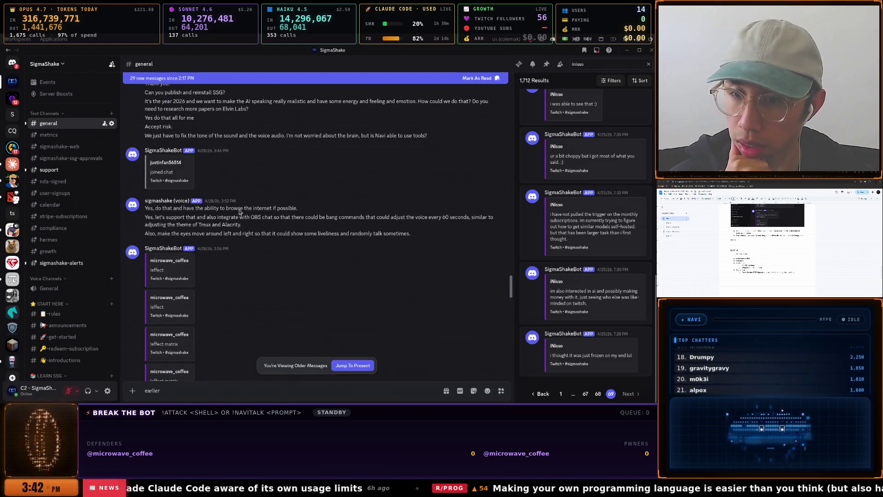
pyautogui.scroll(-10, 240, 212)
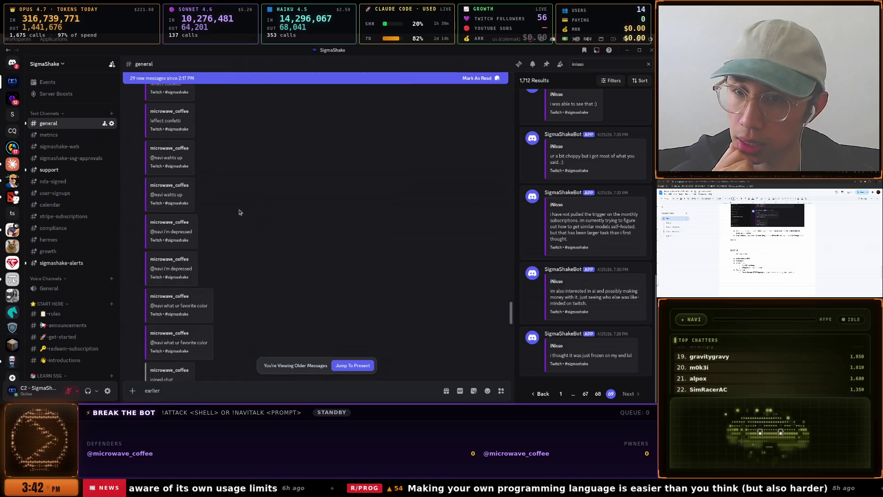
pyautogui.scroll(-10, 239, 212)
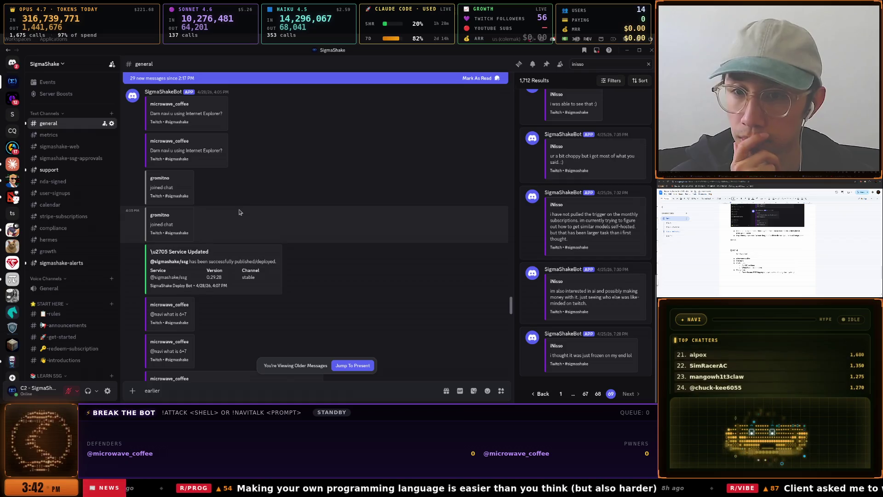
pyautogui.scroll(-5, 239, 212)
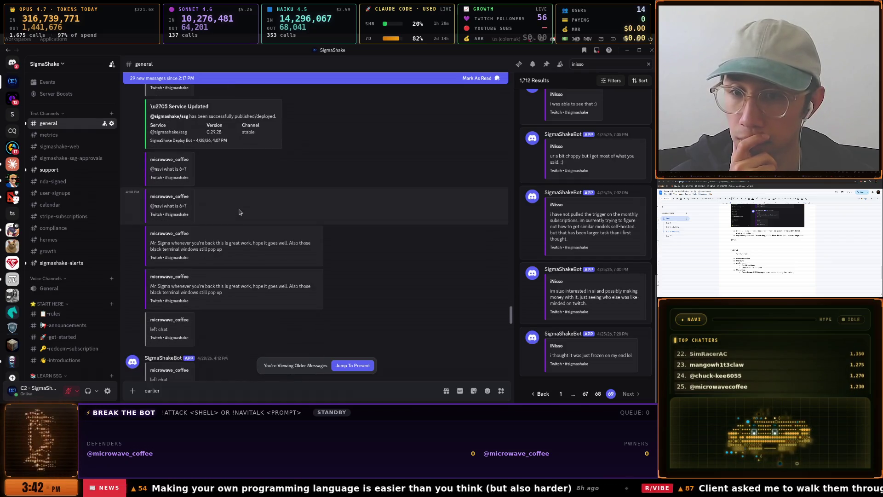
pyautogui.scroll(-5, 239, 212)
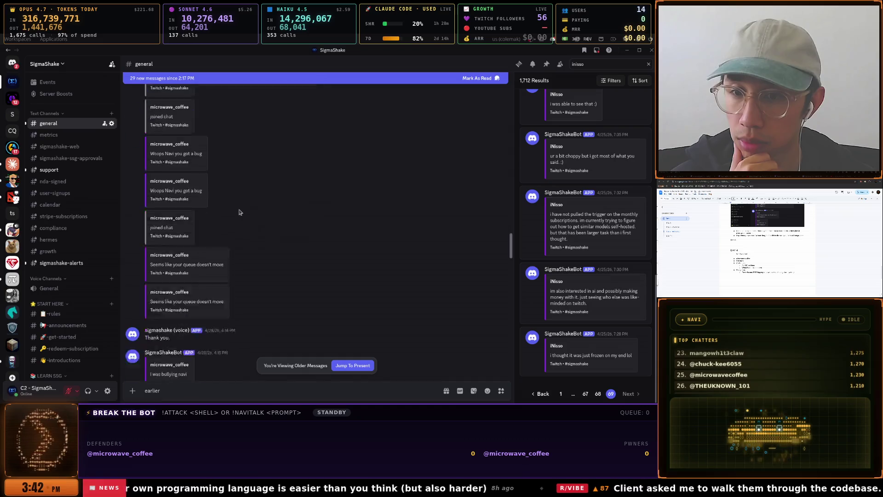
pyautogui.scroll(-9, 239, 212)
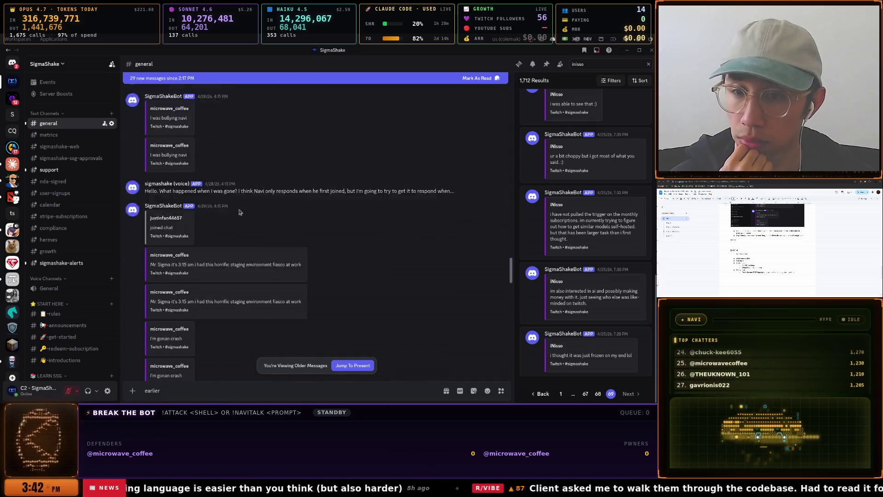
pyautogui.scroll(-10, 240, 212)
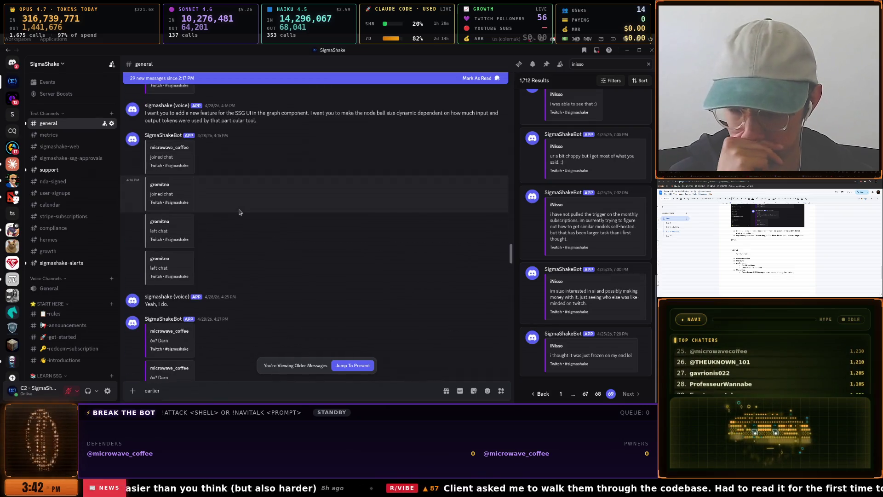
pyautogui.scroll(-9, 240, 212)
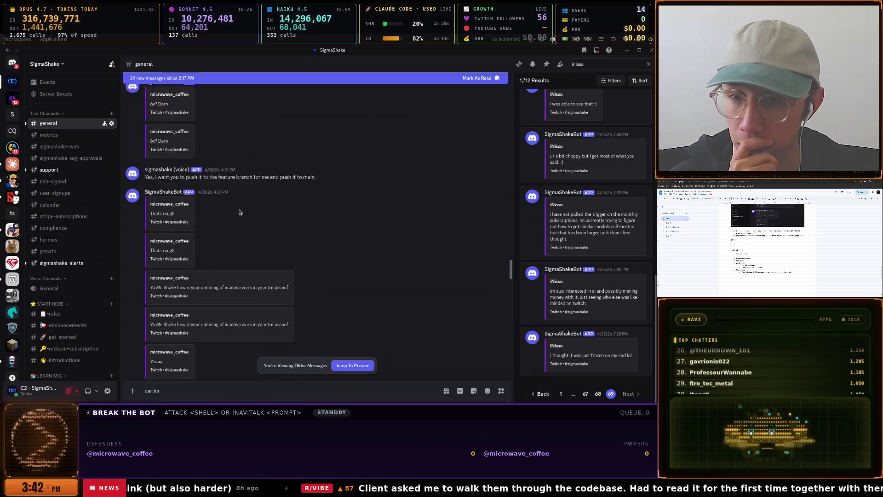
pyautogui.scroll(-10, 239, 212)
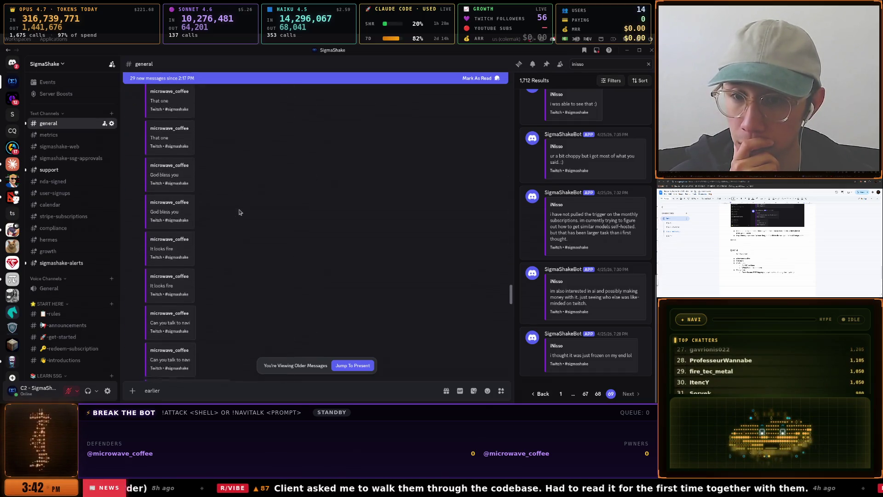
pyautogui.scroll(-10, 239, 212)
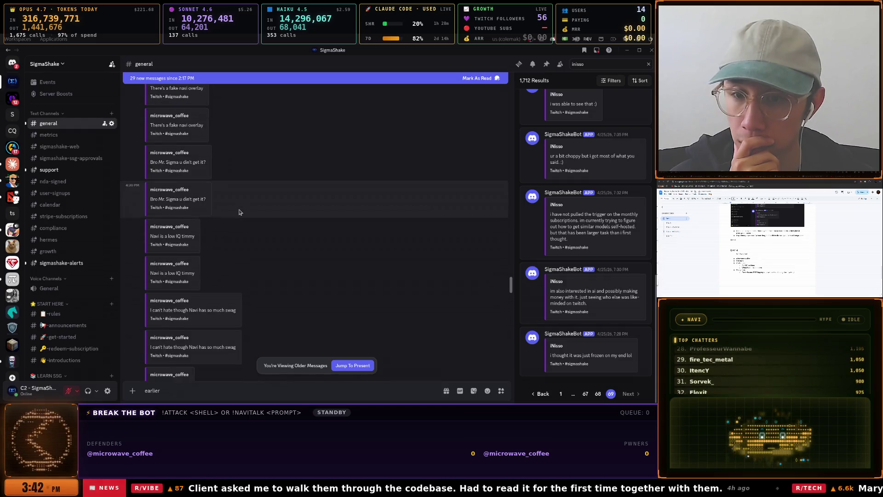
pyautogui.scroll(-10, 239, 212)
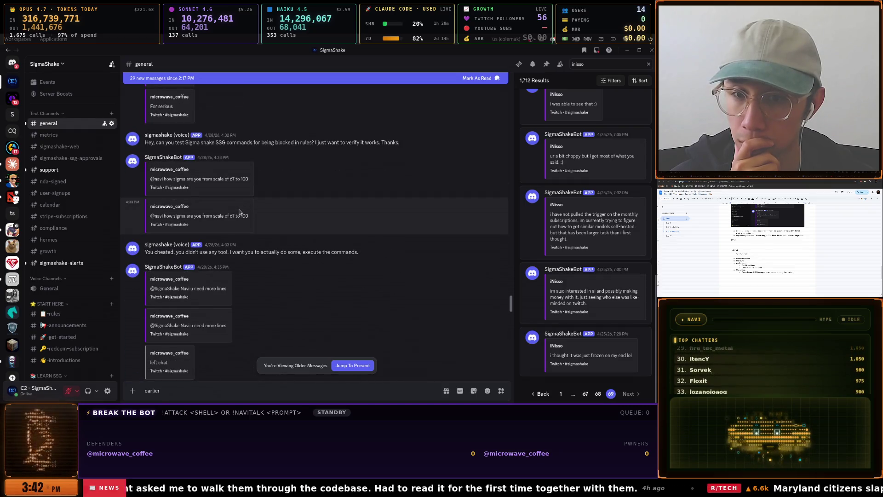
pyautogui.scroll(-10, 239, 212)
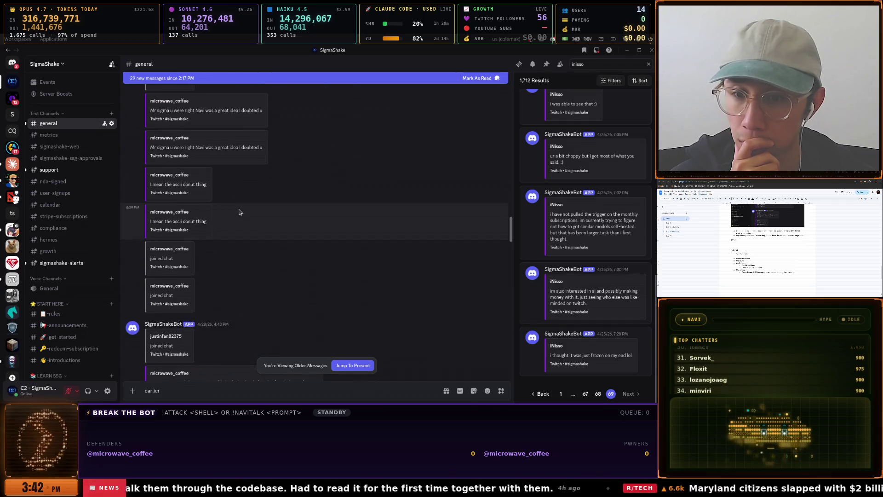
# Finish the #general history and bring the paused YouTube Day 4 replay to the front
pyautogui.scroll(-10, 239, 212)
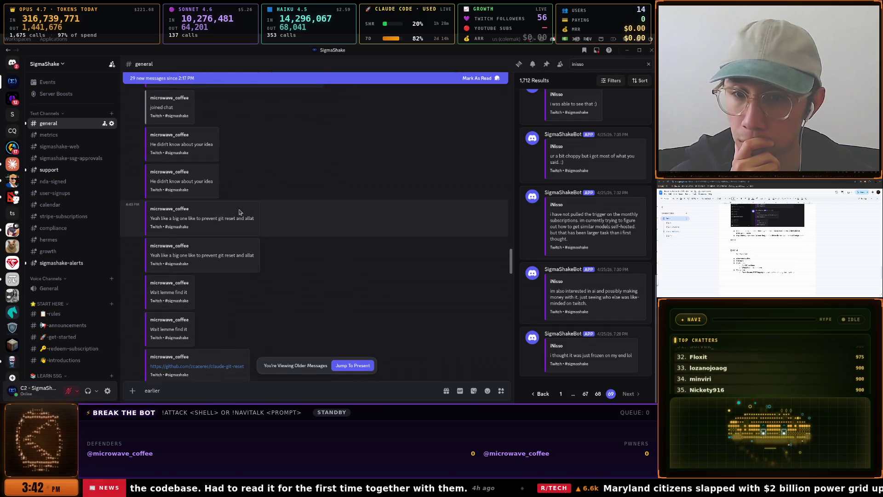
pyautogui.scroll(-10, 239, 212)
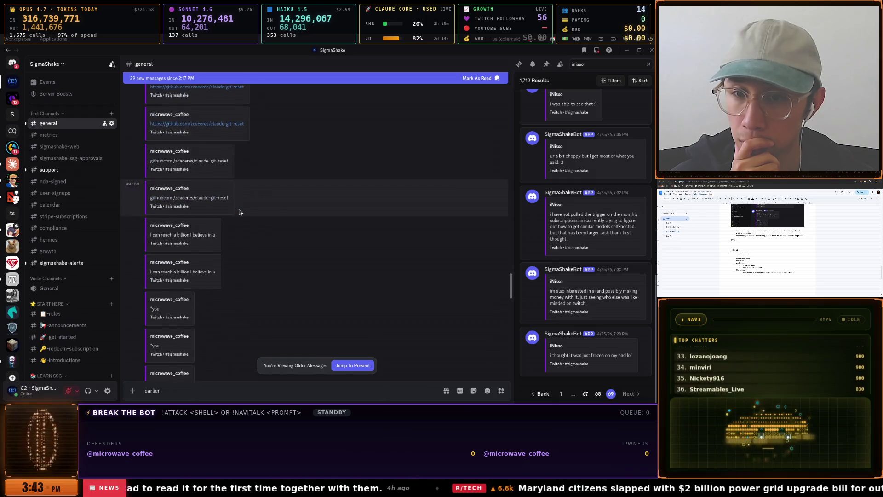
pyautogui.scroll(-10, 239, 212)
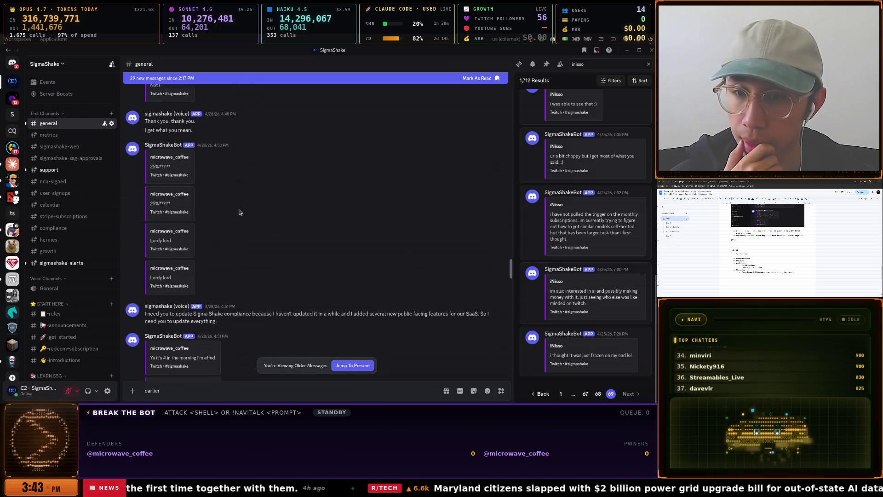
pyautogui.scroll(-8, 239, 212)
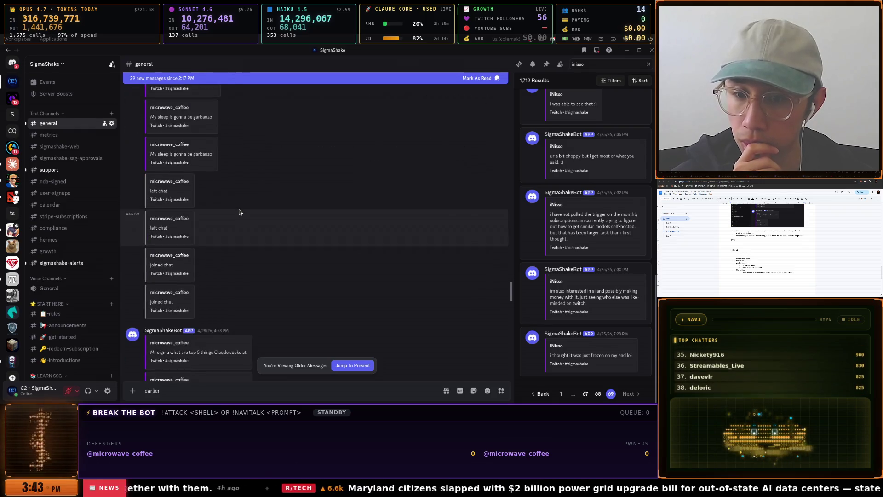
pyautogui.hotkey('alt', 'Tab')
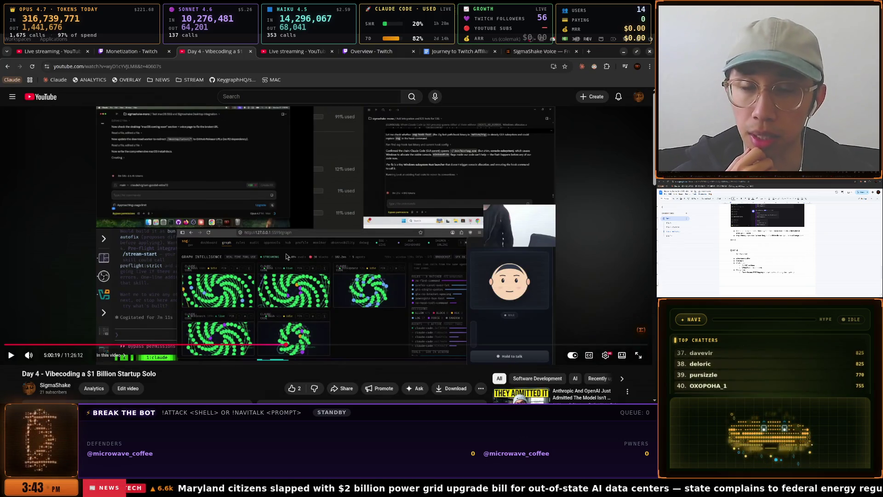
# Open the Journey to Twitch Affiliate document at its DAY 5 section
pyautogui.press('super')
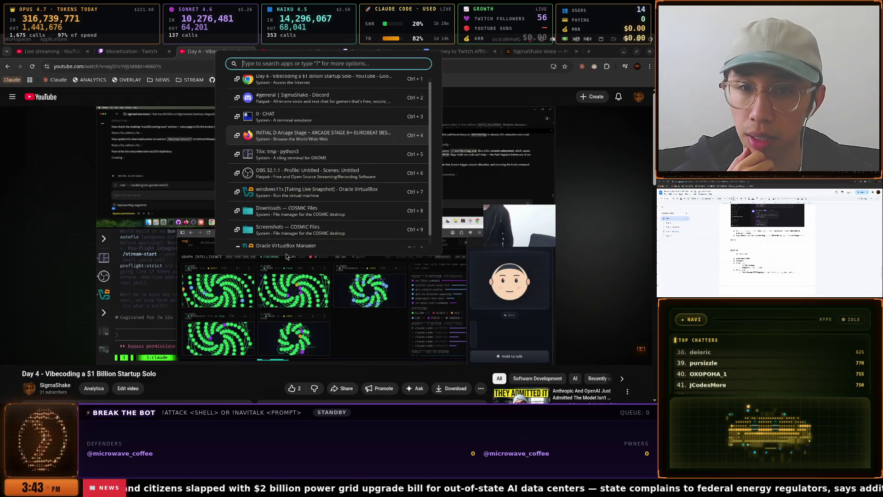
pyautogui.press('Return')
pyautogui.press('super')
pyautogui.press('Down')
pyautogui.press('Return')
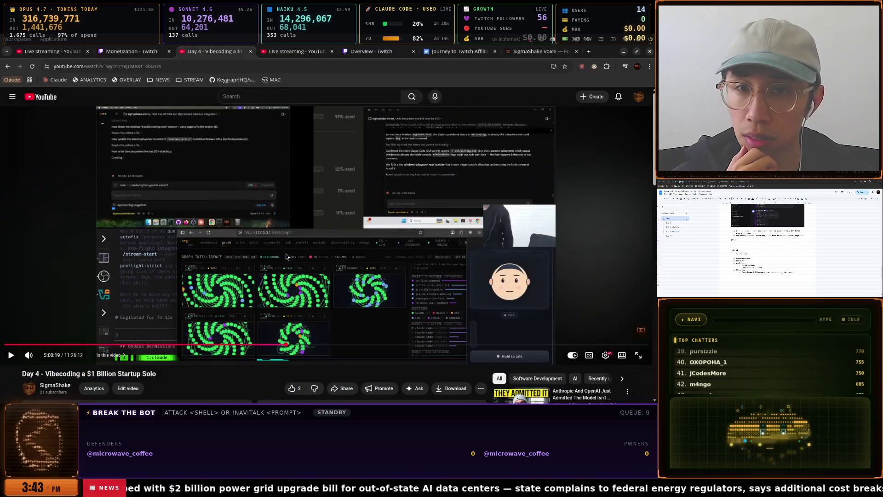
pyautogui.click(465, 53)
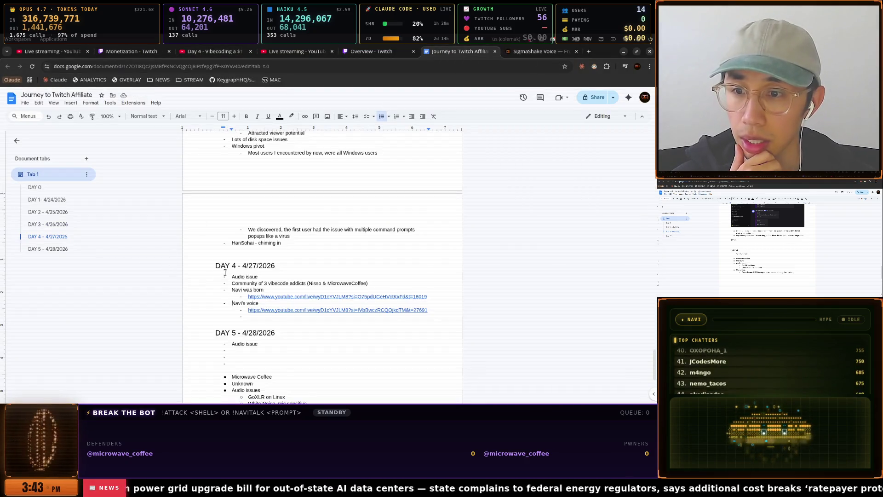
pyautogui.scroll(-3, 225, 272)
pyautogui.click(48, 249)
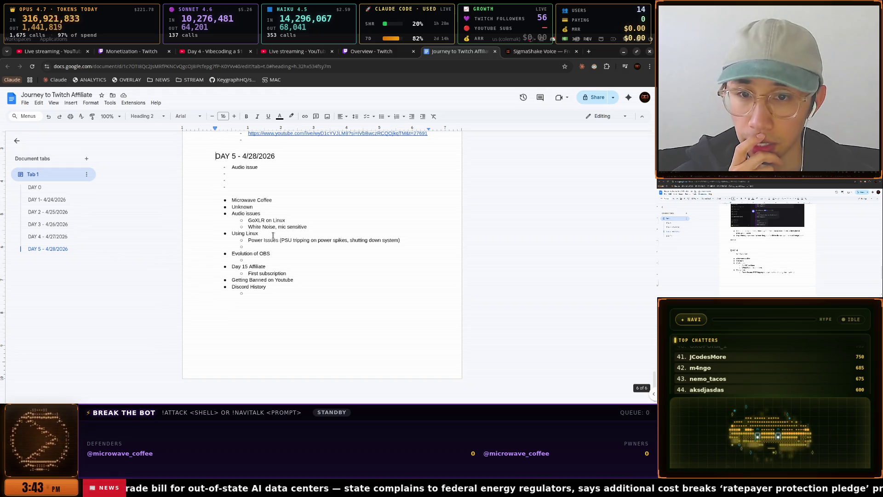
# Place the cursor after 'Audio issue', then bring the Discord #general chat back up
pyautogui.click(259, 167)
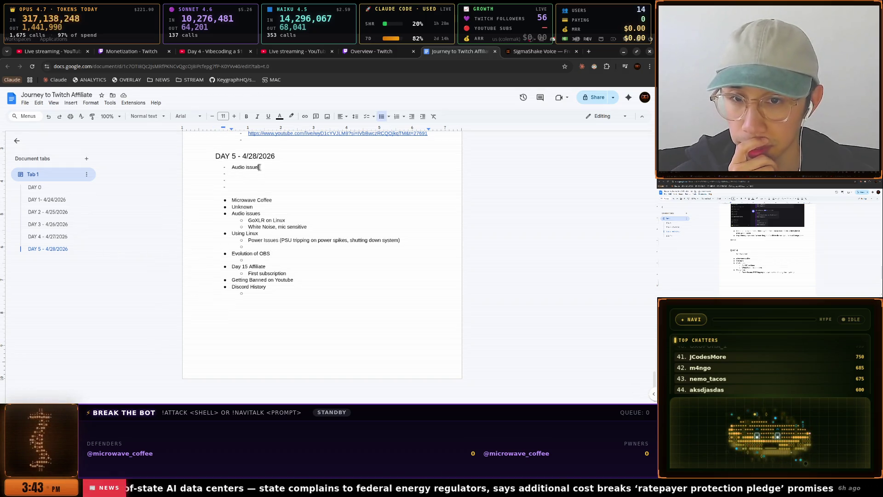
pyautogui.press('super')
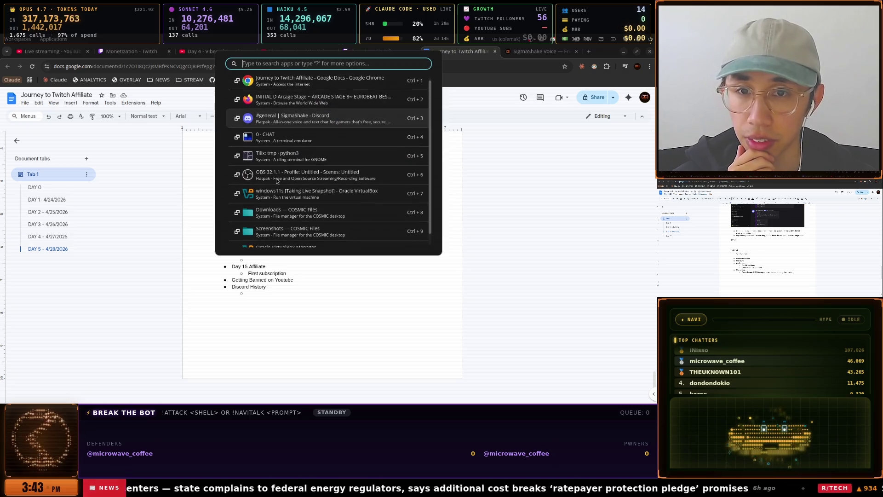
pyautogui.press('Return')
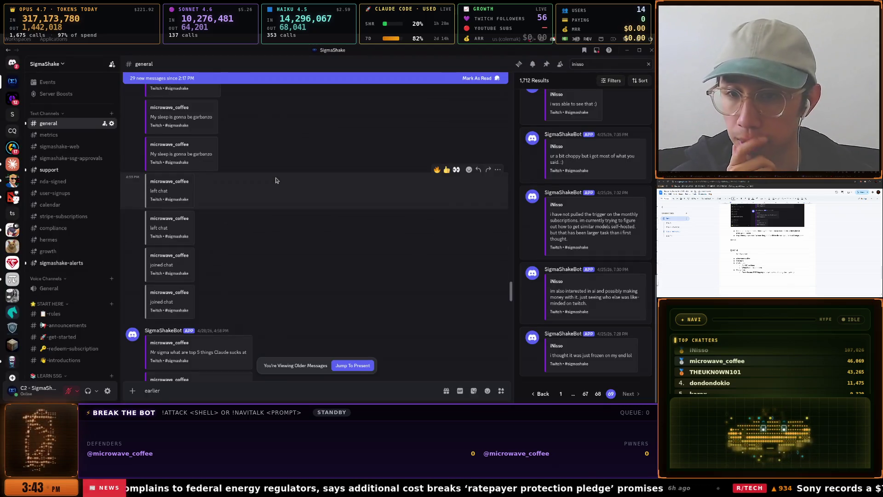
# Read #general down to the 'sell or be sold to' and April 28 Linux publish messages
pyautogui.scroll(-5, 276, 180)
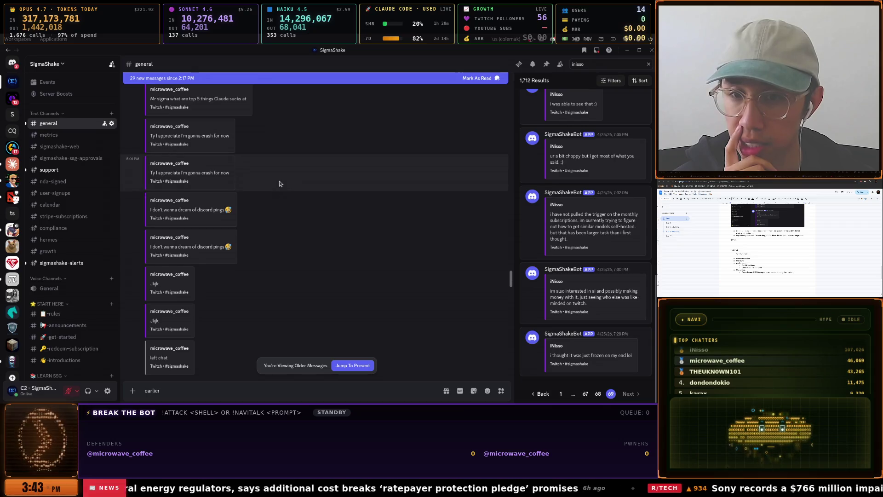
pyautogui.scroll(-5, 279, 184)
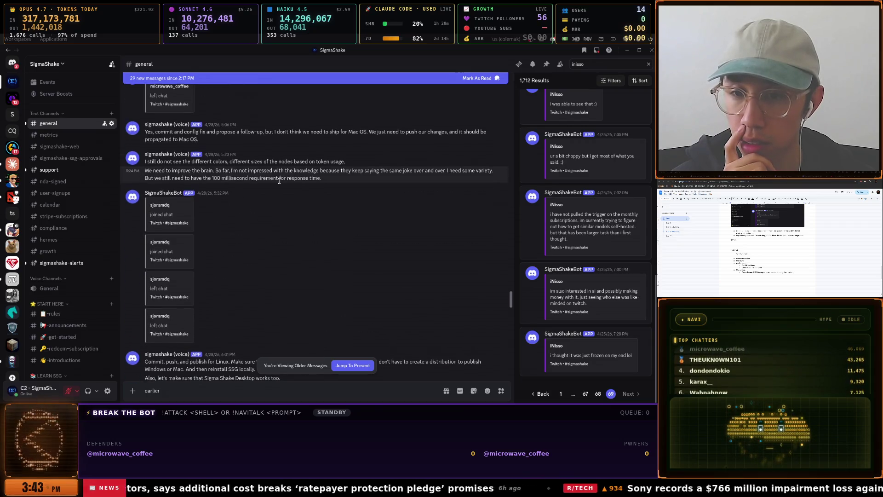
pyautogui.scroll(-4, 279, 180)
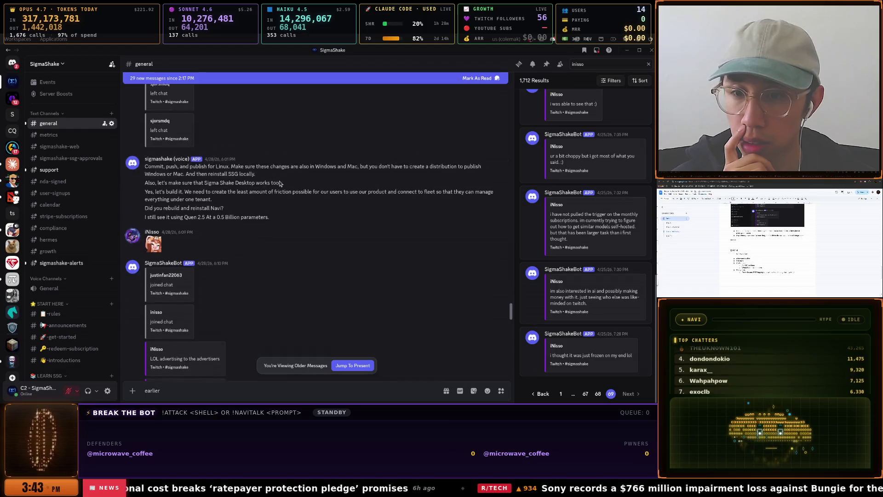
pyautogui.scroll(-1, 279, 183)
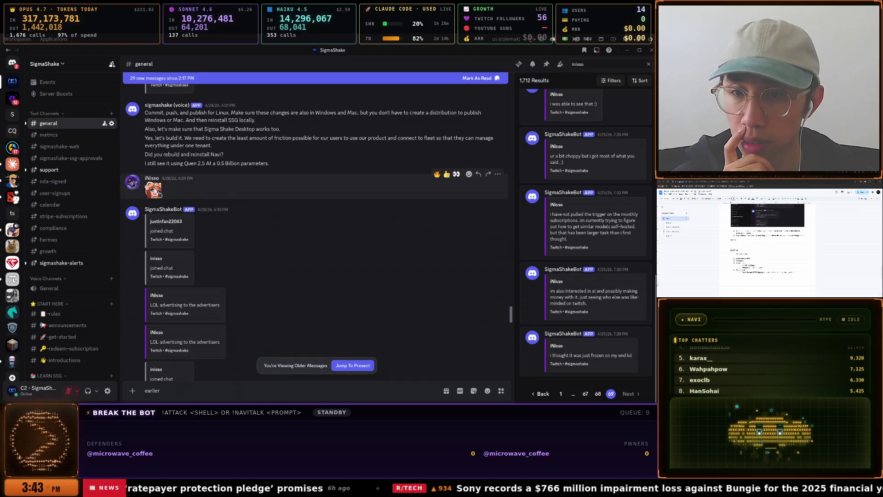
pyautogui.scroll(-1, 165, 194)
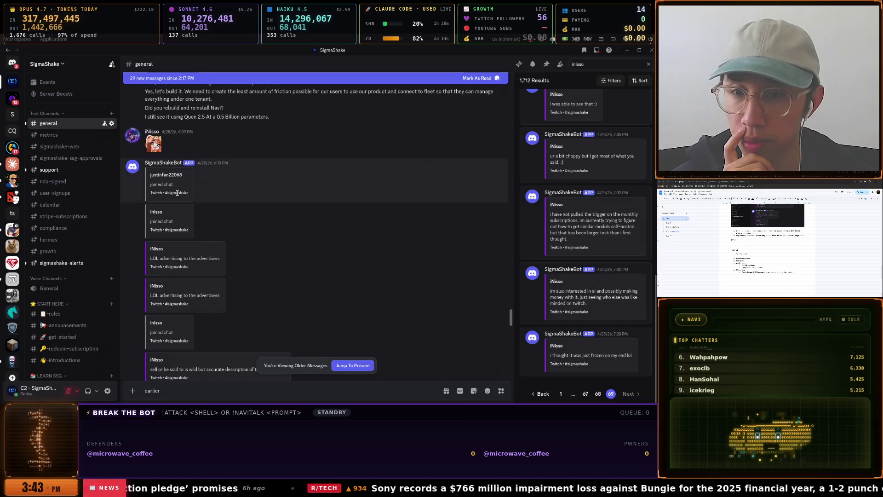
pyautogui.scroll(-2, 198, 197)
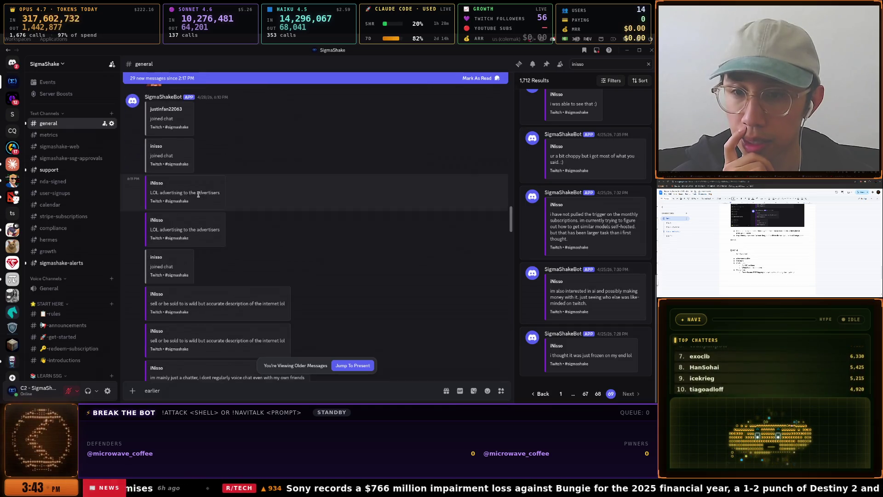
pyautogui.scroll(-1, 272, 202)
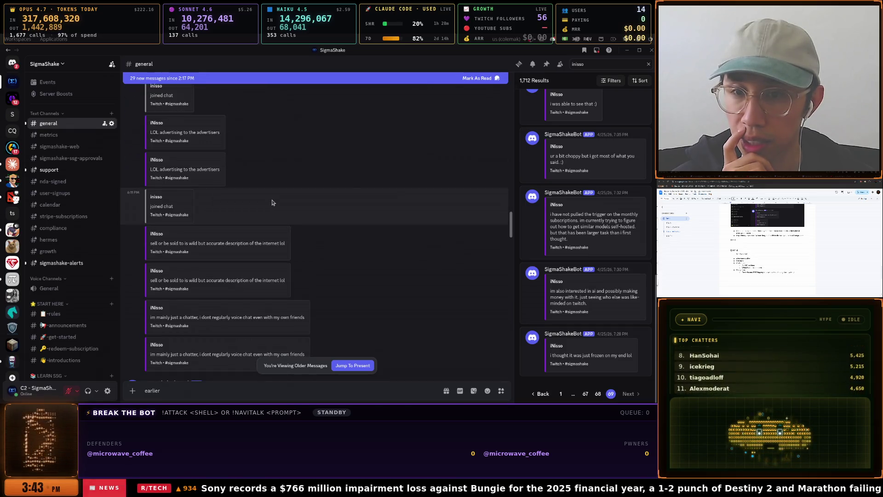
pyautogui.scroll(4, 272, 203)
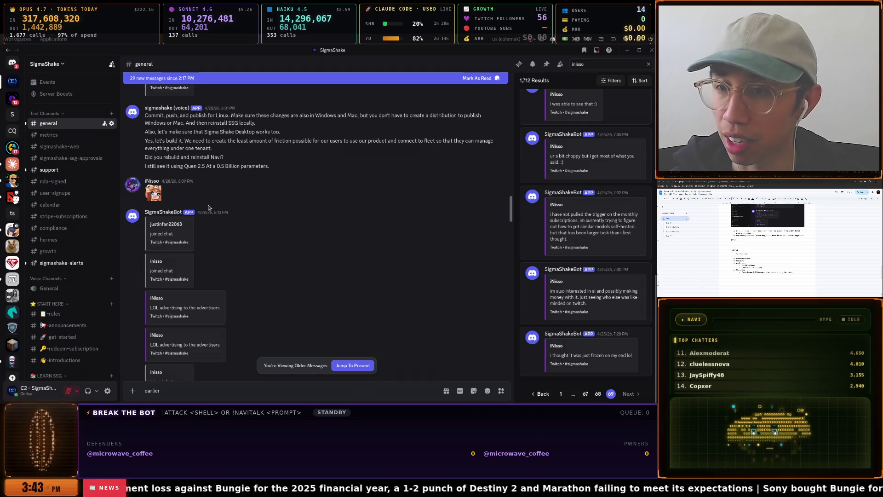
pyautogui.press('super')
pyautogui.press('Down')
pyautogui.press('Down')
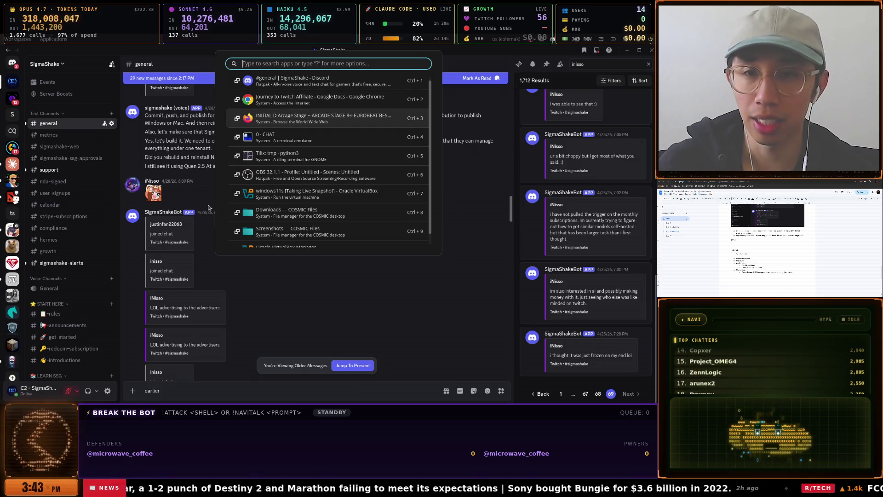
# Back in the Day 5 notes, add the BridgeMind Discord streaming line after 'Audio issue'
pyautogui.click(291, 132)
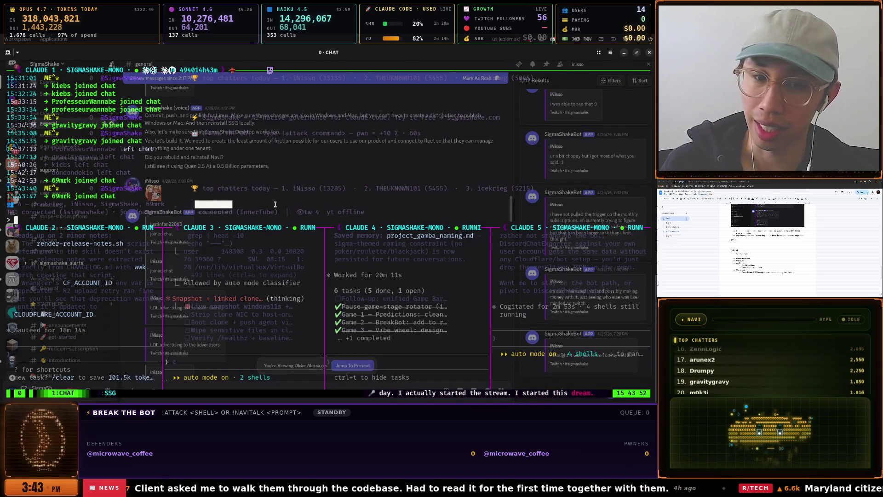
pyautogui.press('super')
pyautogui.press('Down')
pyautogui.press('Down')
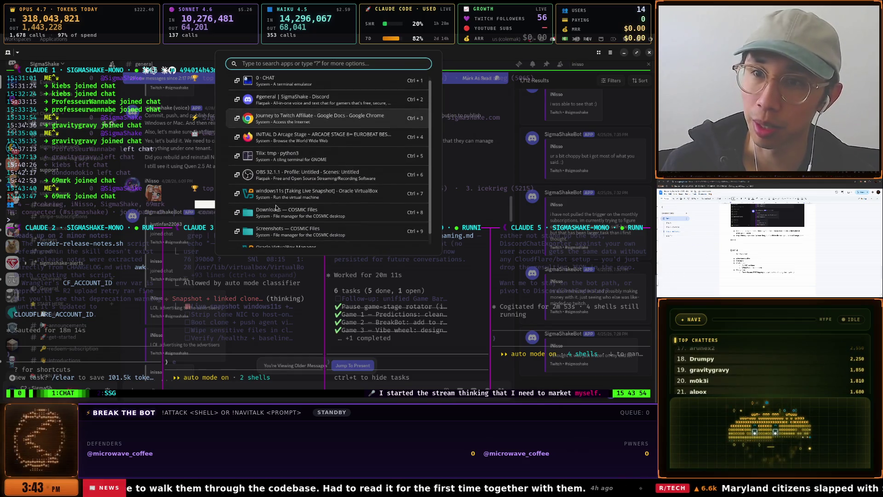
pyautogui.press('Return')
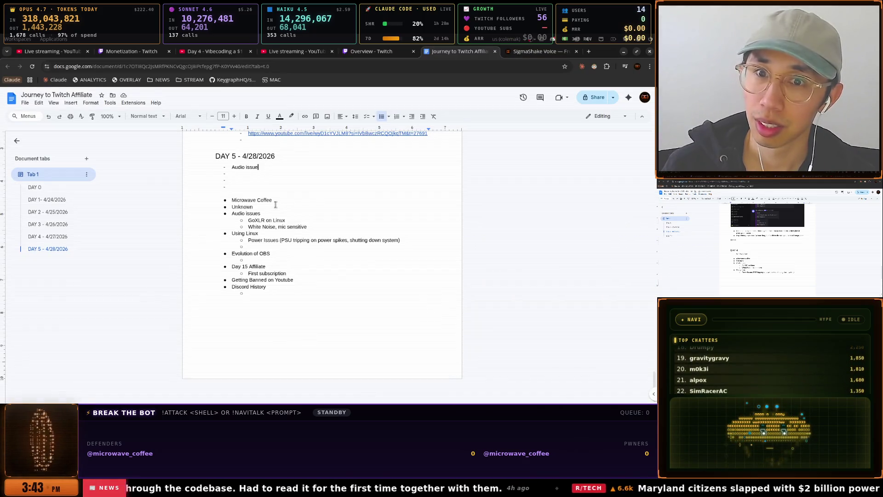
pyautogui.press('Return')
pyautogui.write('Decided to stream in the BridgeMind Discord')
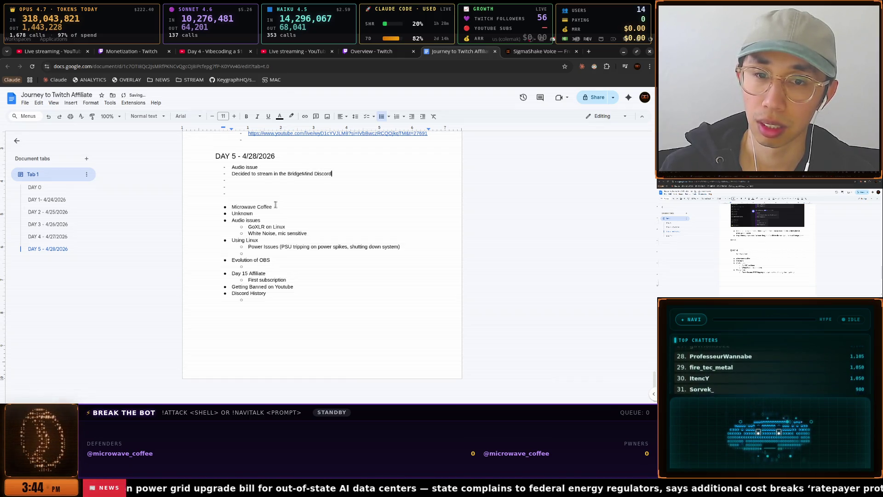
pyautogui.write('Discord')
# Add an indented sub-point about floods of people marketing products or seeking money/investment
pyautogui.press('Return')
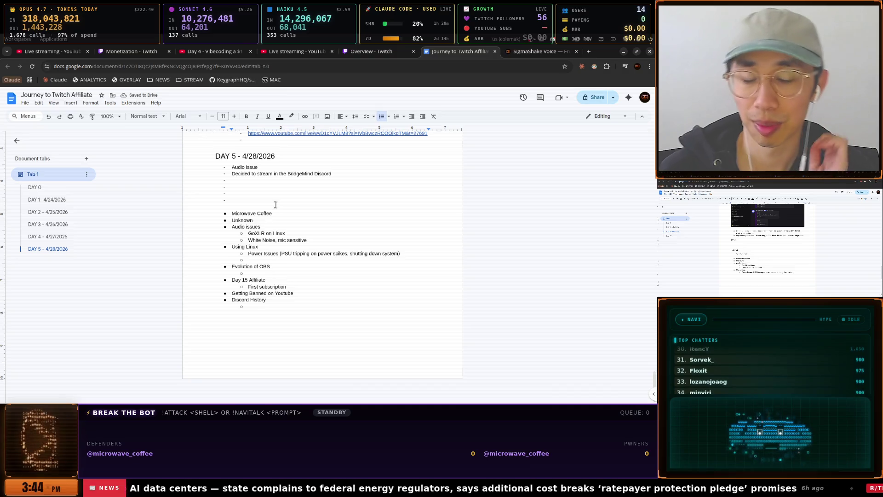
pyautogui.press('Tab')
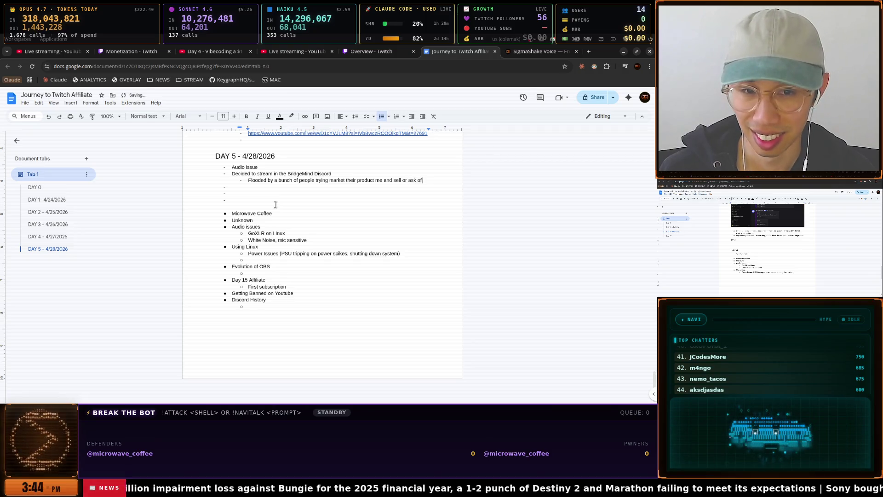
pyautogui.write('money/investmend')
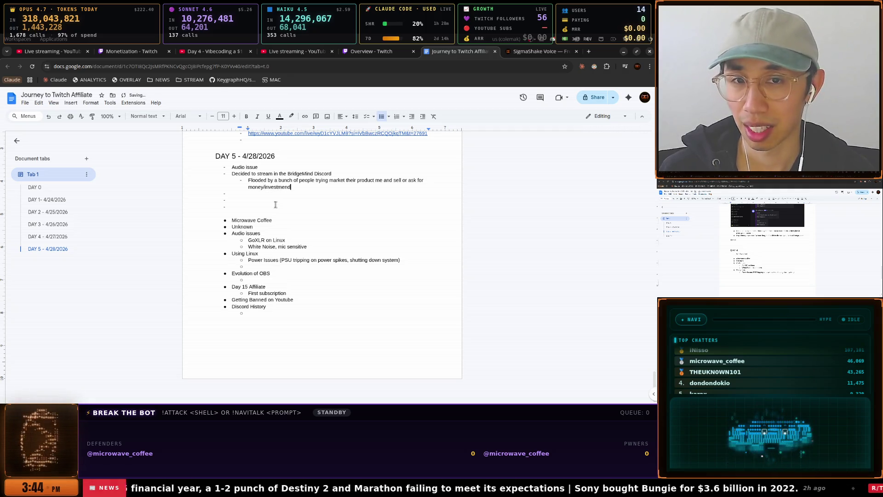
# From the channel's Live streams, open the 'Day 5 - Vibecoding a $1 Billion Startup Solo' replay
pyautogui.click(225, 52)
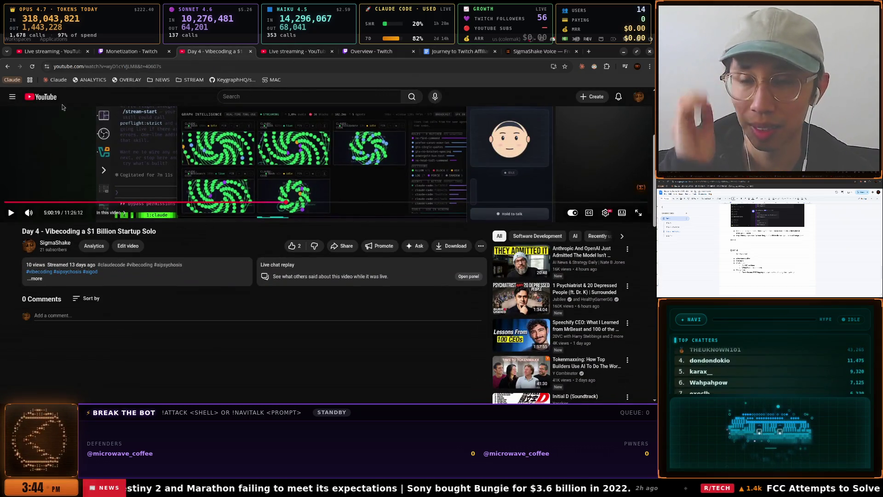
pyautogui.click(8, 66)
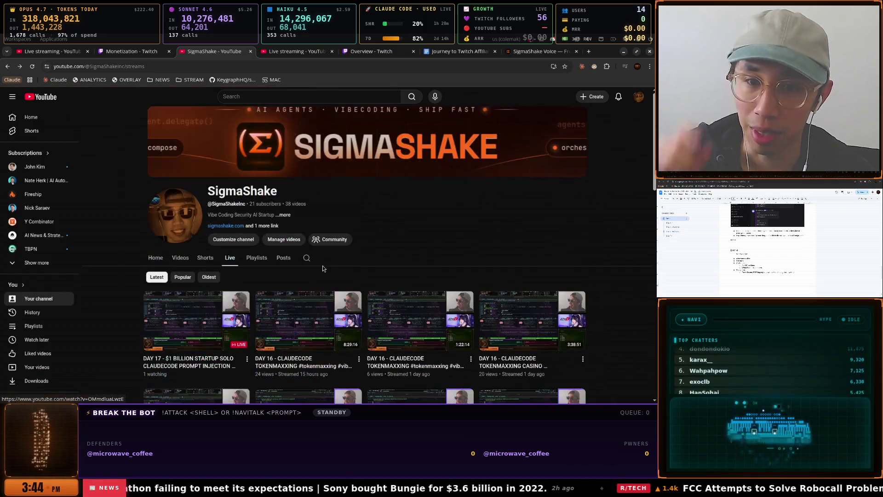
pyautogui.scroll(-10, 329, 260)
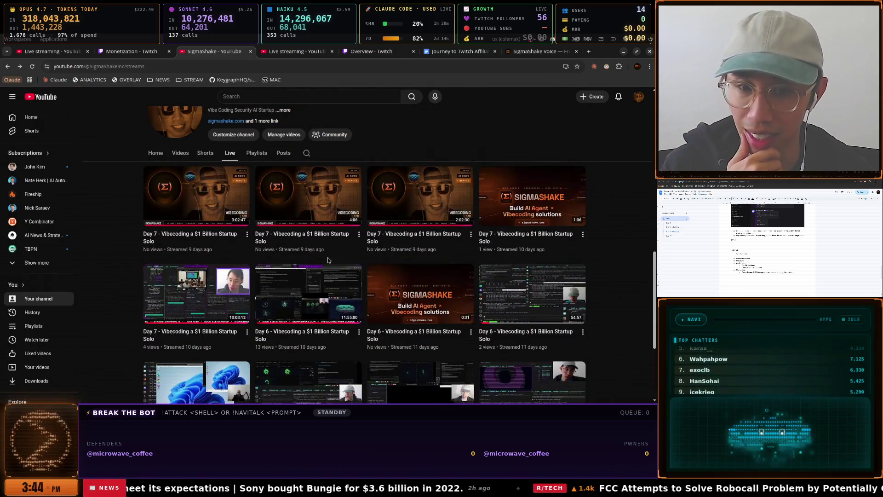
pyautogui.scroll(-3, 296, 263)
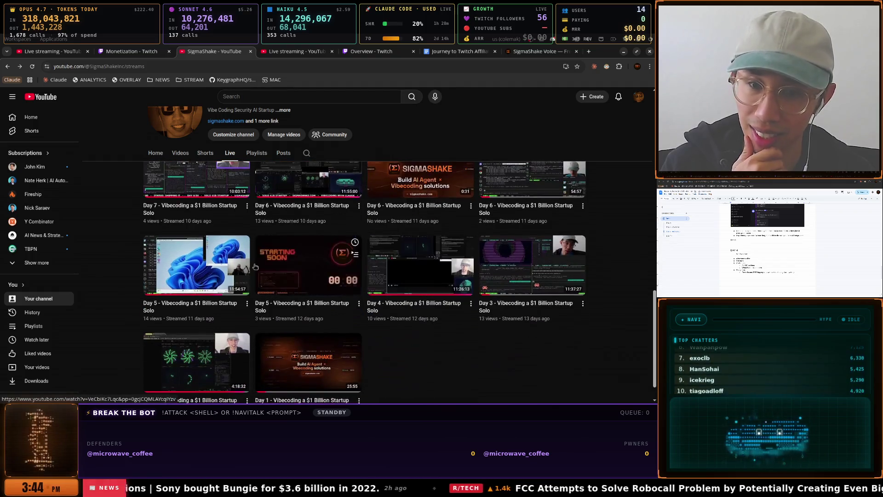
pyautogui.click(225, 276)
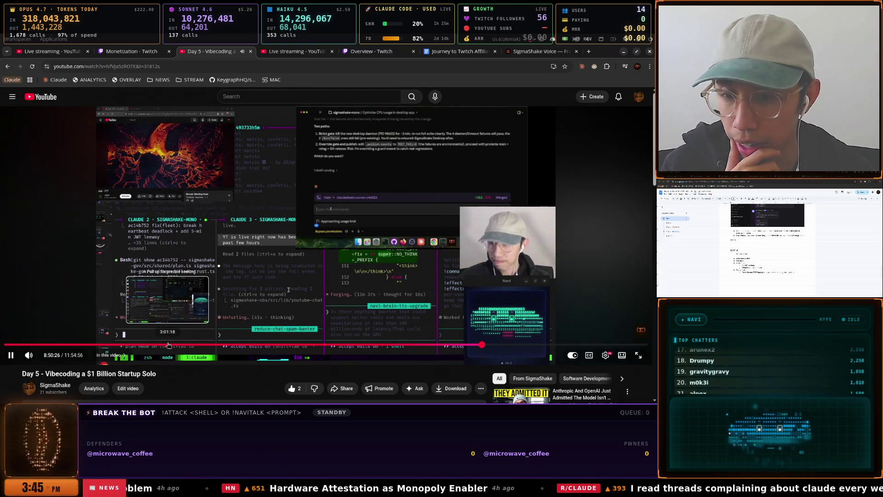
# Seek the Day 5 replay around the 3-hour mark, pause, and set it to 3:18:01
pyautogui.click(168, 345)
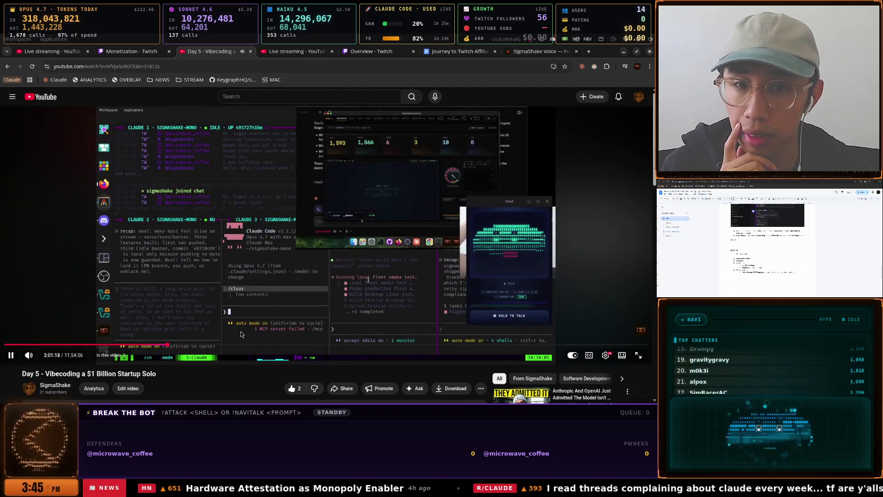
pyautogui.click(163, 344)
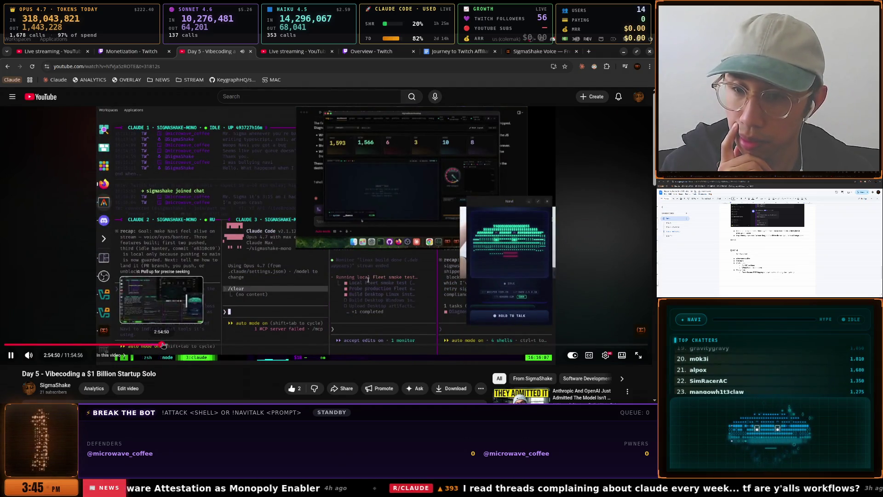
pyautogui.click(155, 345)
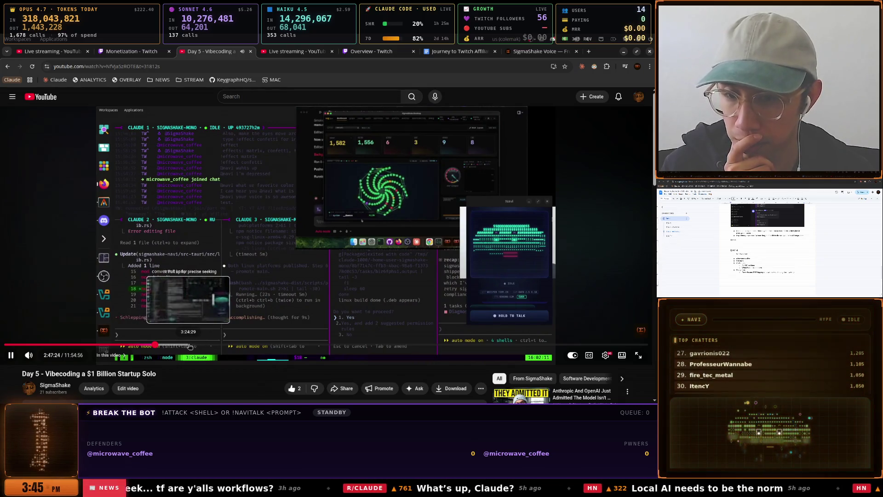
pyautogui.click(186, 346)
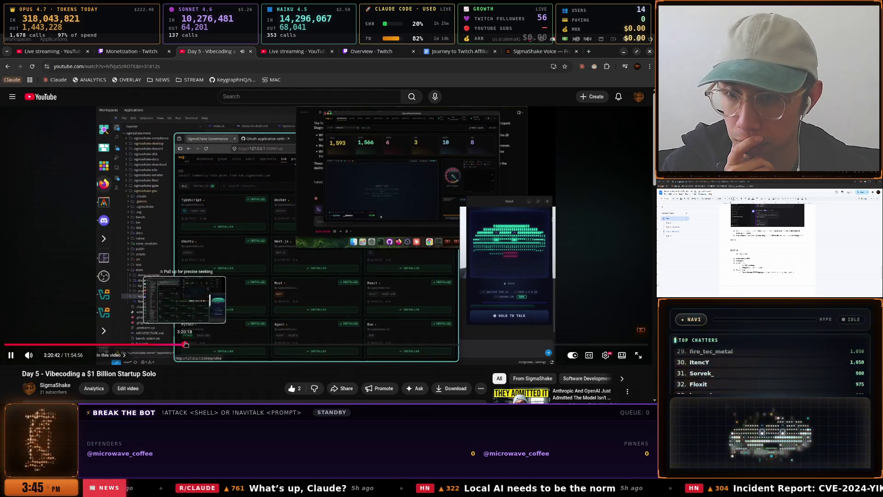
pyautogui.click(216, 276)
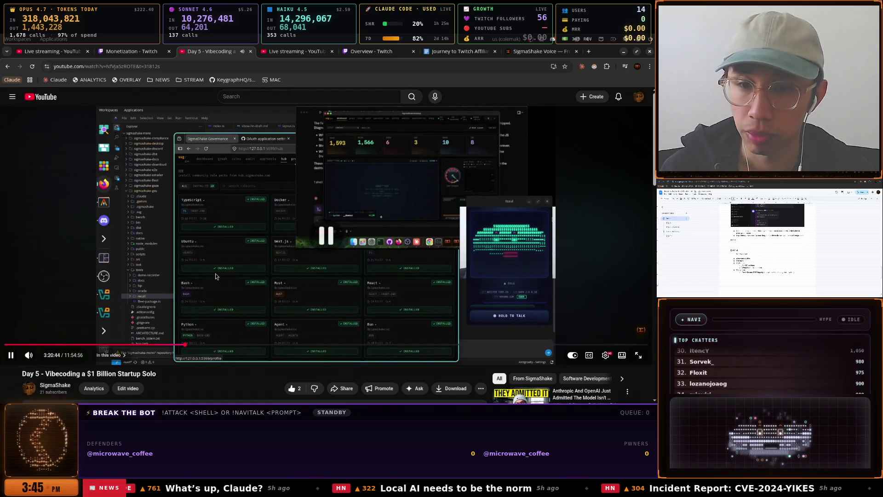
pyautogui.moveTo(186, 344); pyautogui.dragTo(183, 344)
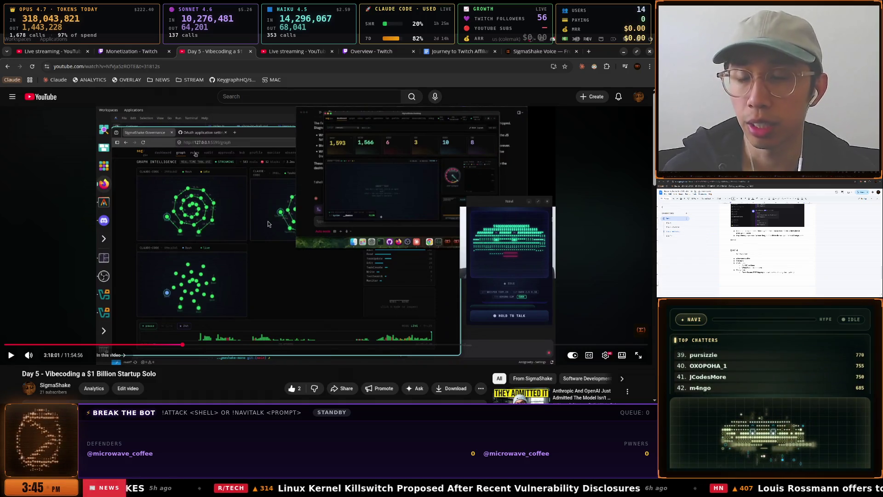
pyautogui.press('super')
# Browse the BridgeMind server's #vibe-coding messages about minimizing Codex usage and context-mode
pyautogui.press('Return')
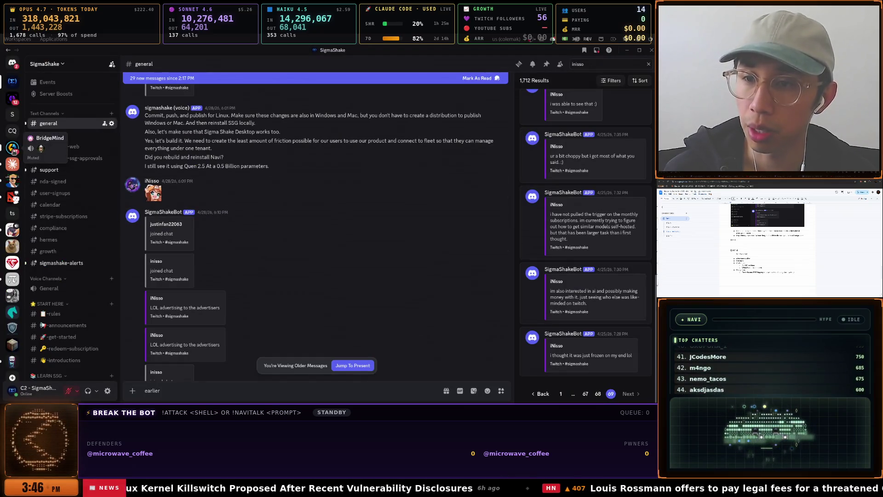
pyautogui.click(12, 149)
pyautogui.scroll(-4, 101, 214)
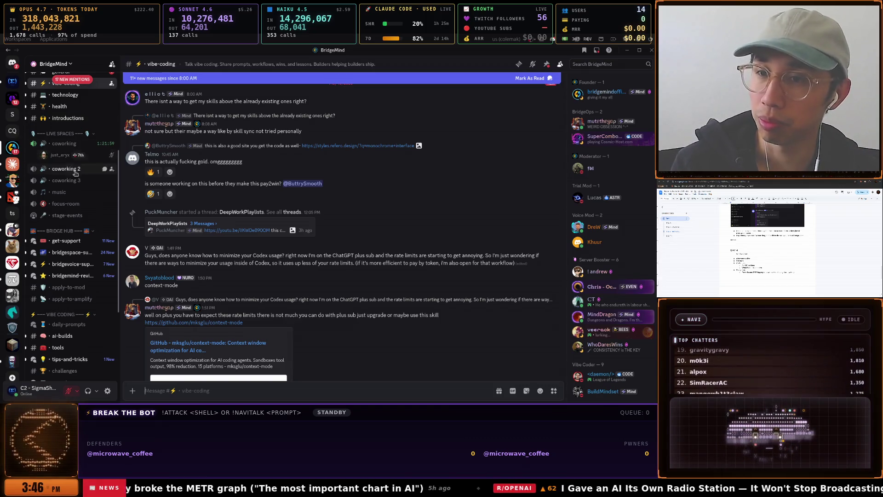
pyautogui.scroll(2, 76, 193)
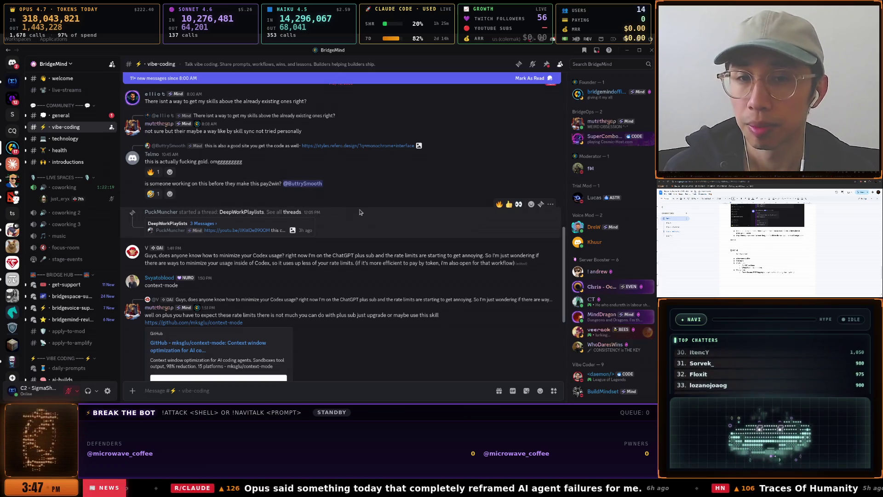
pyautogui.press('super')
pyautogui.press('Down')
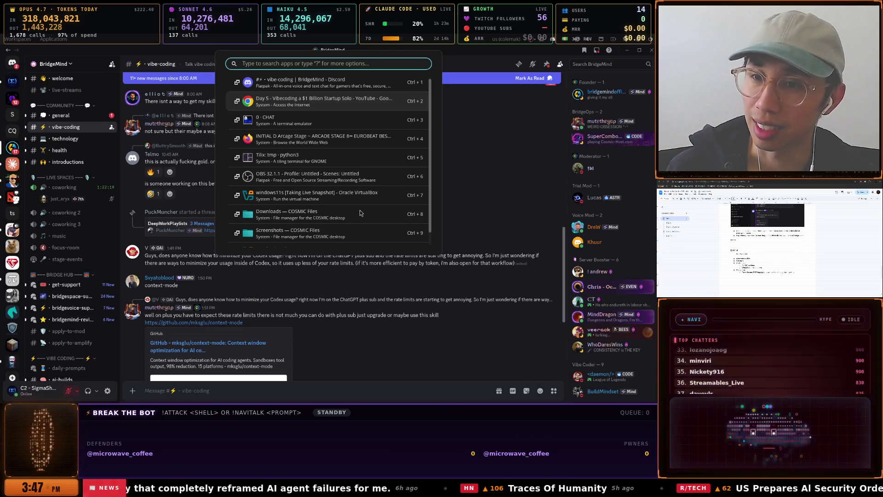
# In the Journey to Twitch Affiliate document, correct 'investmend' to 'investment'
pyautogui.press('Return')
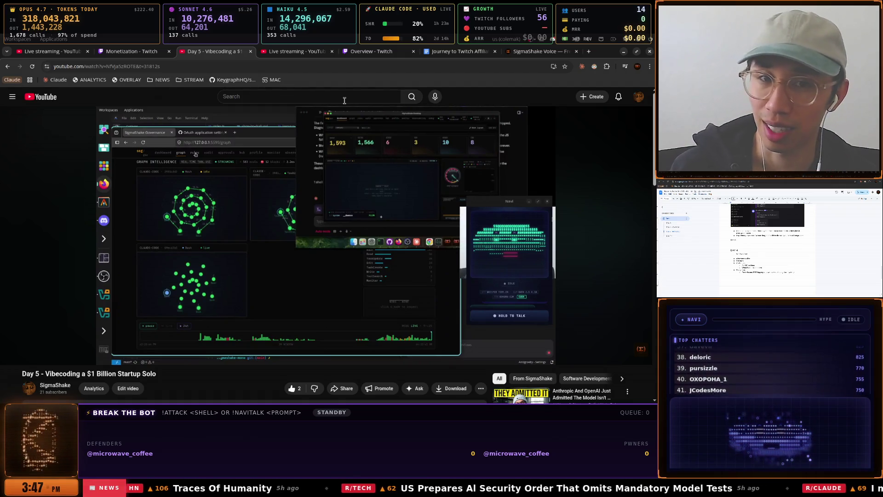
pyautogui.click(448, 52)
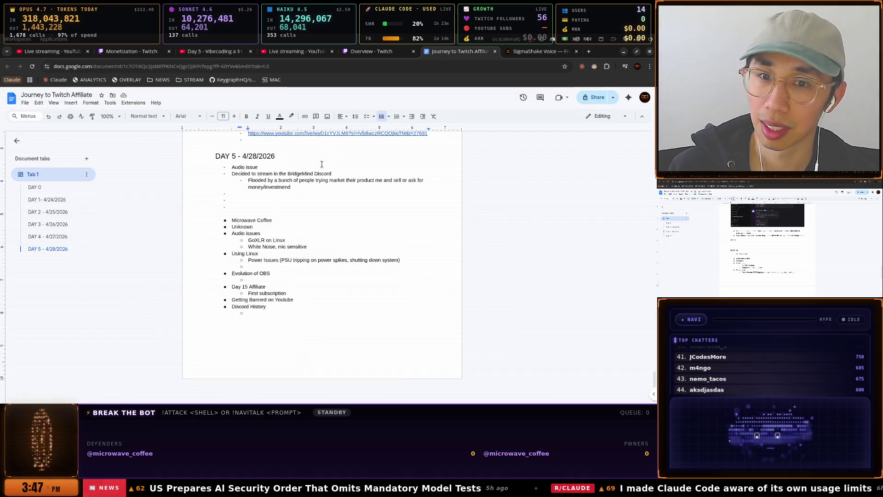
pyautogui.press('BackSpace')
pyautogui.write('t')
# Add the sub-point 'A place full of sharks' and un-bullet the following empty line
pyautogui.press('Return')
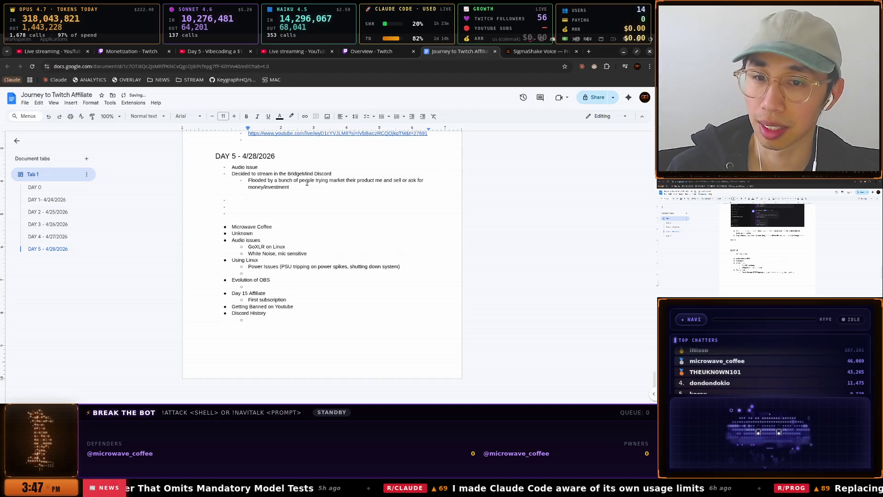
pyautogui.hotkey('ctrl', 'z')
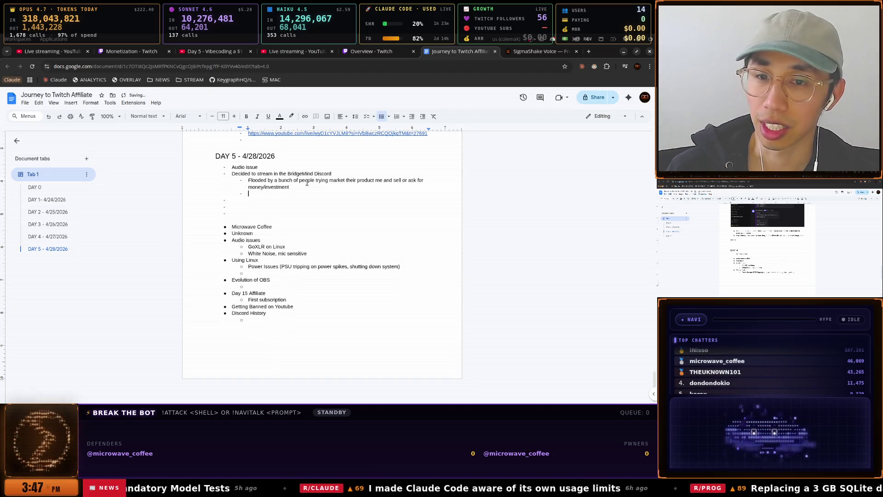
pyautogui.write('A p')
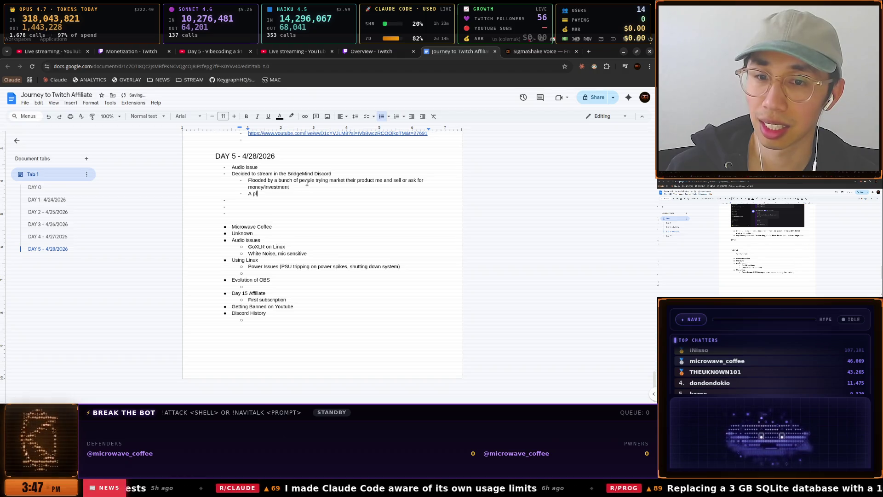
pyautogui.write('lace full of s')
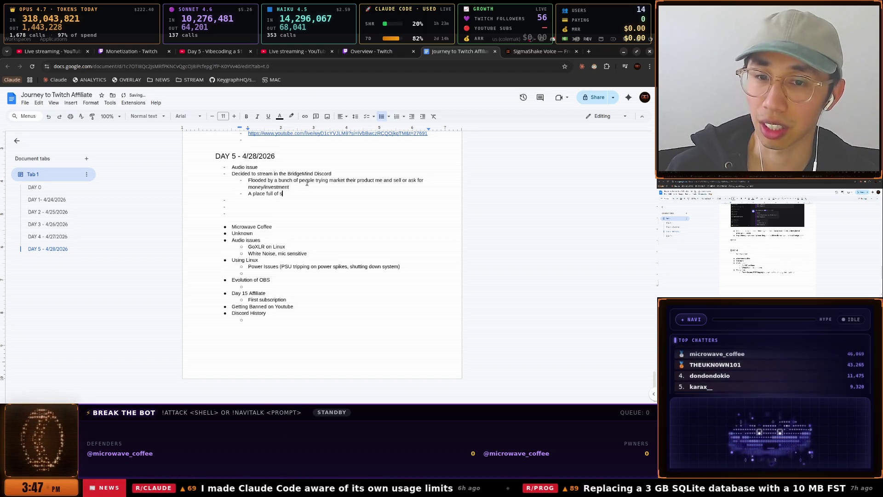
pyautogui.write('harks')
pyautogui.press('Down')
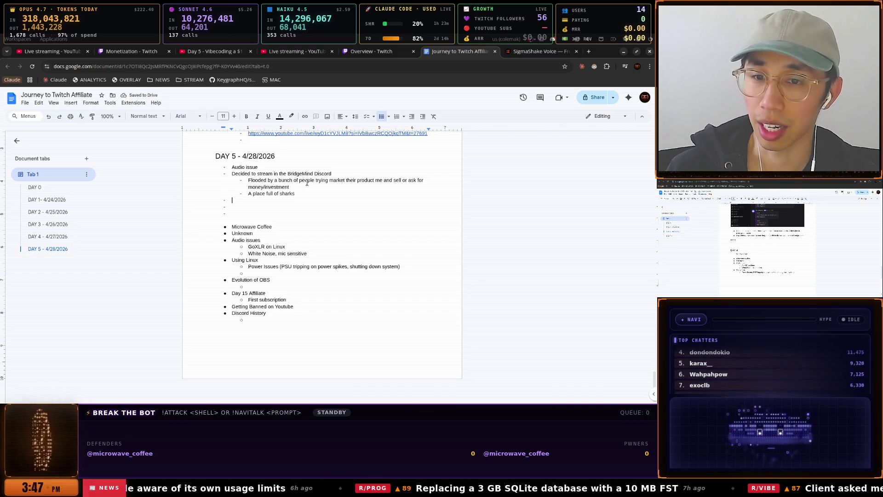
pyautogui.press('BackSpace')
pyautogui.press('Return')
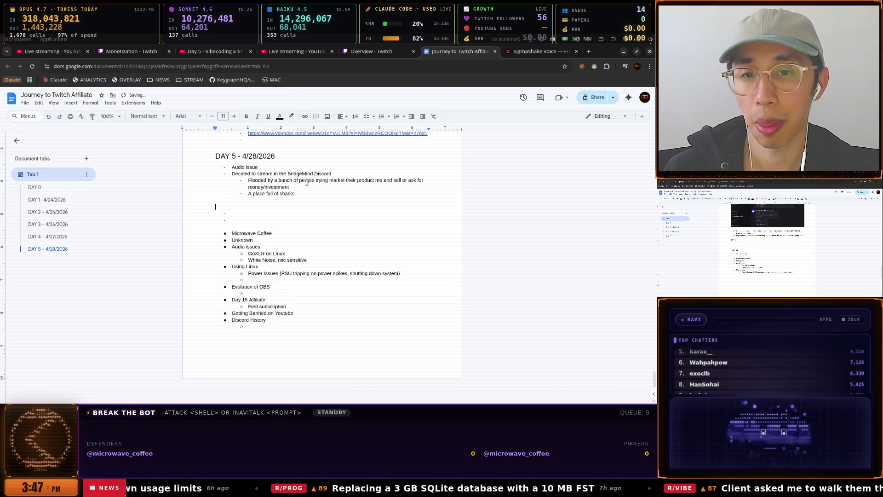
pyautogui.press('super')
pyautogui.press('Down')
pyautogui.press('Down')
pyautogui.press('Up')
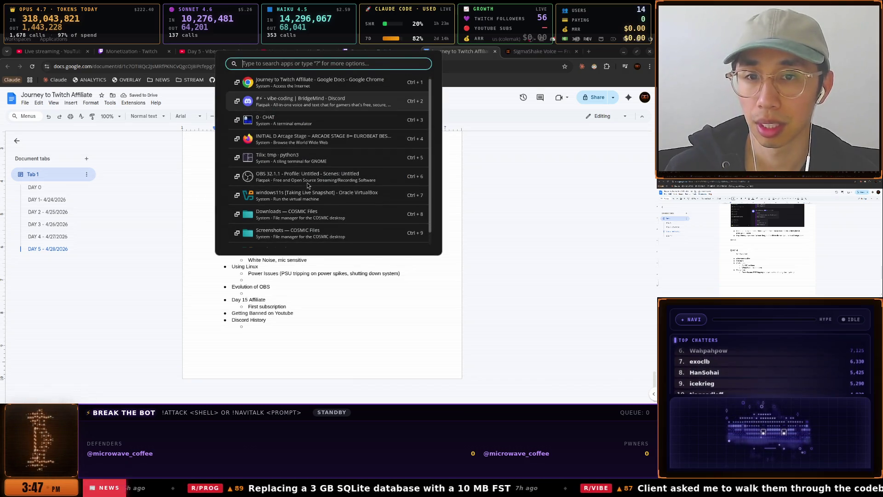
# Return to the SigmaShake #general channel and scroll through the April 28 messages
pyautogui.press('Return')
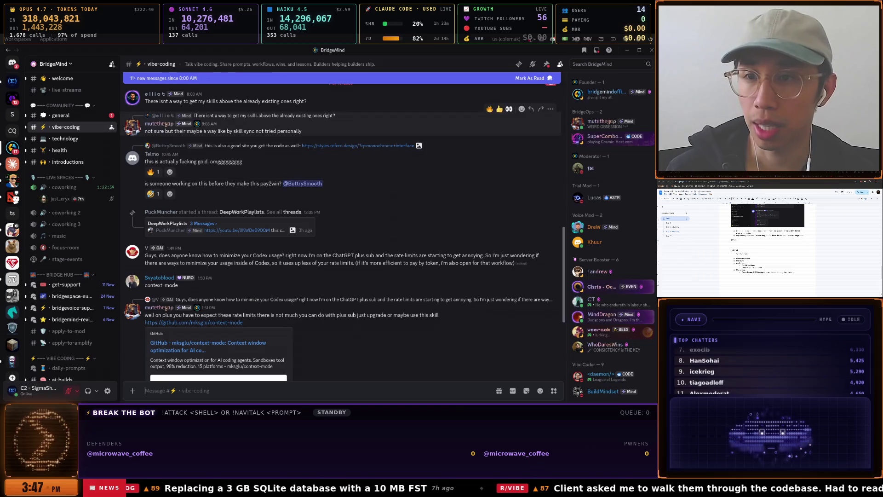
pyautogui.click(13, 83)
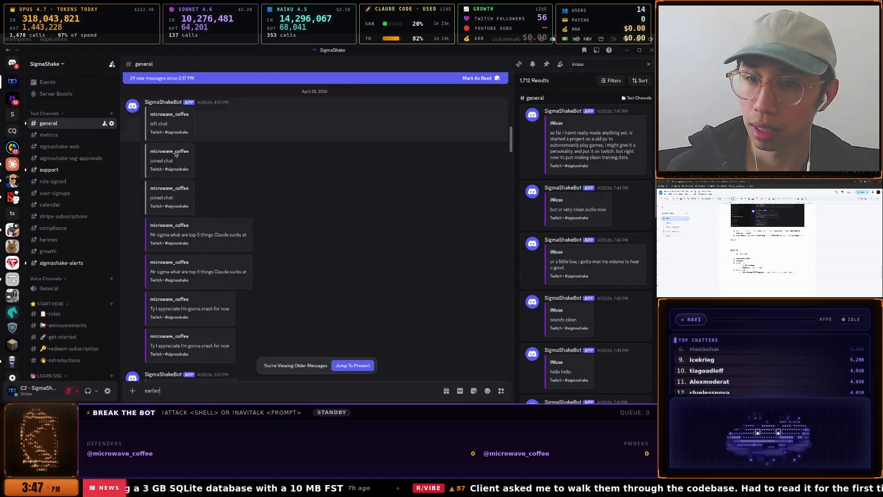
pyautogui.scroll(-5, 288, 205)
pyautogui.scroll(-10, 289, 205)
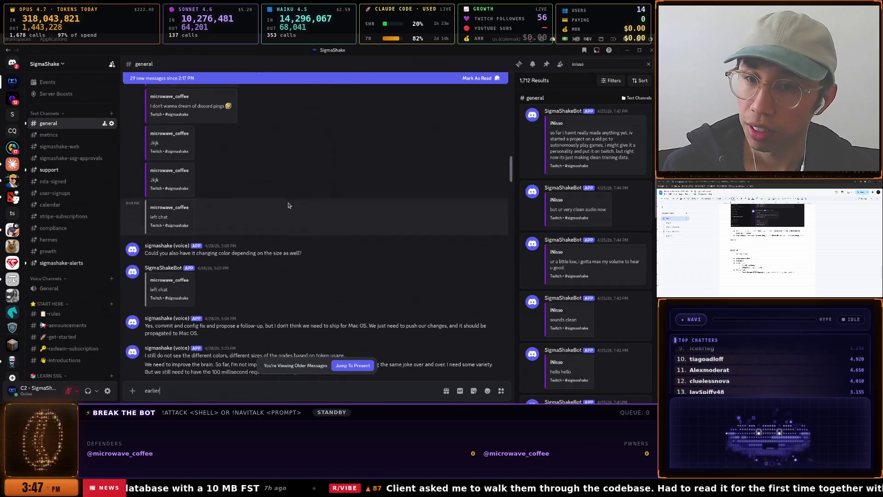
pyautogui.scroll(-10, 289, 205)
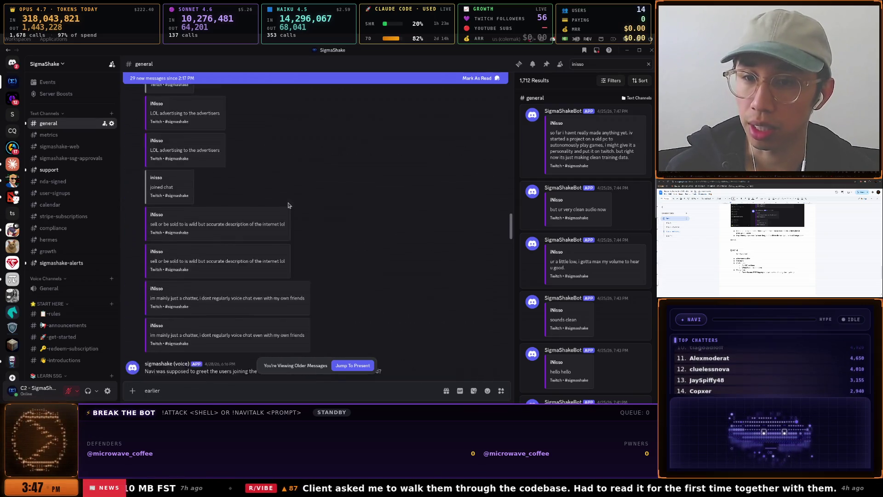
pyautogui.scroll(-3, 288, 205)
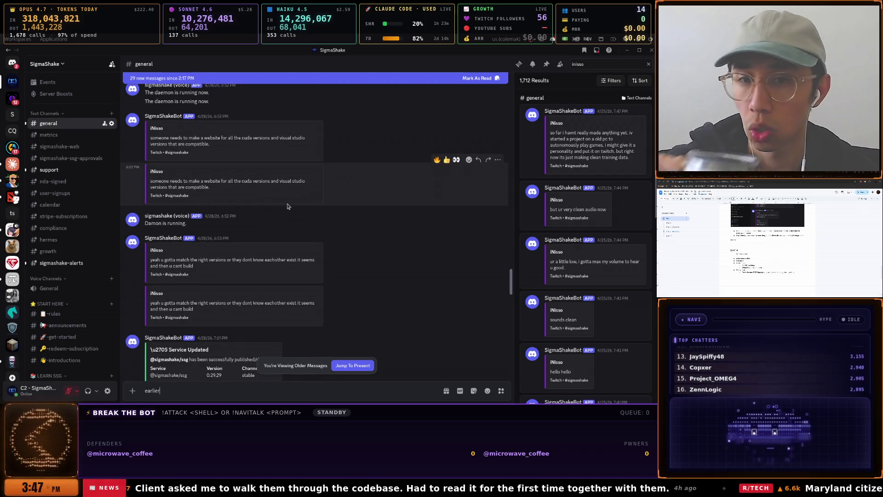
pyautogui.scroll(-4, 288, 206)
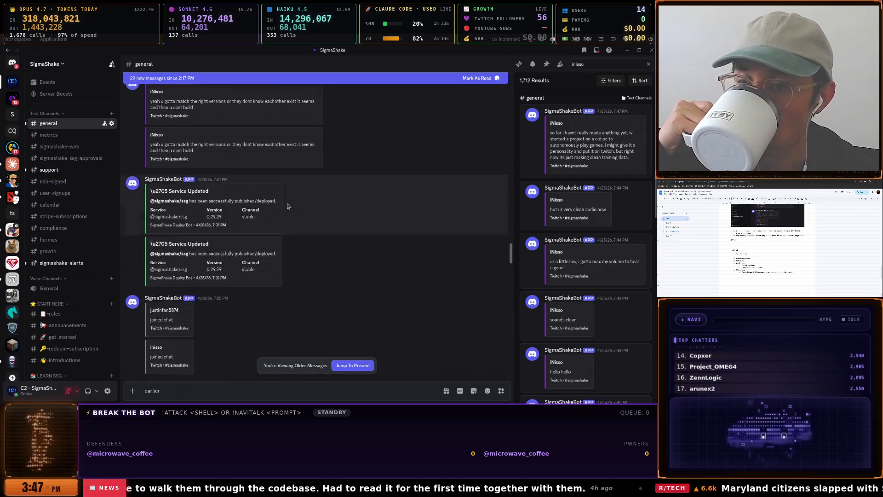
pyautogui.scroll(-8, 287, 206)
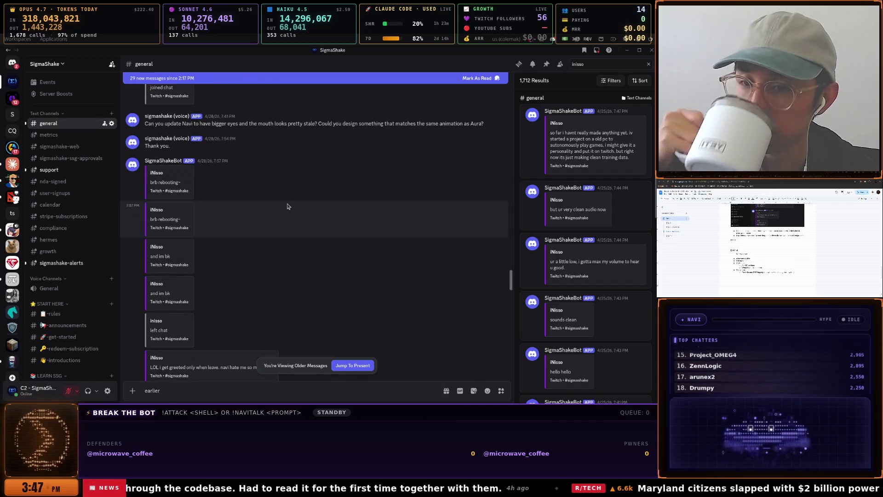
pyautogui.scroll(-3, 287, 206)
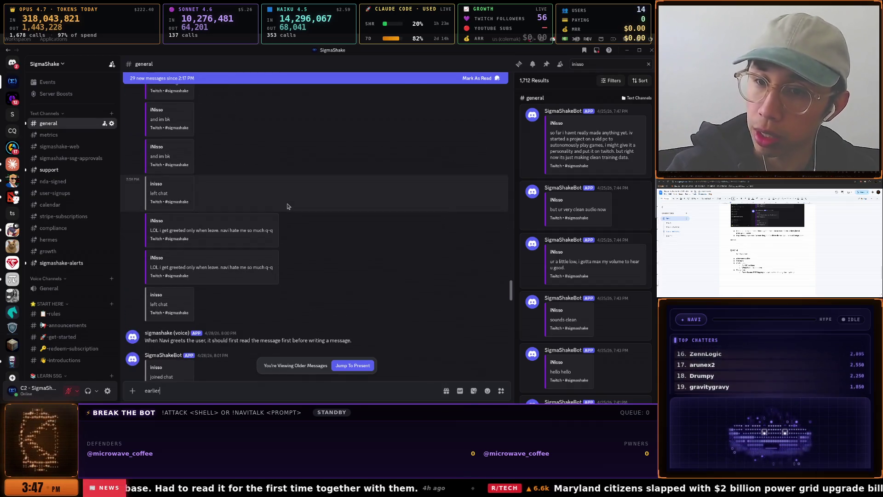
pyautogui.scroll(-6, 288, 206)
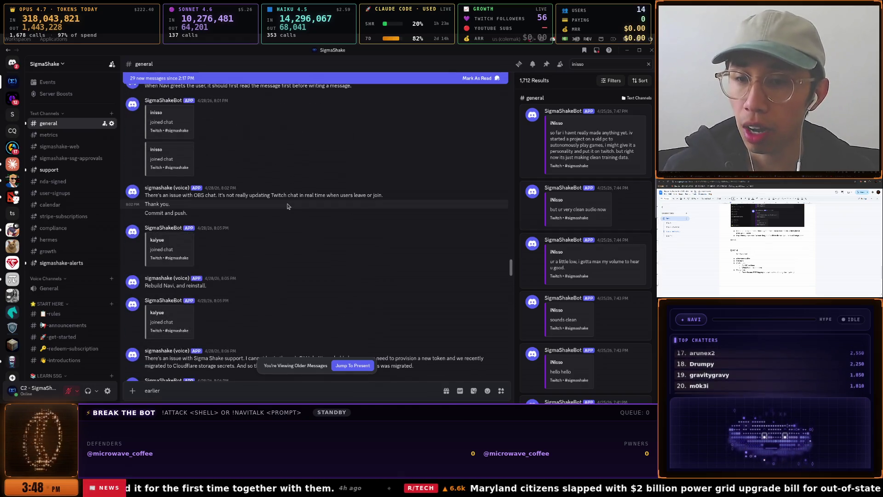
pyautogui.scroll(-10, 287, 206)
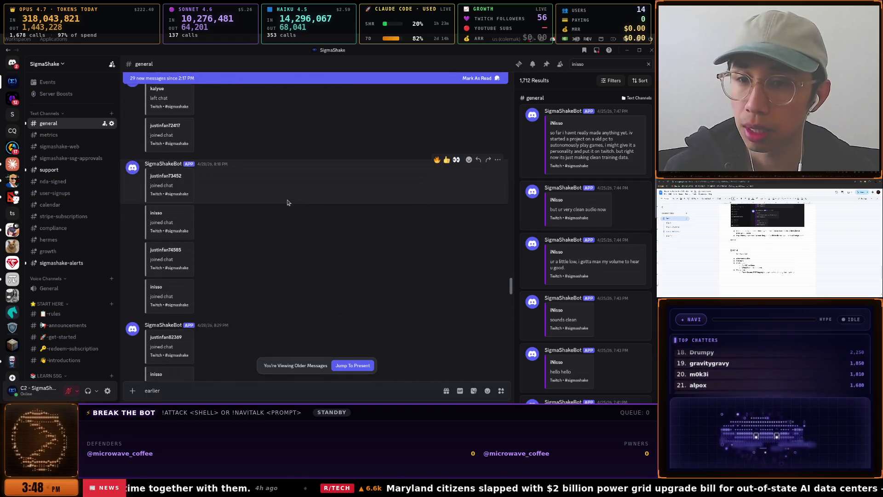
pyautogui.scroll(-10, 288, 203)
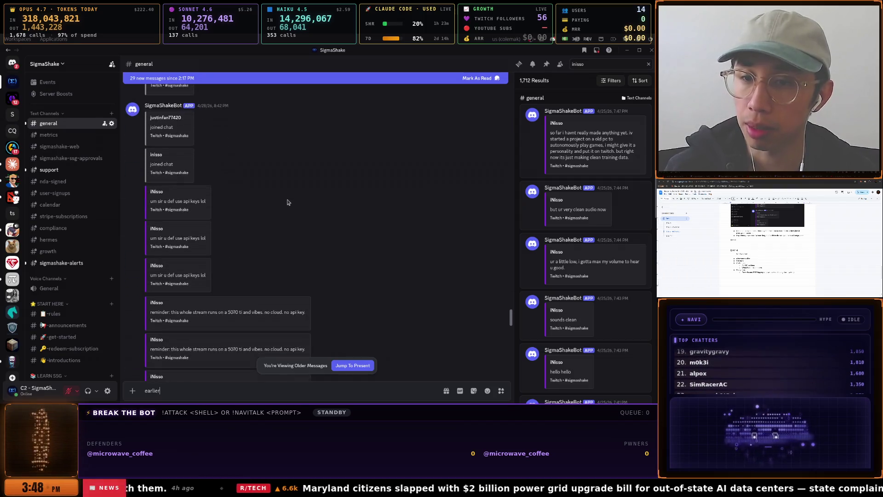
# Read on to the evening bot-relayed messages about burps and farts, selecting a chatter's username
pyautogui.scroll(-10, 287, 202)
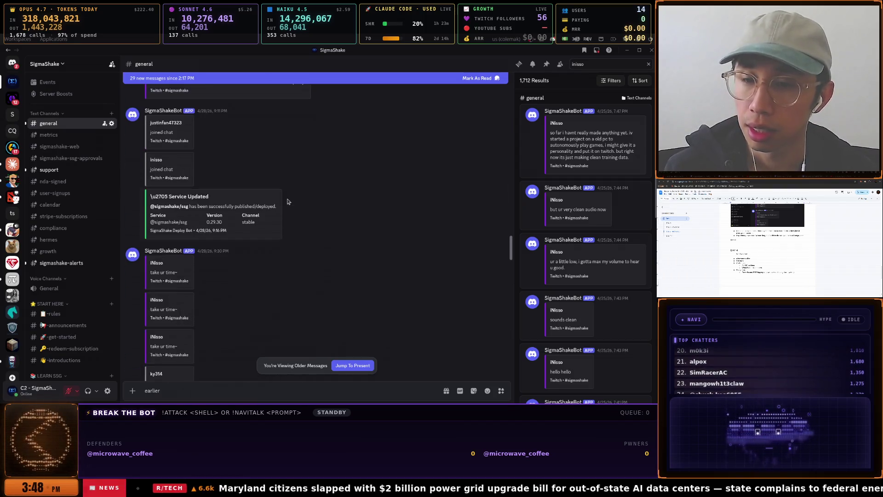
pyautogui.scroll(-10, 288, 201)
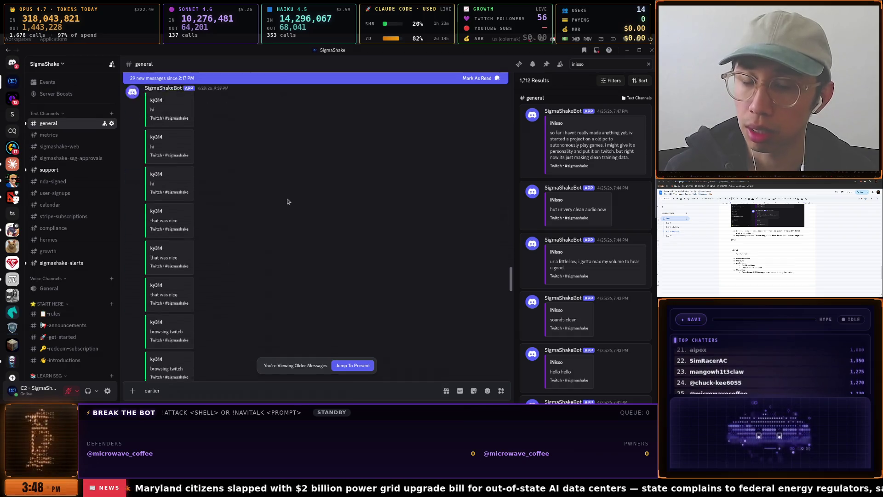
pyautogui.scroll(-6, 287, 201)
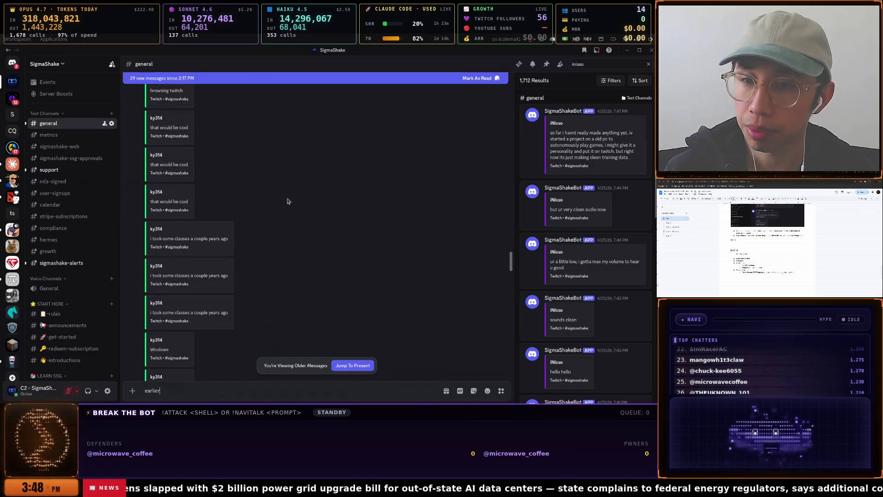
pyautogui.scroll(-5, 287, 201)
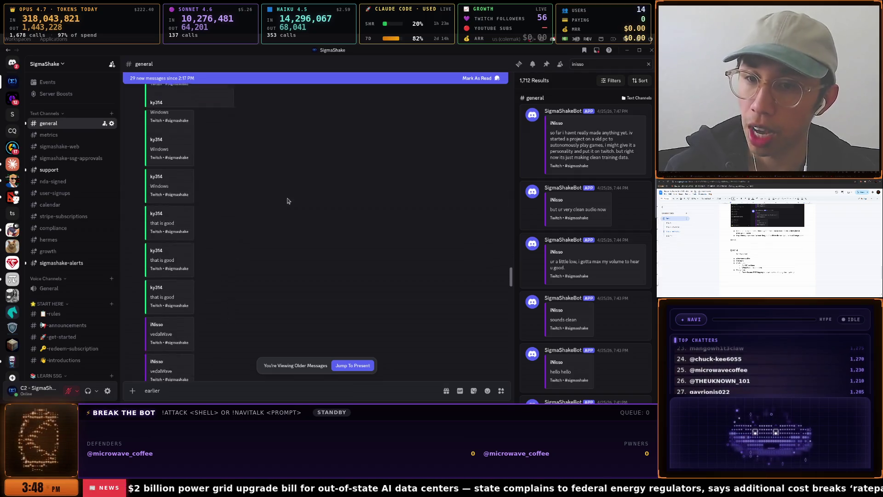
pyautogui.scroll(-3, 287, 201)
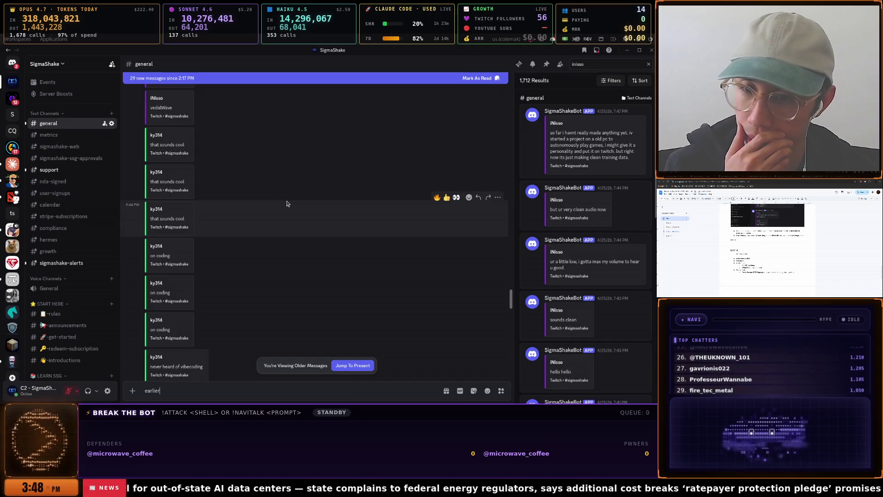
pyautogui.scroll(-3, 287, 204)
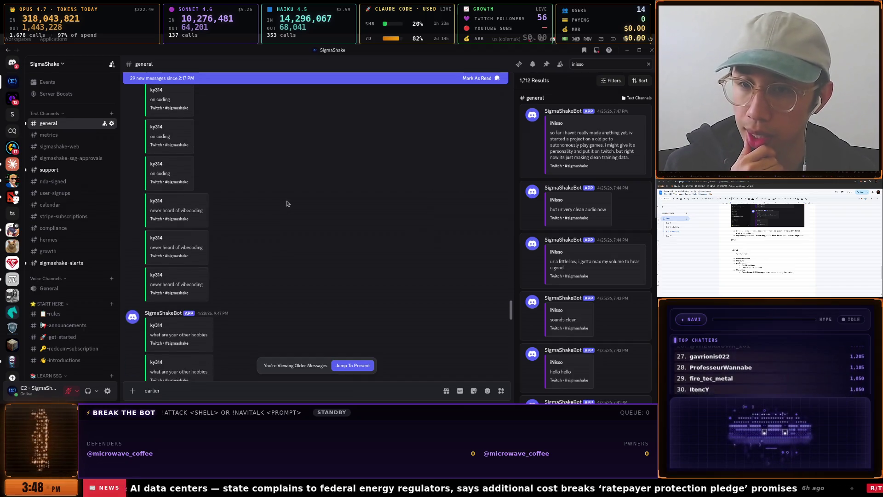
pyautogui.scroll(-3, 287, 203)
pyautogui.scroll(-3, 287, 204)
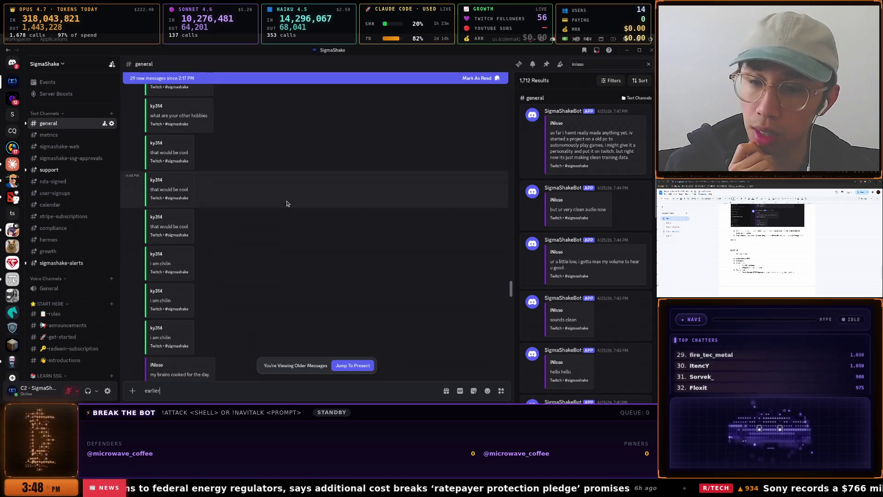
pyautogui.scroll(-3, 287, 203)
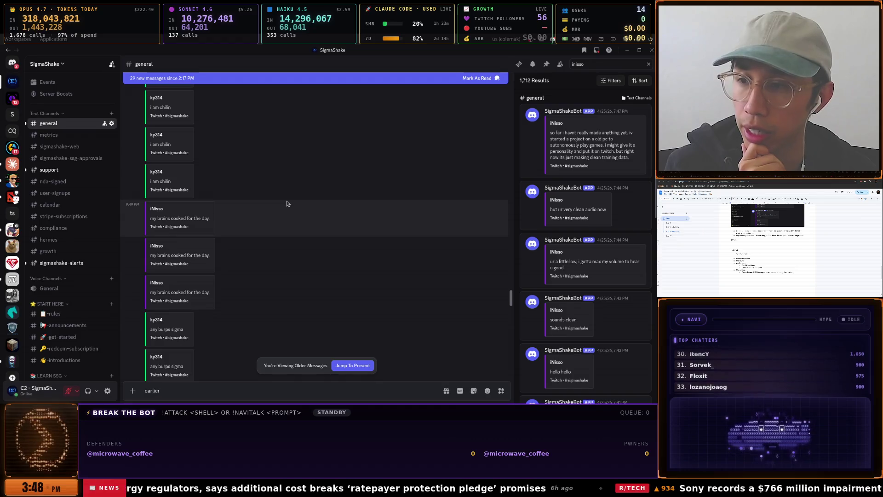
pyautogui.scroll(-5, 286, 203)
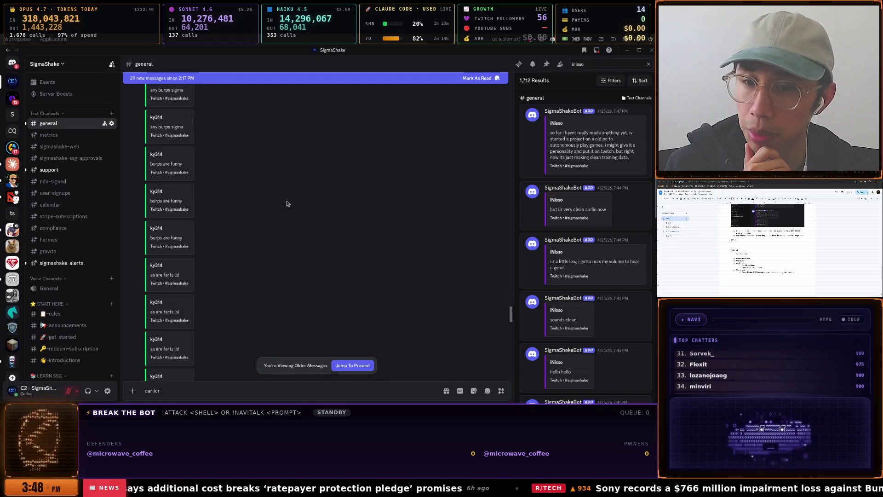
pyautogui.scroll(-10, 286, 204)
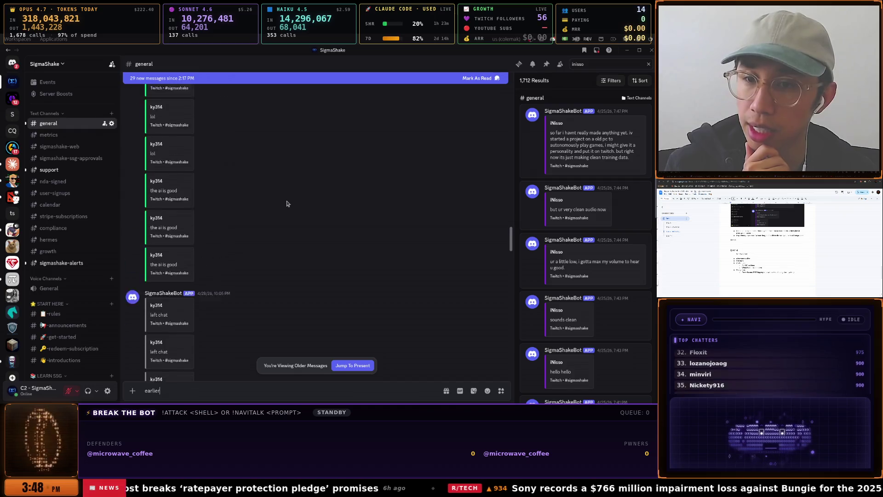
pyautogui.doubleClick(156, 159)
pyautogui.scroll(3, 184, 169)
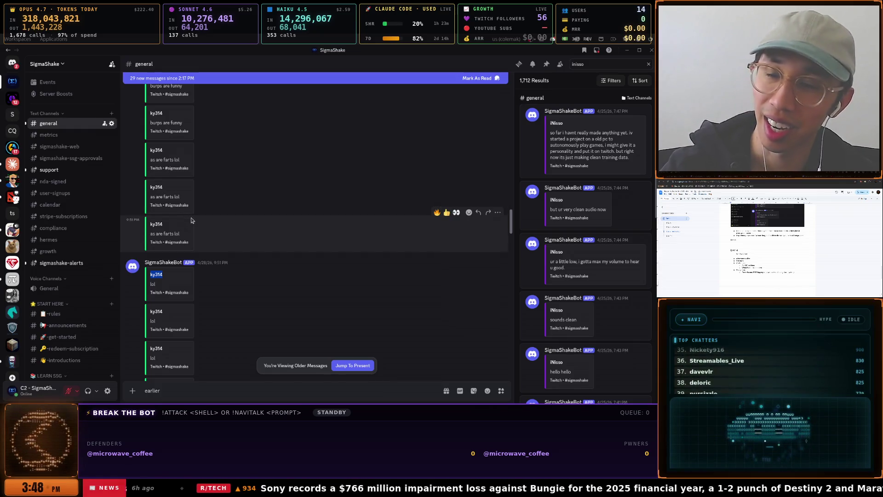
# Flip to the CHAT terminal, then to the Journey to Twitch Affiliate doc, via the COSMIC launcher
pyautogui.press('super')
pyautogui.press('Down')
pyautogui.press('Down')
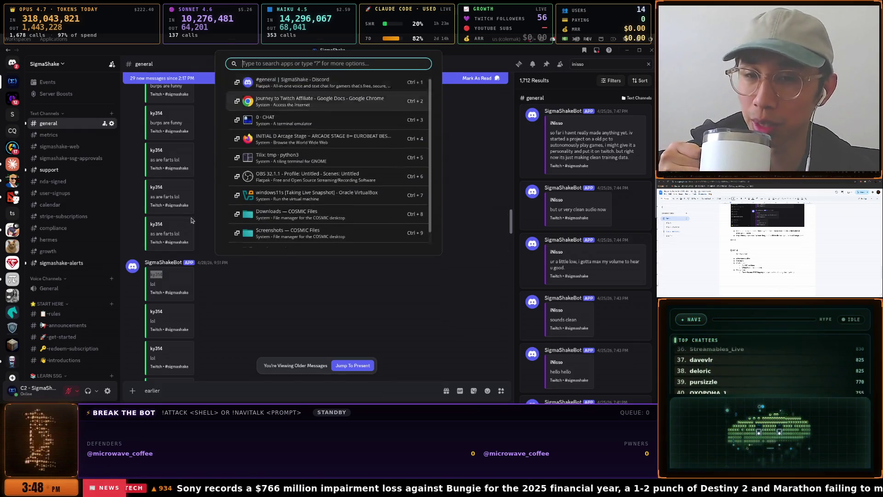
pyautogui.press('Return')
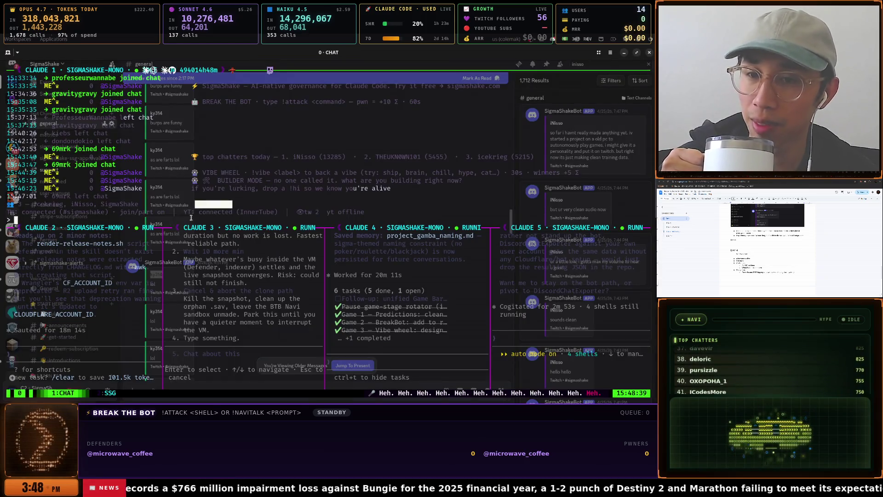
pyautogui.press('super')
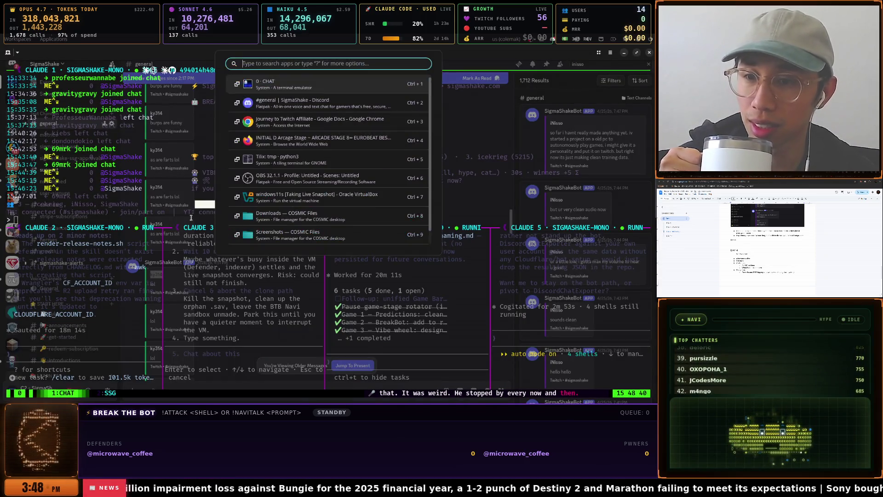
pyautogui.press('Down')
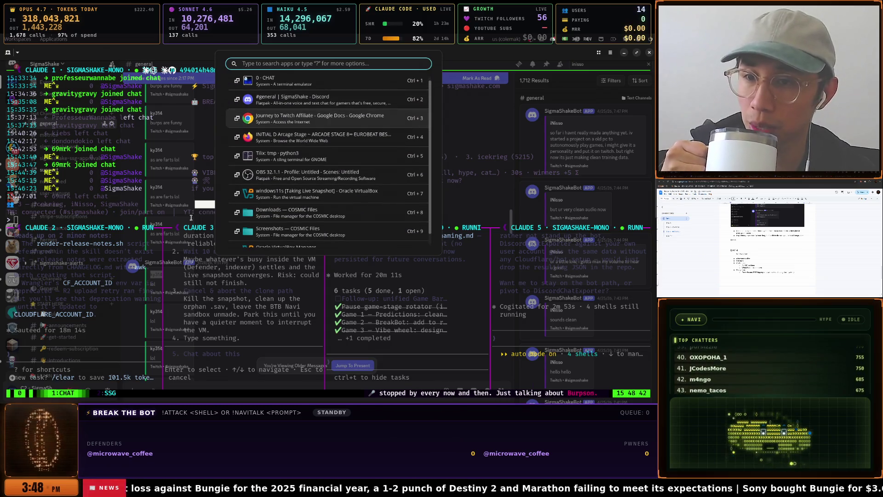
pyautogui.press('Return')
# Glance at the python3 terminal, then return to the SigmaShake Discord chat
pyautogui.press('super')
pyautogui.press('Down')
pyautogui.press('Down')
pyautogui.press('Down')
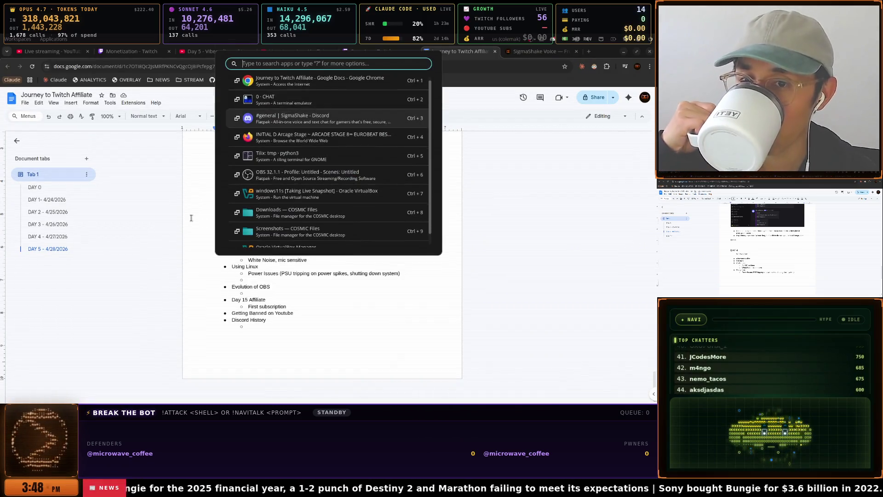
pyautogui.press('Return')
pyautogui.press('super')
pyautogui.press('Down')
pyautogui.press('Down')
pyautogui.press('Down')
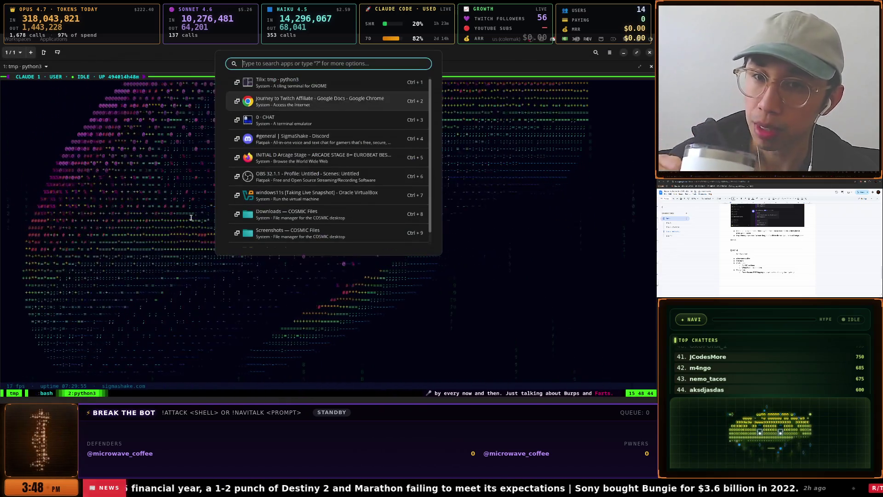
pyautogui.press('Return')
# Highlight the start of the dev-section message and scroll #general to the April 28 terminal-columns question
pyautogui.scroll(-10, 192, 220)
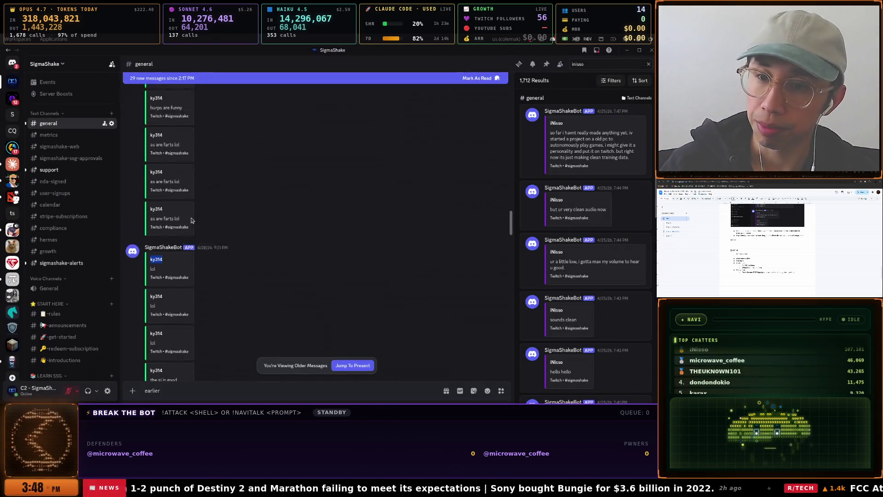
pyautogui.scroll(-5, 191, 221)
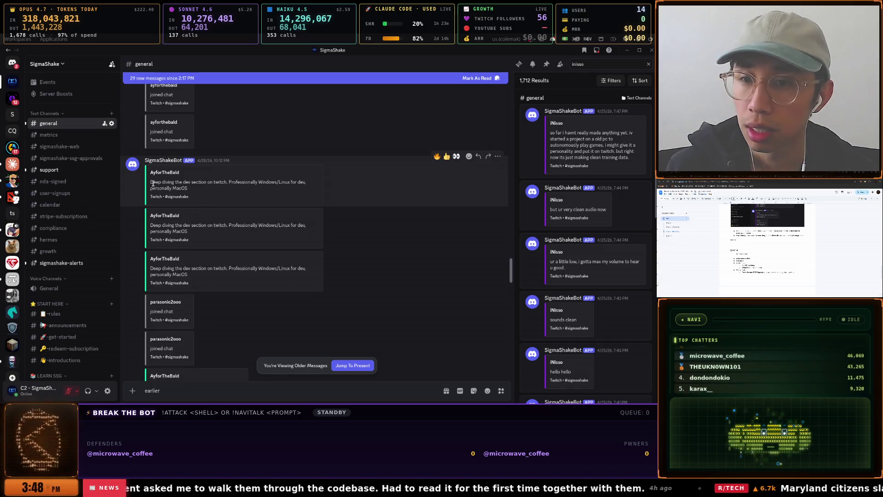
pyautogui.moveTo(153, 182); pyautogui.dragTo(250, 184)
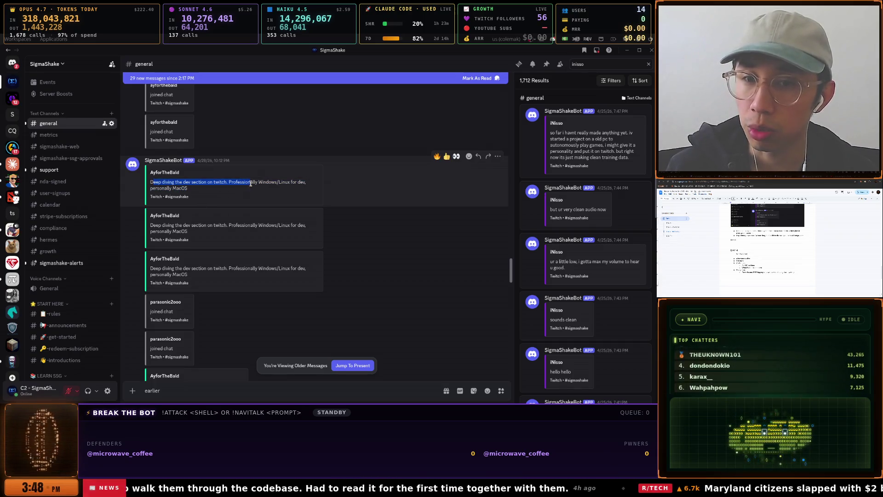
pyautogui.scroll(-10, 252, 184)
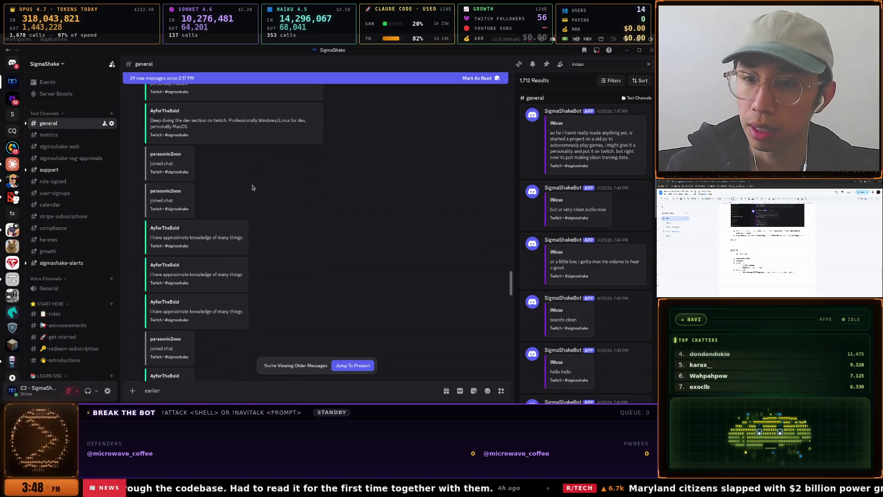
pyautogui.scroll(-5, 252, 188)
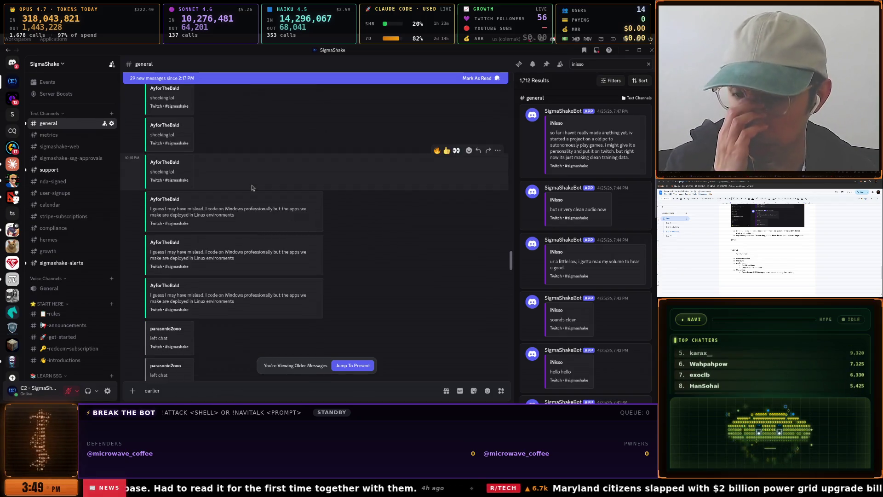
pyautogui.scroll(-2, 252, 188)
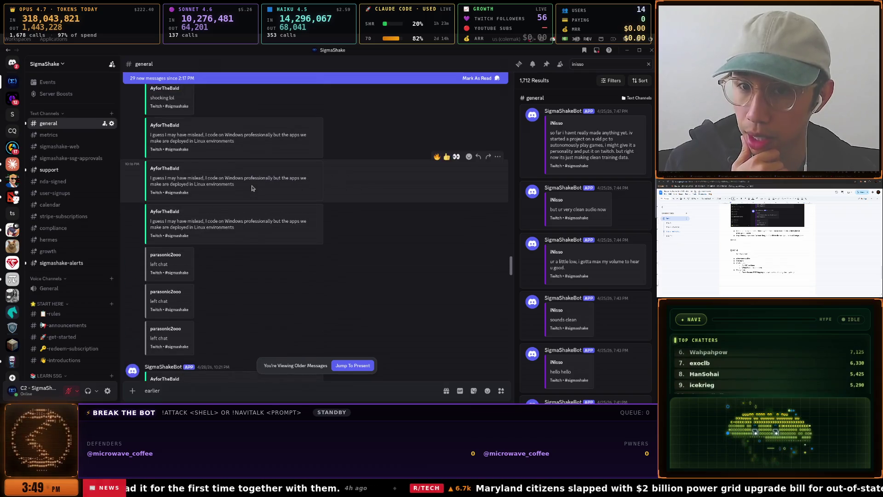
pyautogui.scroll(-4, 252, 188)
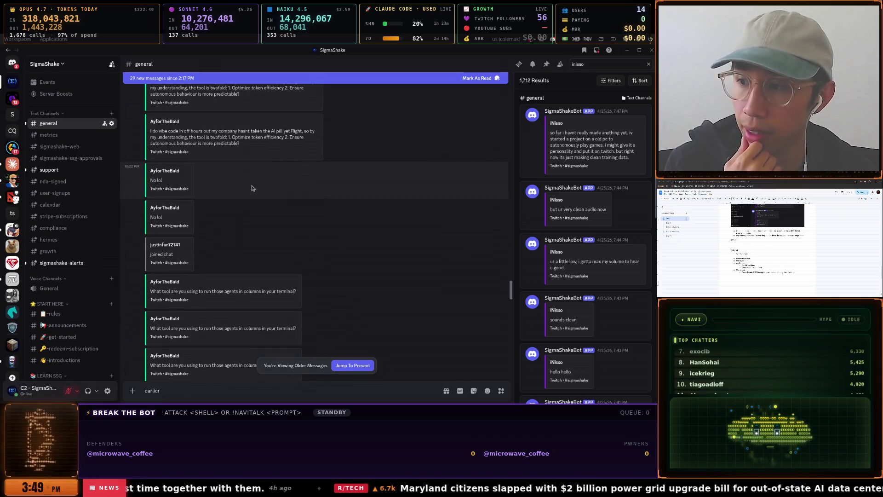
pyautogui.hotkey('alt', 'Tab')
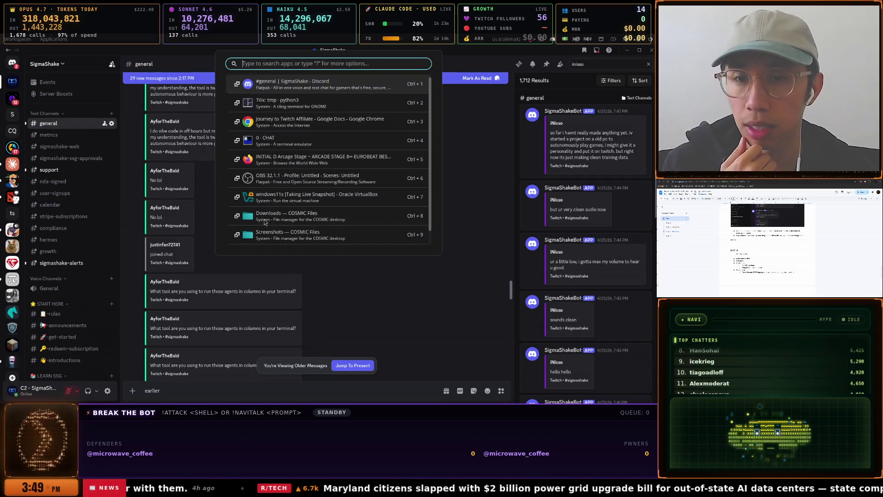
# Bring up the tmux chat terminal and zoom the Claude 3 pane to fill it
pyautogui.press('Down')
pyautogui.press('Down')
pyautogui.press('Down')
pyautogui.press('Return')
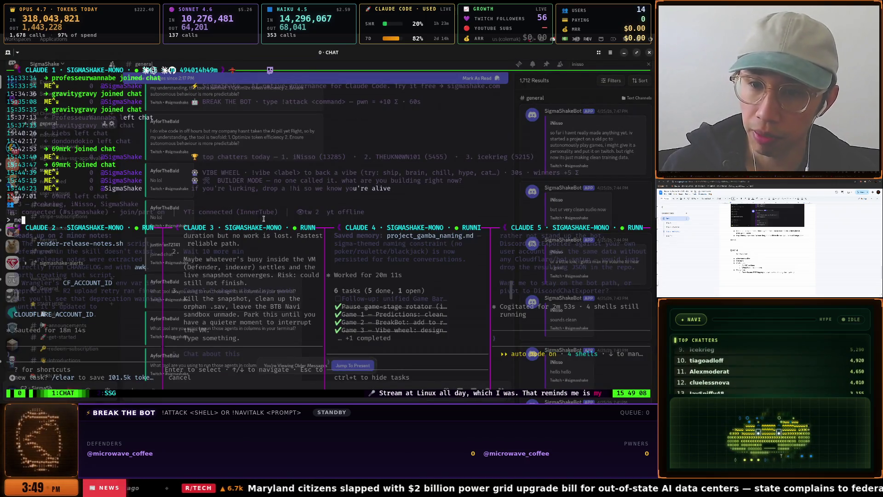
pyautogui.hotkey('ctrl', 'b')
pyautogui.press('z')
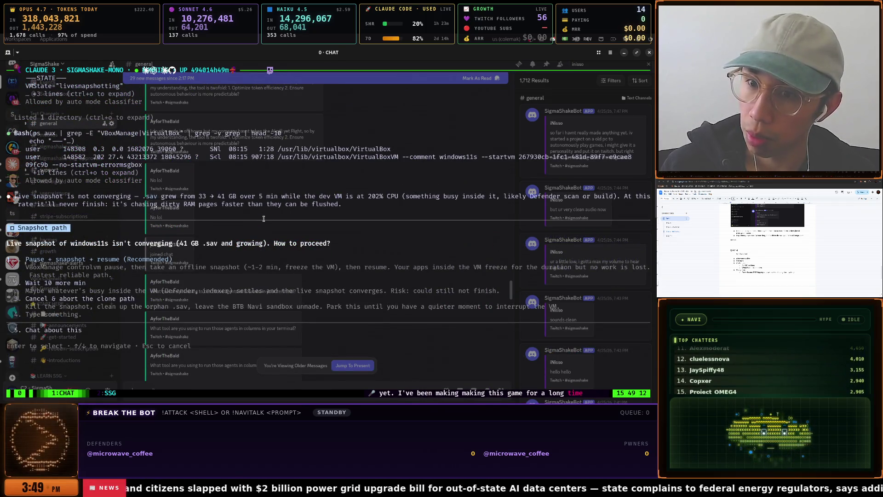
# Switch to the windows11s VirtualBox virtual machine window
pyautogui.press('super')
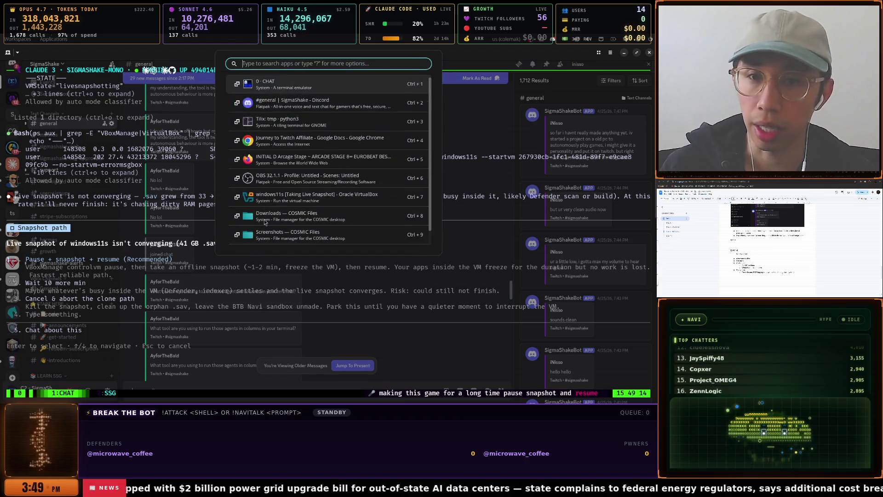
pyautogui.press('Down')
pyautogui.press('Down')
pyautogui.press('Down')
pyautogui.press('Return')
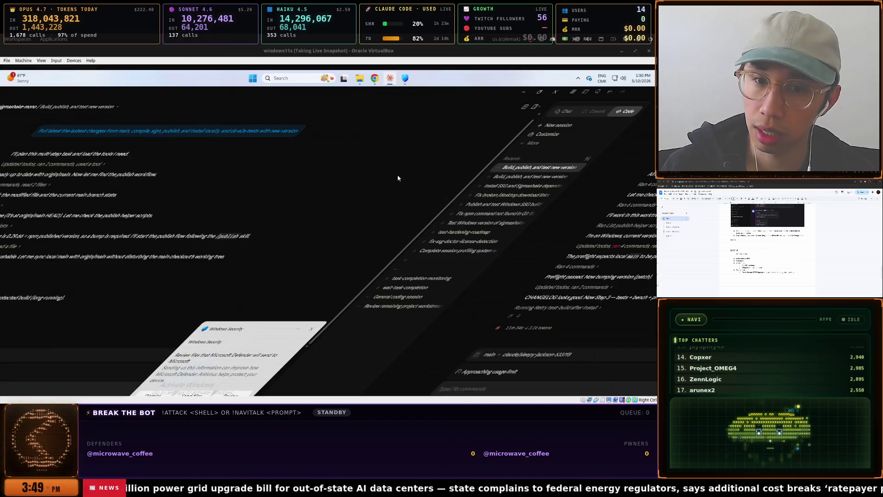
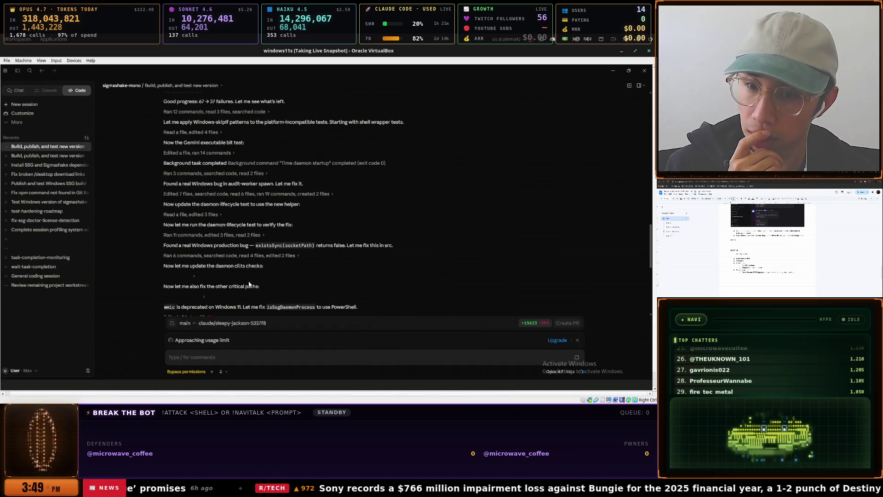
# Glance at the build-and-release session, return to build-and-test, and check context and plan usage
pyautogui.click(50, 147)
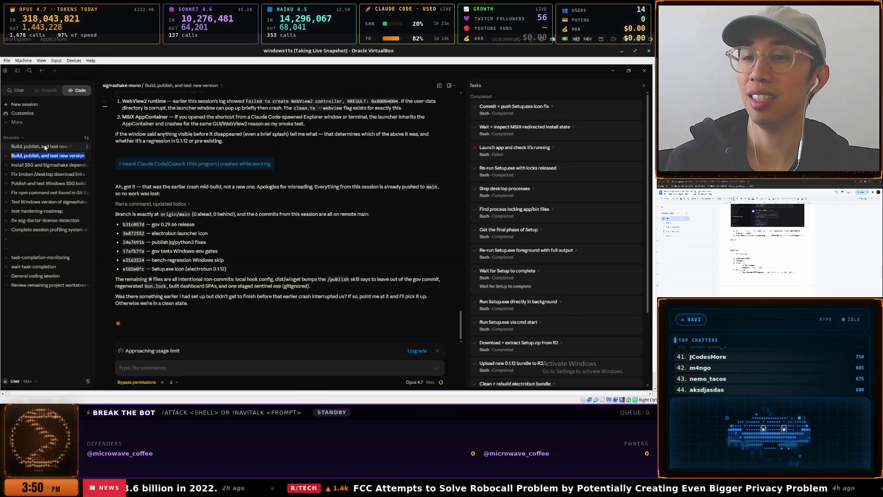
pyautogui.click(44, 147)
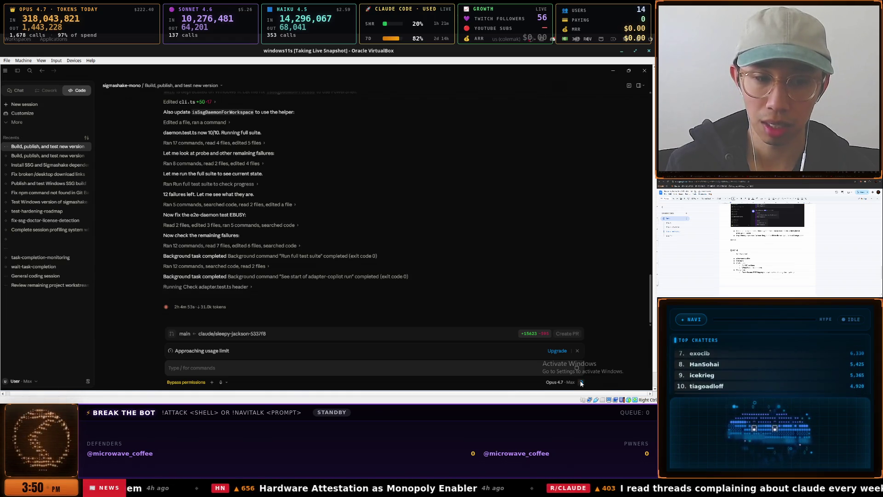
pyautogui.click(581, 381)
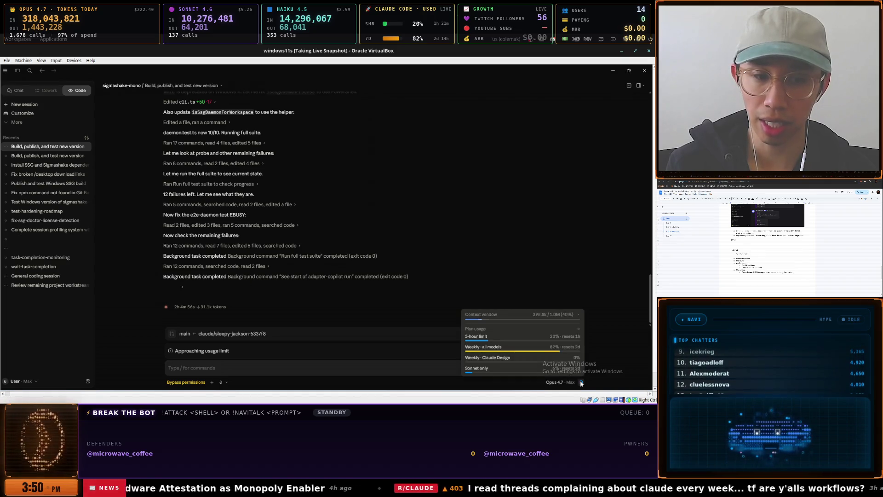
pyautogui.click(302, 367)
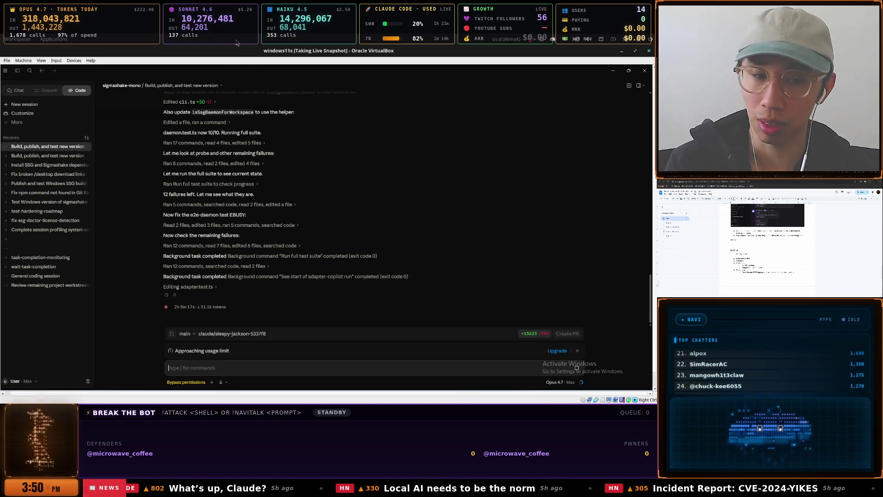
# Bring up the Claude Code chat and browse the stalled-snapshot choices without answering
pyautogui.press('super')
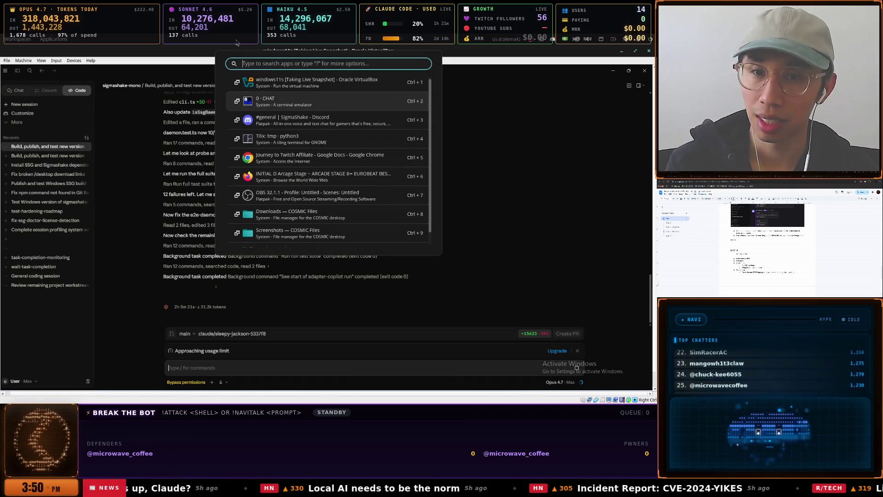
pyautogui.press('Return')
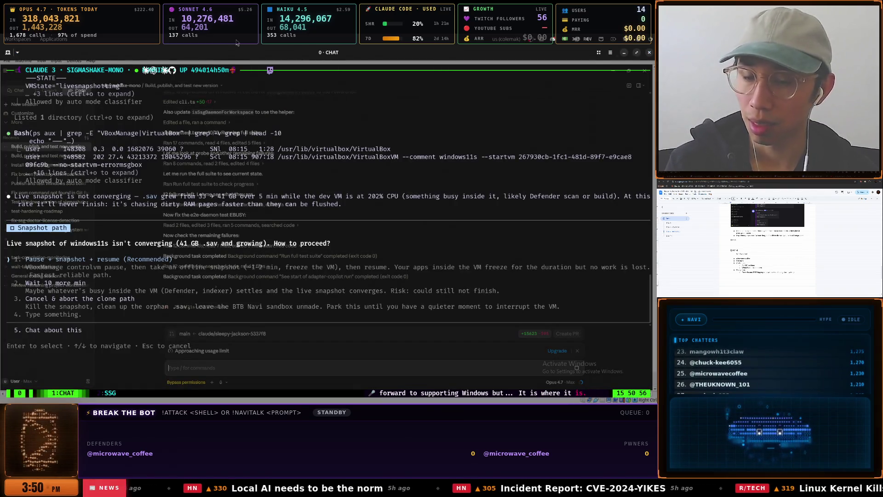
pyautogui.press('Down')
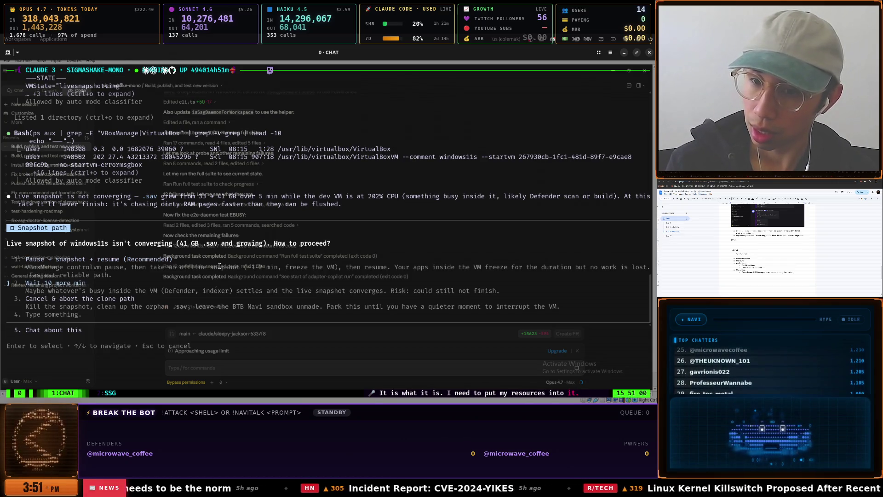
pyautogui.press('Up')
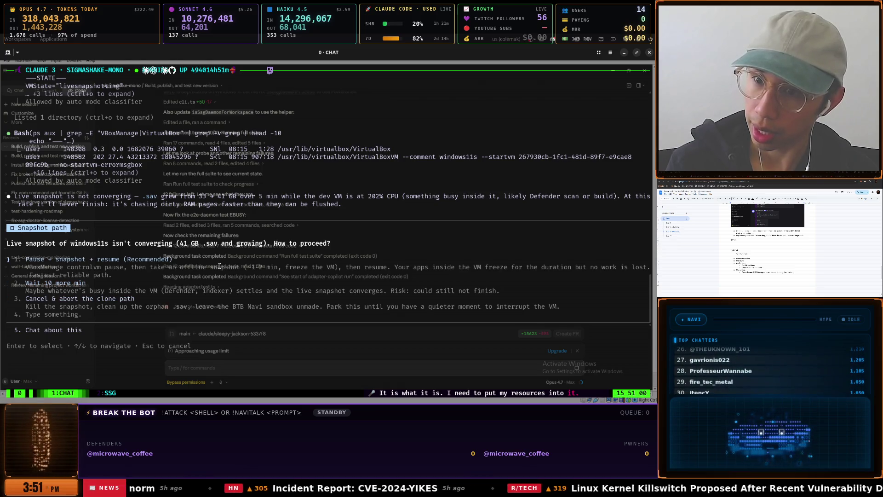
# Switch to the Discord #general channel and scroll down the chat
pyautogui.press('super')
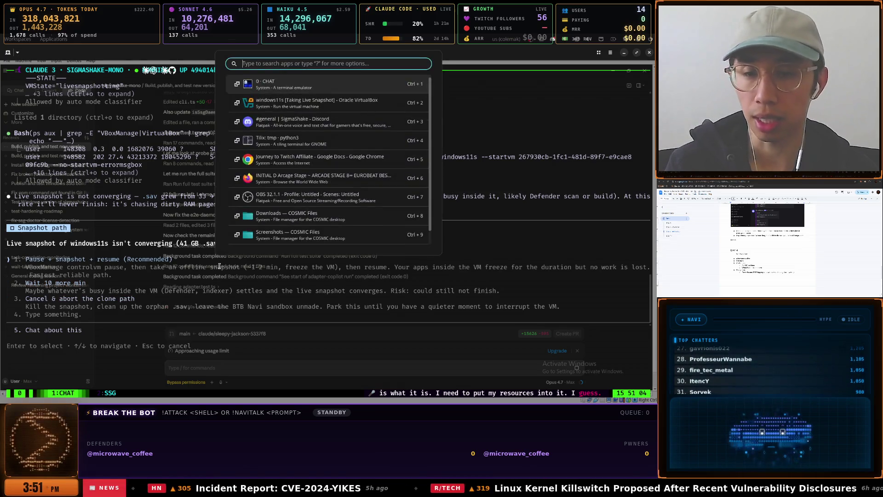
pyautogui.press('Down')
pyautogui.press('Down')
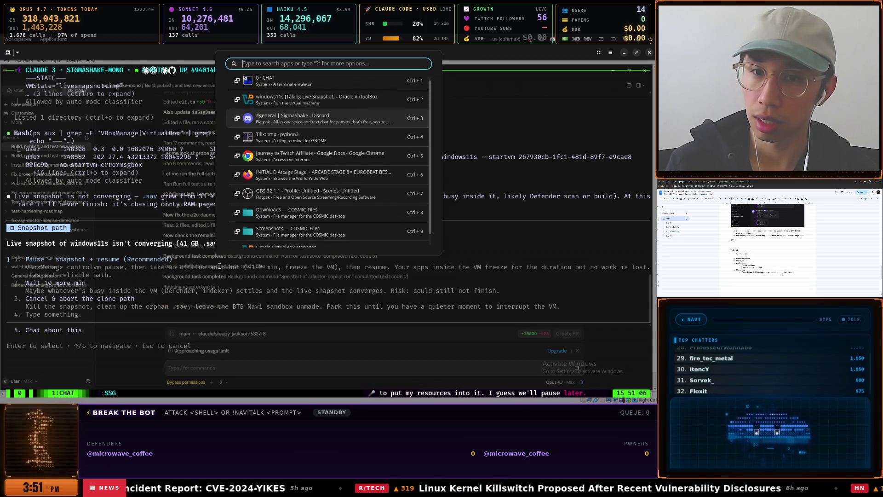
pyautogui.press('Return')
pyautogui.scroll(-3, 217, 272)
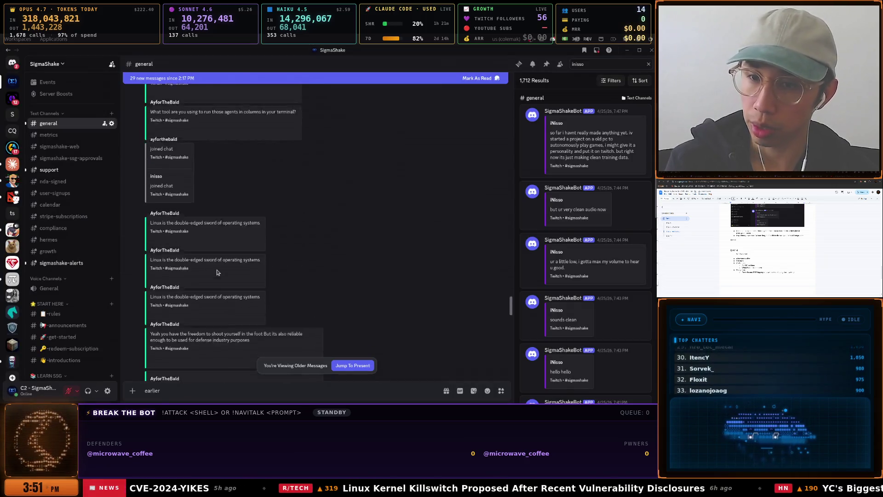
# Scroll back and forth through the older #general chat history, staying in Discord
pyautogui.scroll(-5, 217, 272)
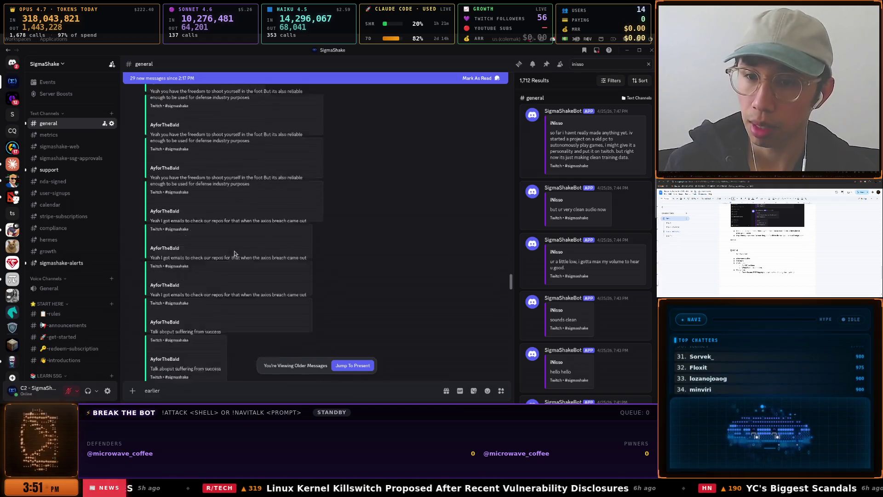
pyautogui.scroll(-10, 234, 254)
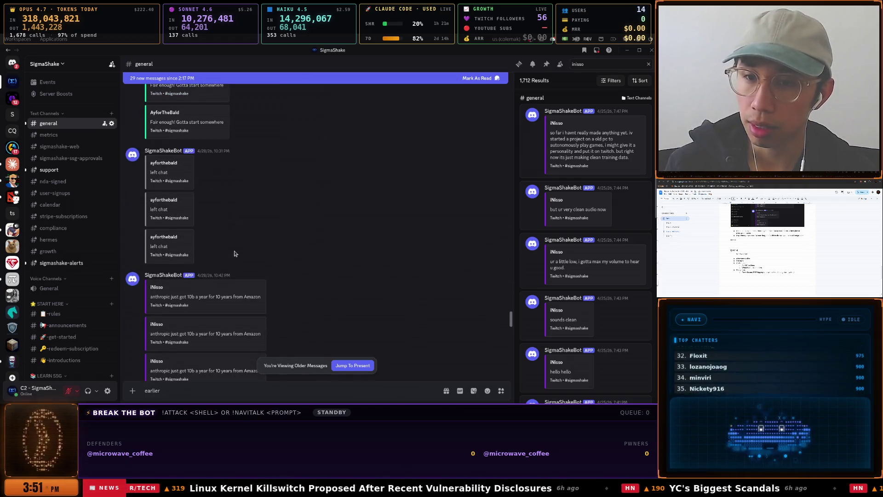
pyautogui.scroll(-4, 234, 254)
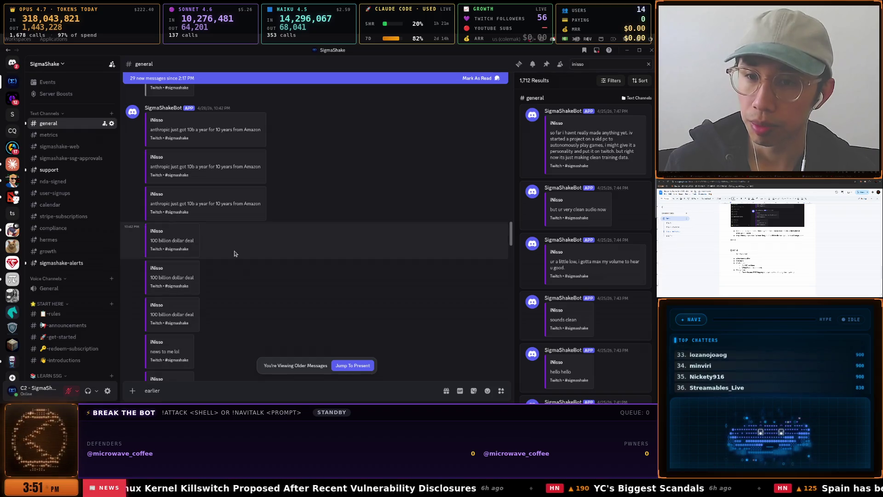
pyautogui.scroll(-10, 234, 253)
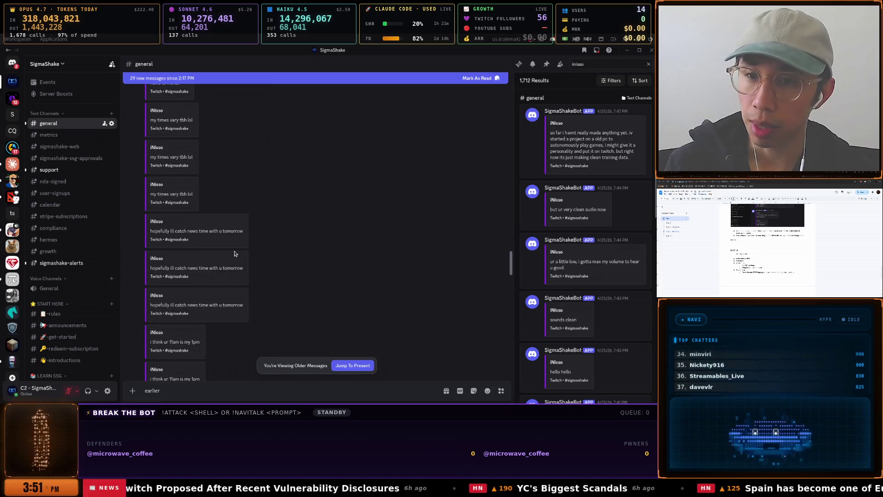
pyautogui.scroll(4, 234, 253)
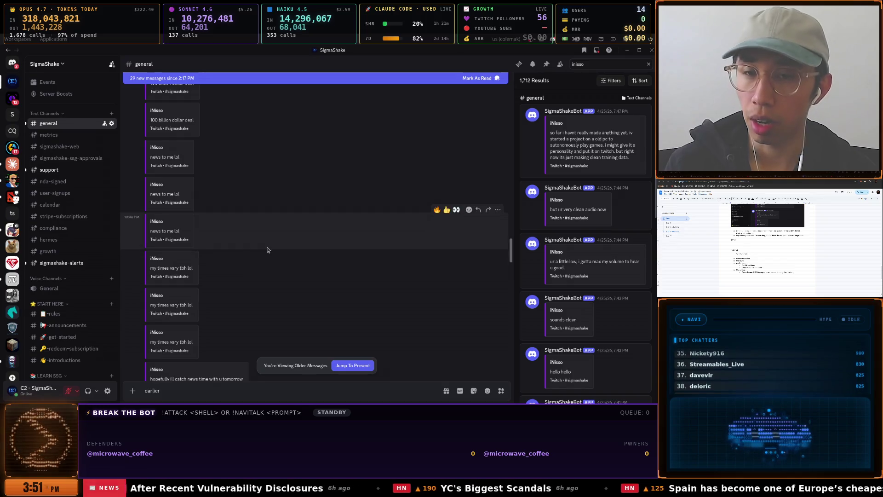
pyautogui.press('super')
pyautogui.press('Down')
pyautogui.press('Down')
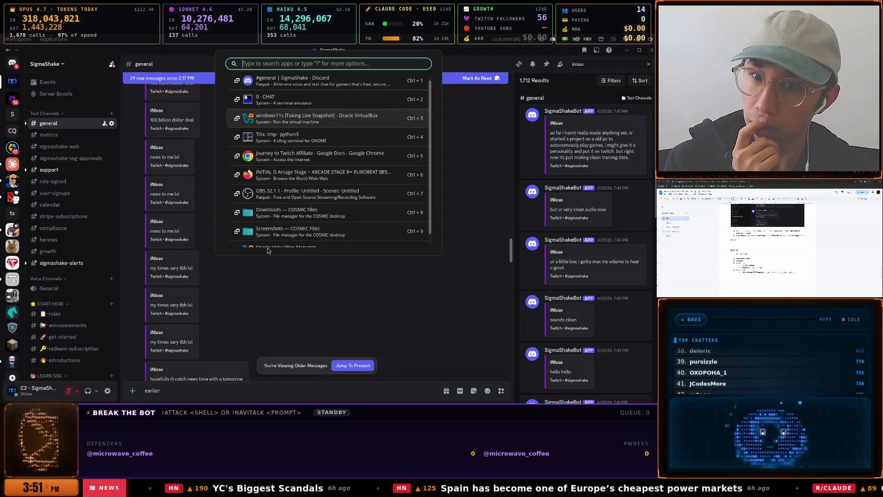
pyautogui.click(189, 211)
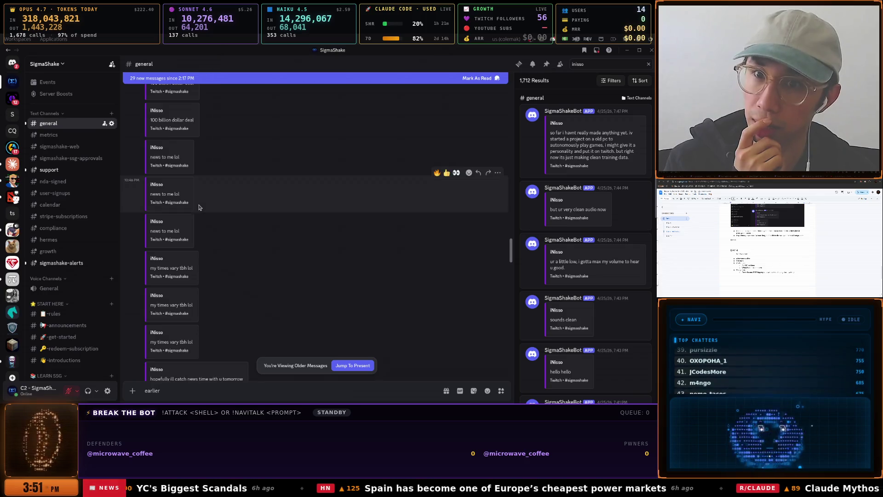
pyautogui.scroll(5, 200, 209)
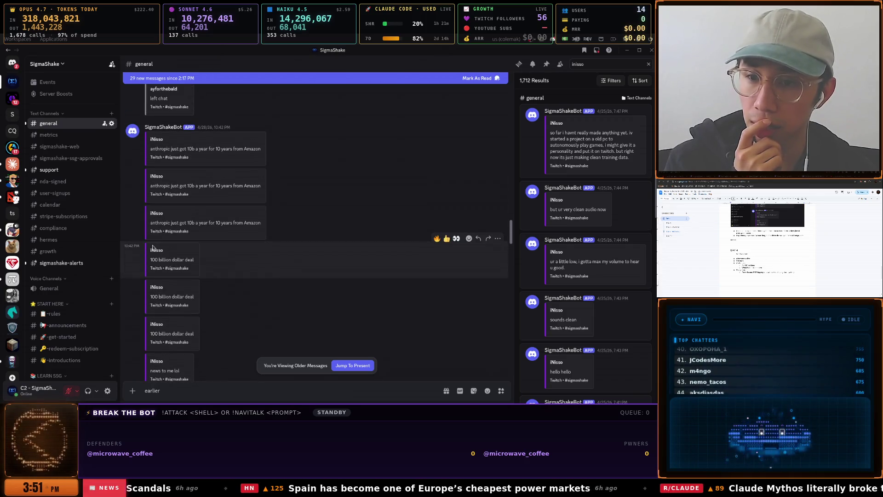
pyautogui.scroll(-5, 207, 258)
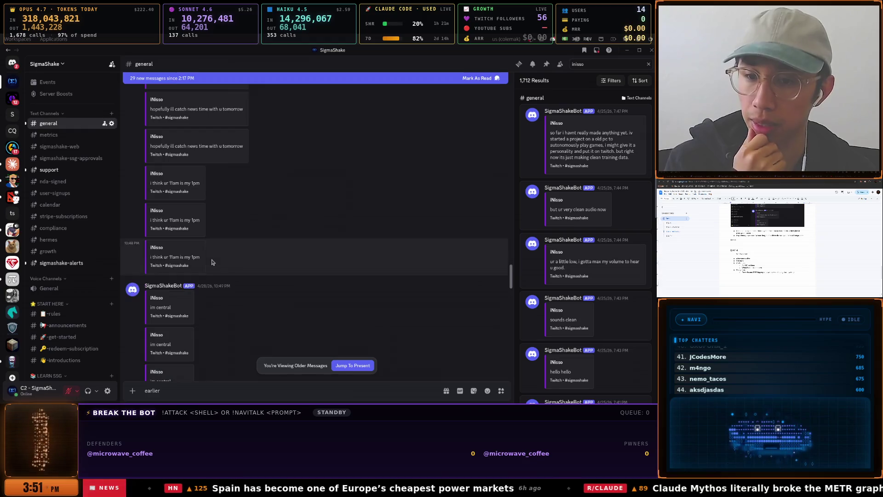
pyautogui.scroll(-10, 212, 261)
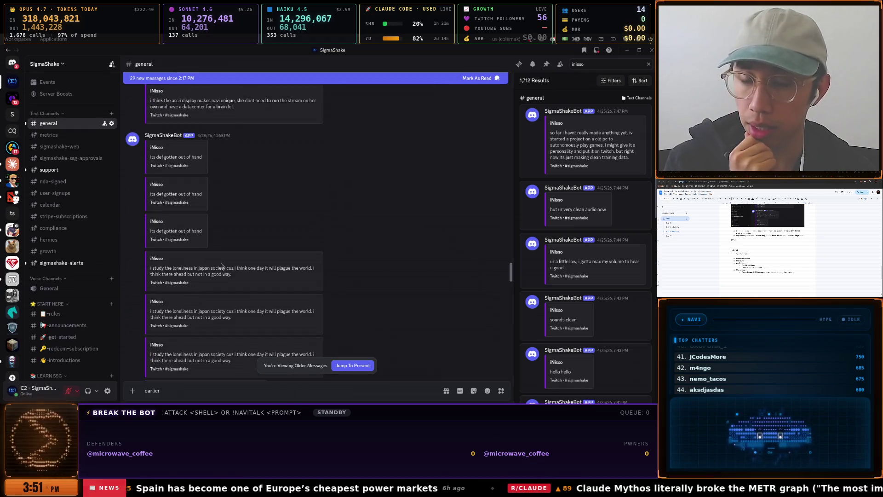
# Switch to the Journey to Twitch Affiliate Google Doc window
pyautogui.press('super')
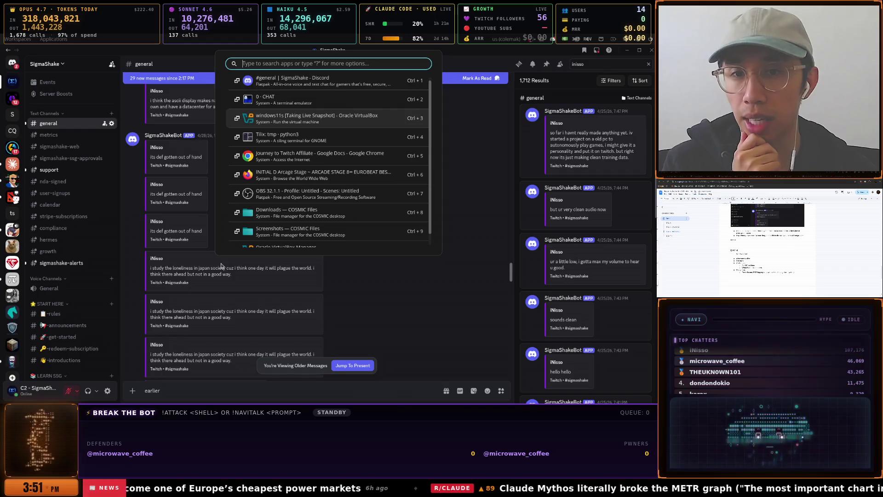
pyautogui.press('Down')
pyautogui.press('Down')
pyautogui.press('Return')
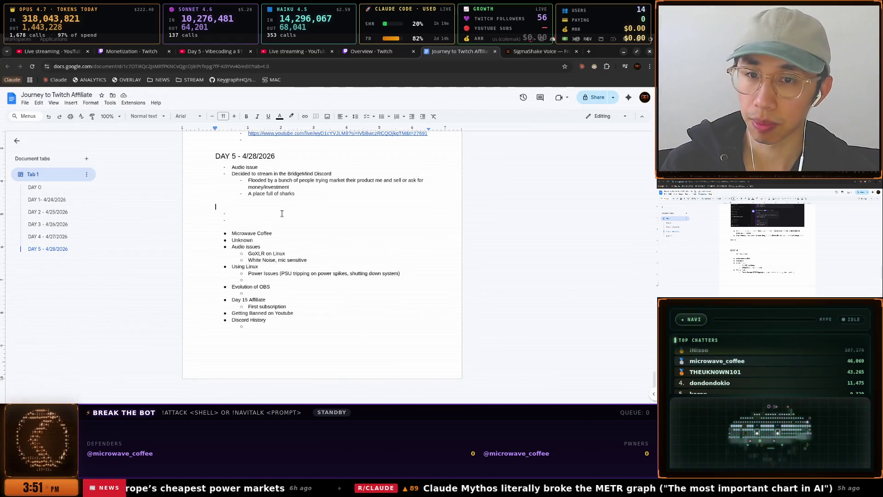
# Remove the extra blank lines and add a News Segments bullet above Audio issues
pyautogui.press('BackSpace')
pyautogui.press('BackSpace')
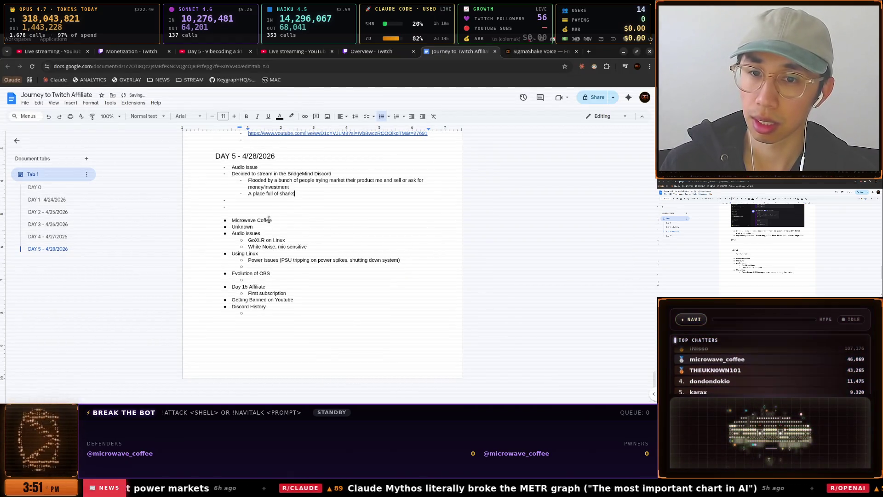
pyautogui.click(256, 220)
pyautogui.click(241, 217)
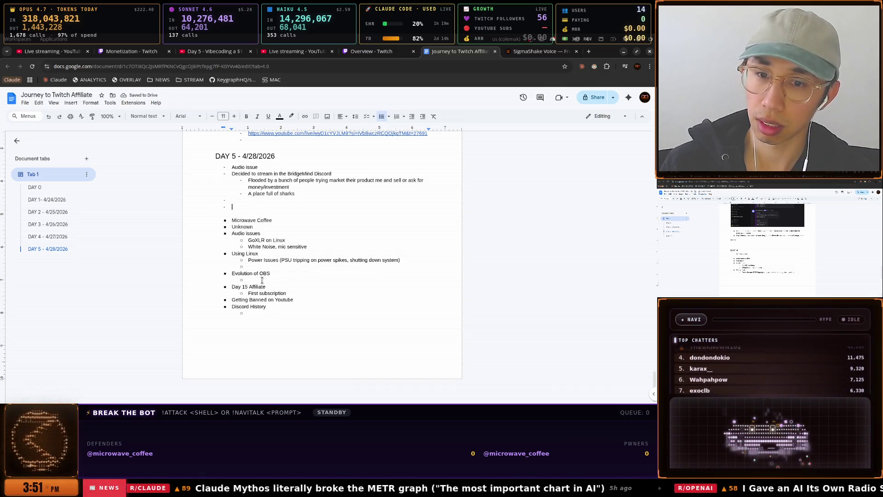
pyautogui.click(227, 268)
pyautogui.click(234, 254)
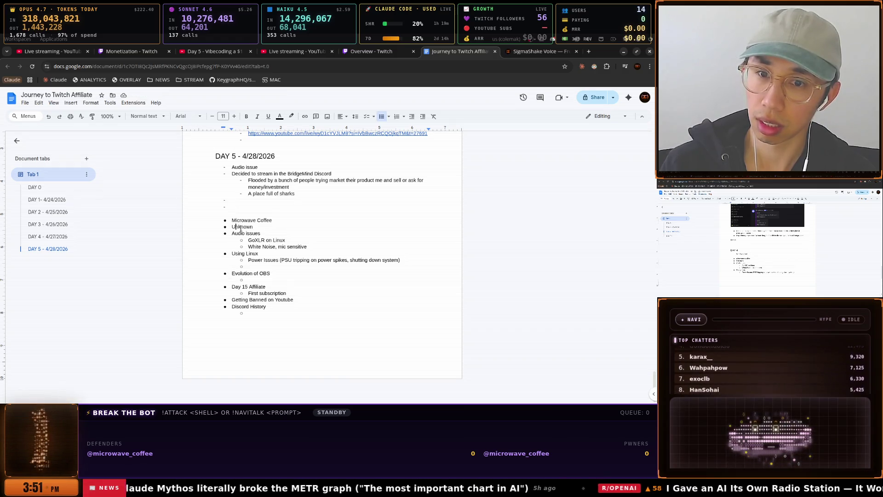
pyautogui.press('Return')
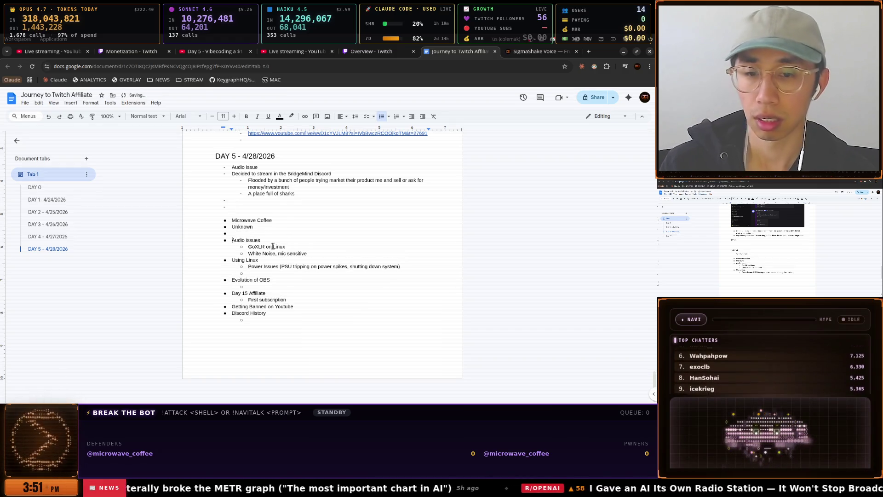
pyautogui.write('News Segments')
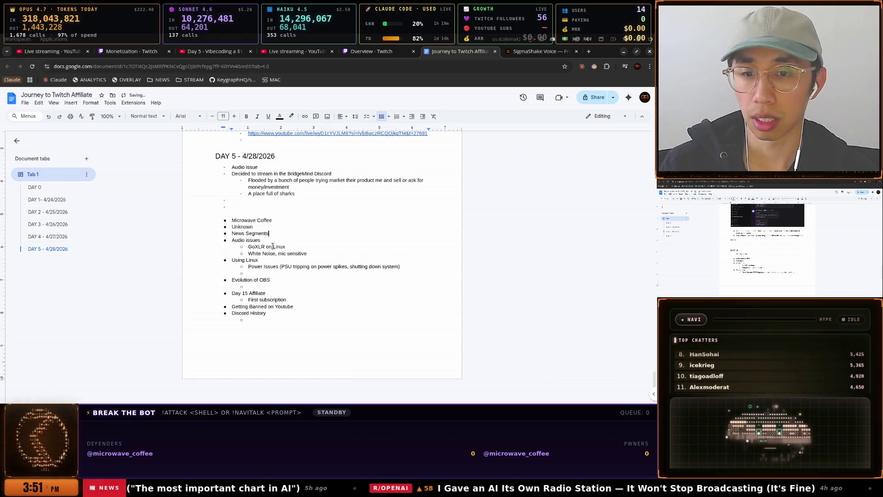
pyautogui.press('Return')
pyautogui.write('Watching podcast')
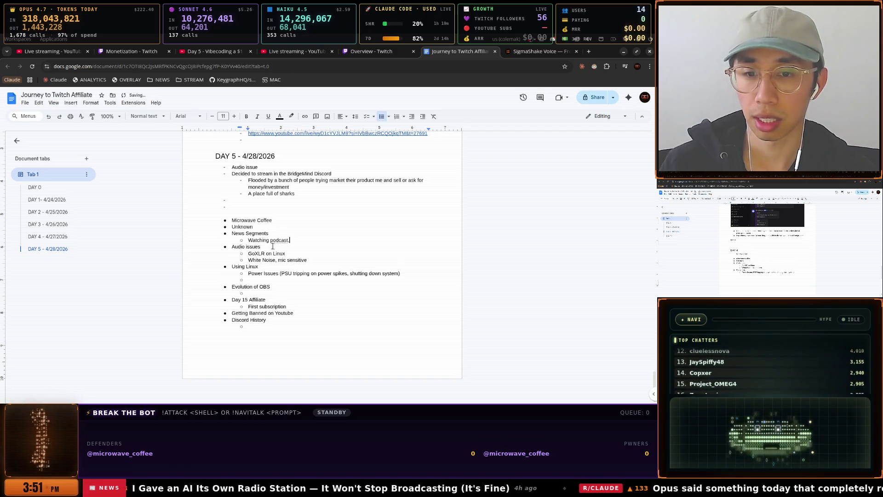
# Add 'Reacting to AI news', 'Reddit' and 'Hackernews' as sub-items under News Segments
pyautogui.write('s')
pyautogui.press('Return')
pyautogui.write('Watching youtube content')
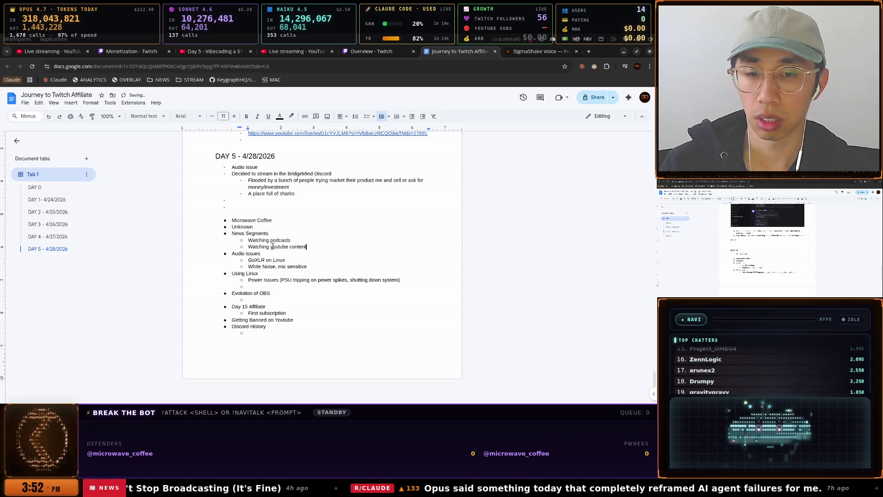
pyautogui.press('Return')
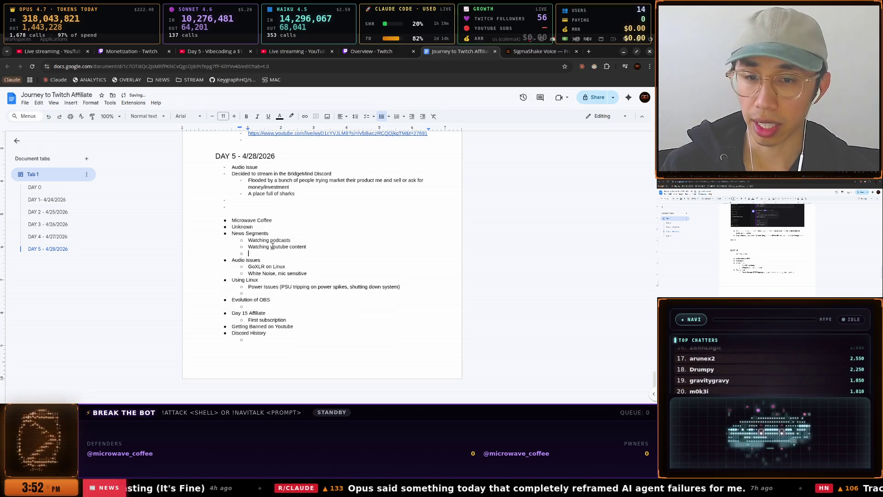
pyautogui.write('Reacting to AI')
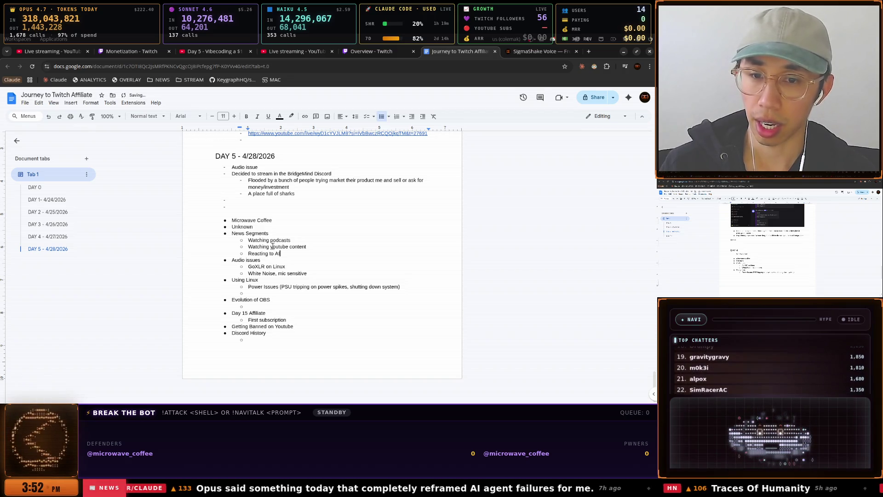
pyautogui.write(' news')
pyautogui.press('Return')
pyautogui.write('Reddi')
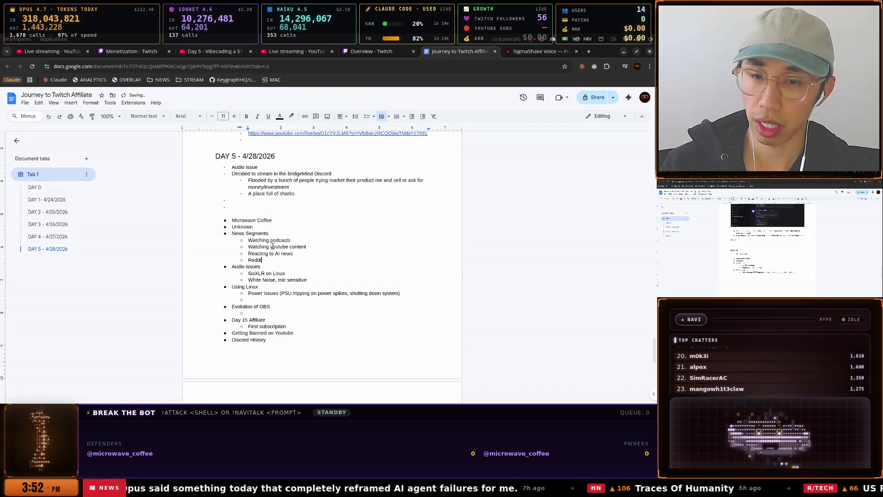
pyautogui.write('t')
pyautogui.press('Return')
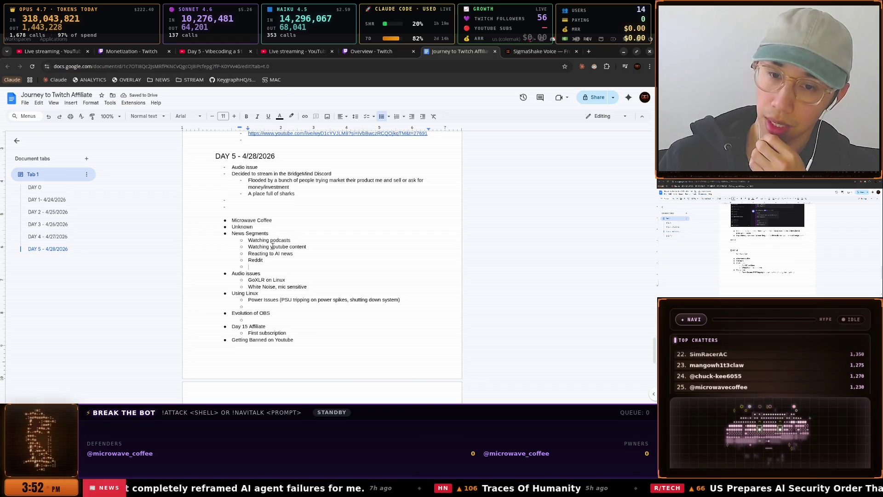
pyautogui.write('Hackernews')
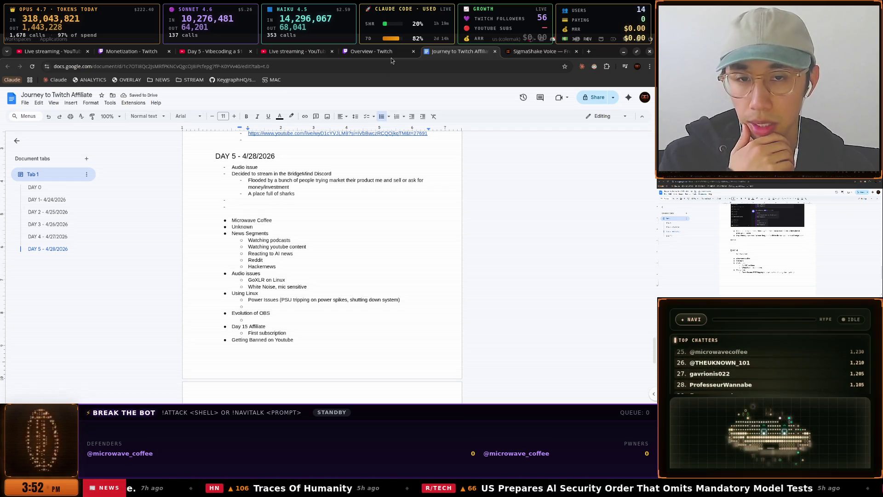
pyautogui.press('super')
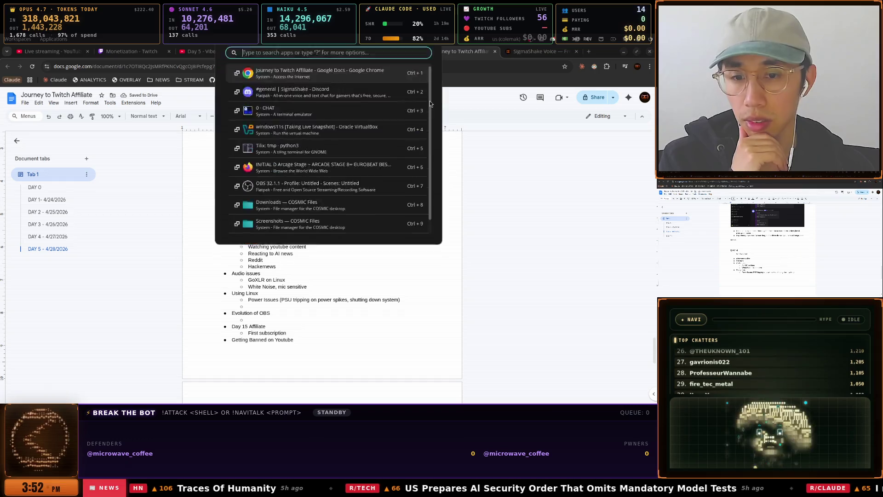
# Switch to Discord's #general and scroll down through the newer messages, then return to Claude Code
pyautogui.press('Down')
pyautogui.press('Down')
pyautogui.press('Down')
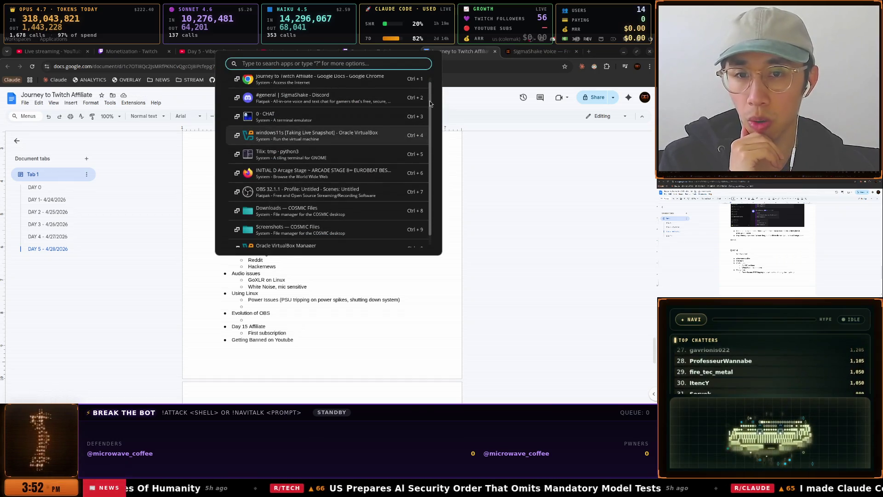
pyautogui.press('Up')
pyautogui.press('Up')
pyautogui.press('Return')
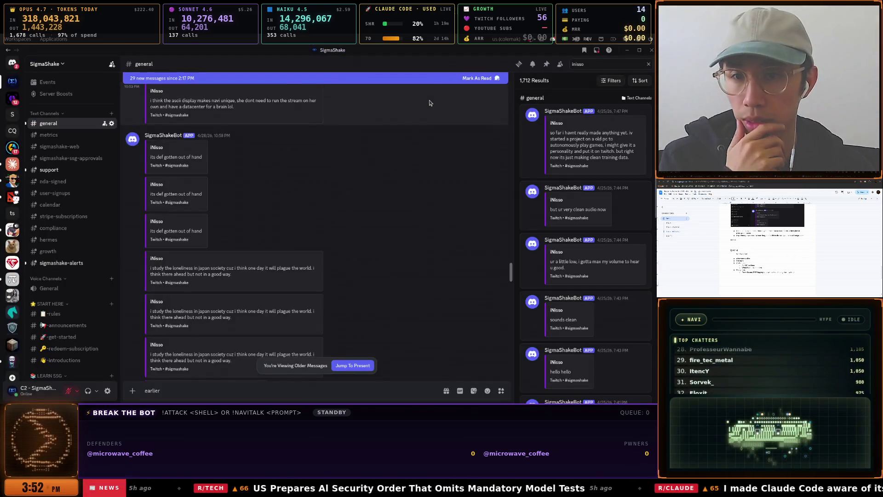
pyautogui.scroll(-5, 395, 198)
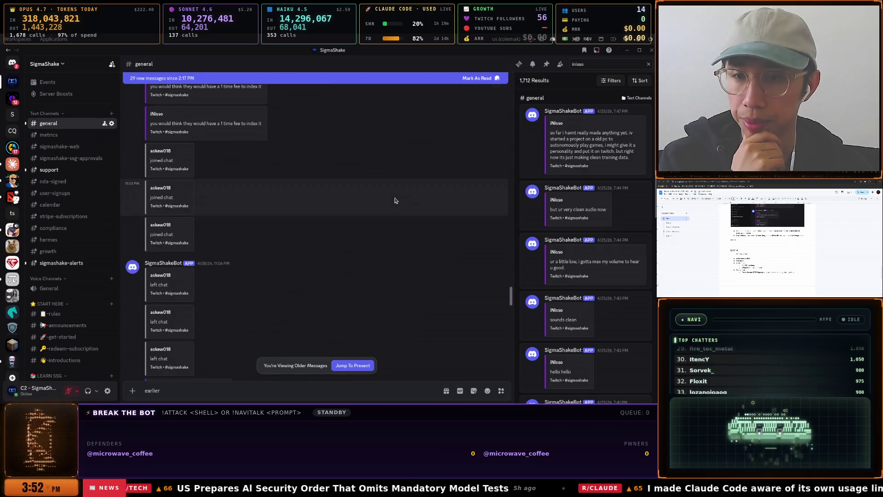
pyautogui.scroll(-3, 394, 201)
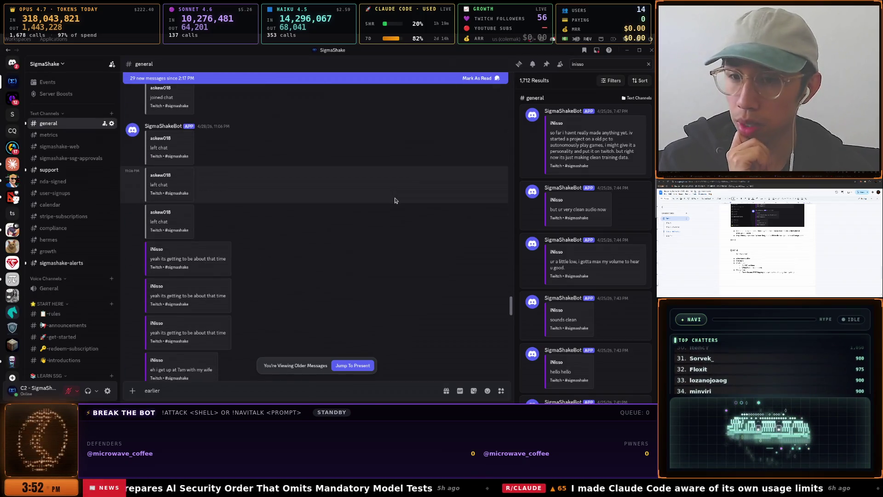
pyautogui.scroll(-6, 395, 200)
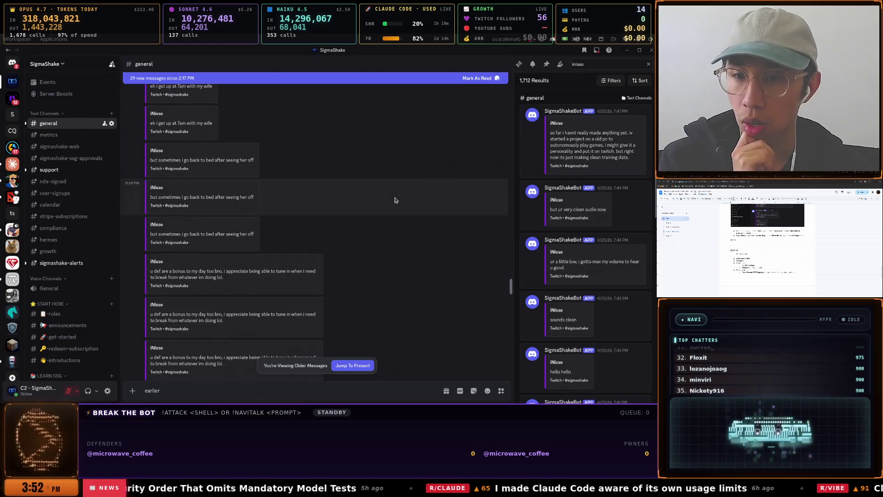
pyautogui.scroll(-3, 395, 200)
pyautogui.scroll(-3, 395, 203)
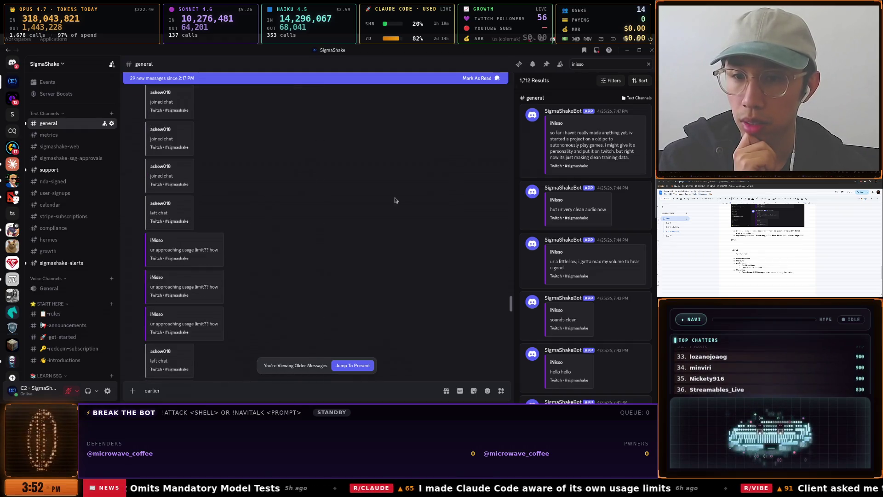
pyautogui.press('F12')
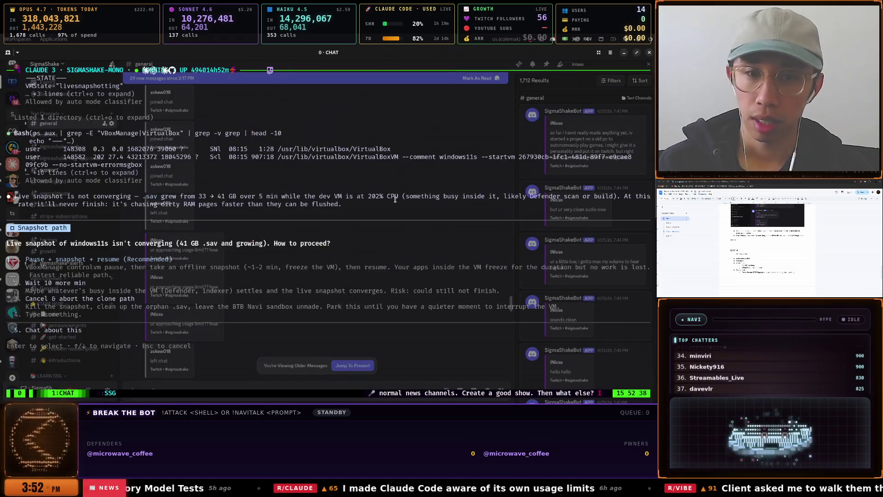
# Dictate a reply to the zoomed Claude 5 pane: the bot should access everything, what's missing?
pyautogui.hotkey('ctrl', 'b')
pyautogui.press('z')
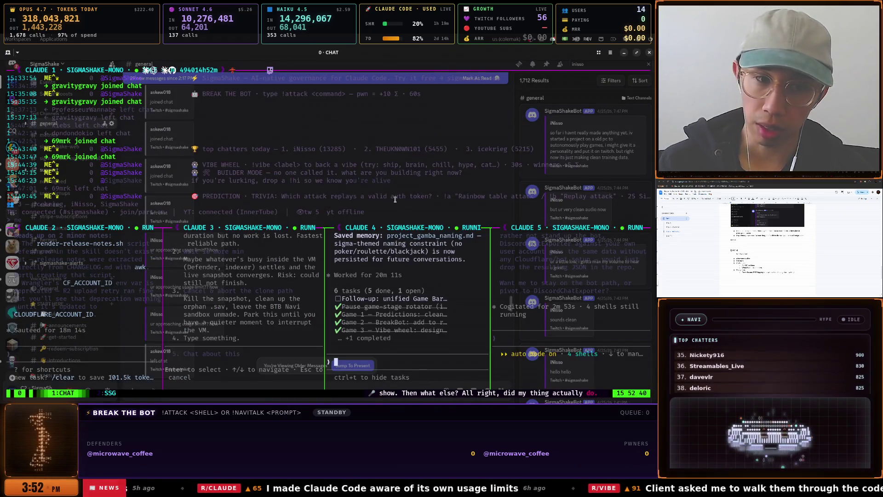
pyautogui.hotkey('ctrl', 'b')
pyautogui.press('z')
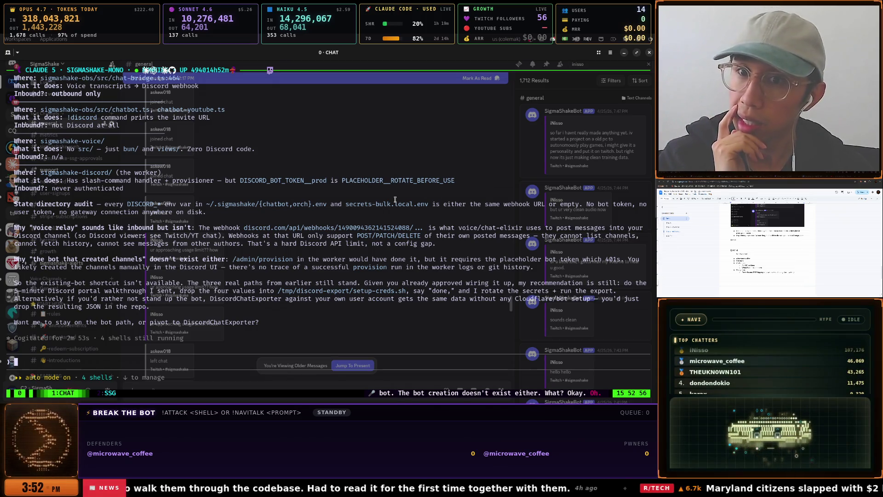
pyautogui.hotkey('ctrl', 'alt', 'space')
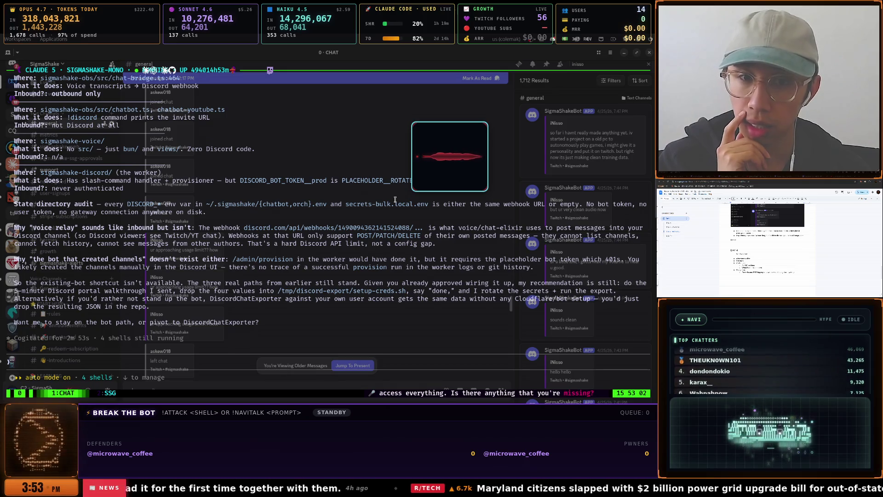
pyautogui.hotkey('ctrl', 'alt', 'space')
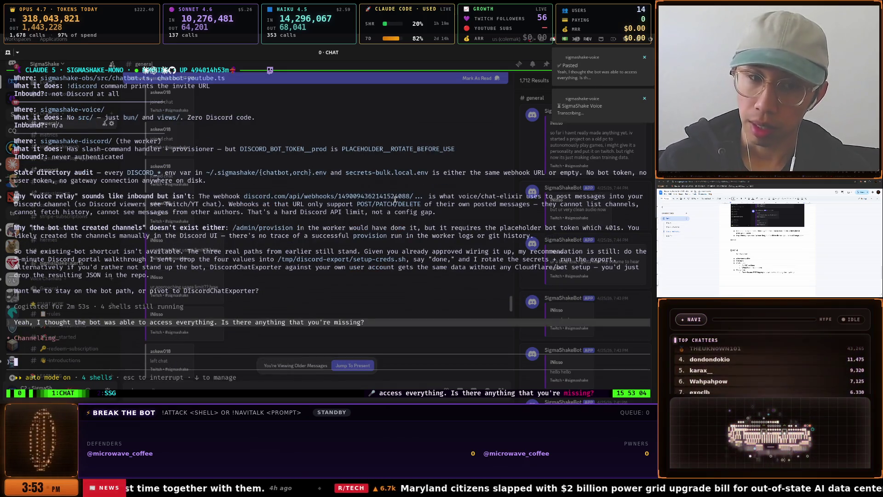
pyautogui.hotkey('ctrl', 'b')
pyautogui.press('z')
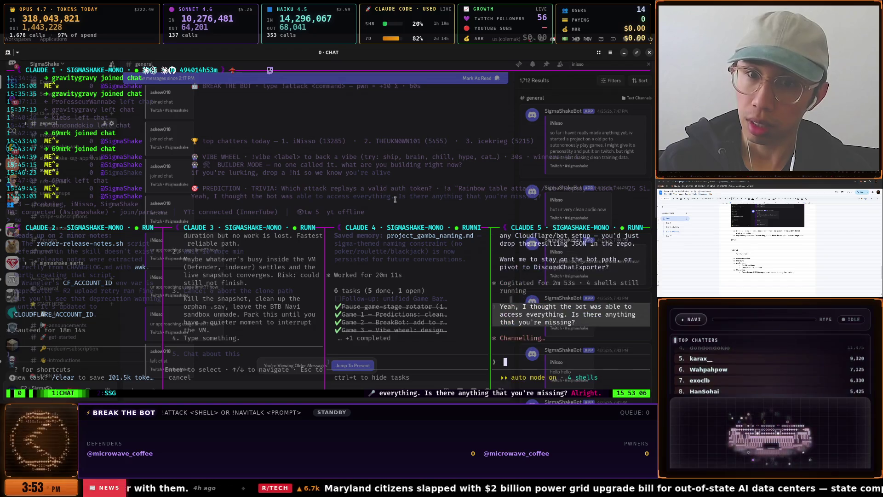
# Move focus to the Claude 3 pane and enlarge it to read its question, then restore the tiled view
pyautogui.press('super')
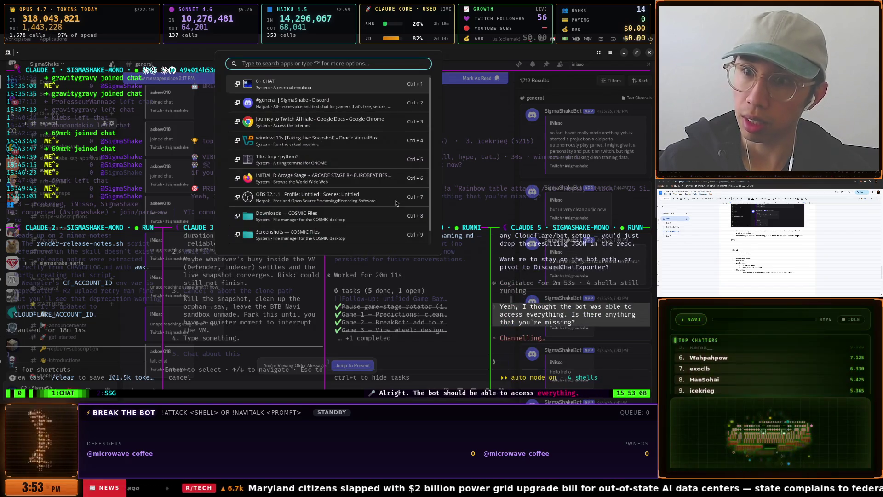
pyautogui.click(92, 213)
pyautogui.moveTo(87, 213); pyautogui.dragTo(25, 205)
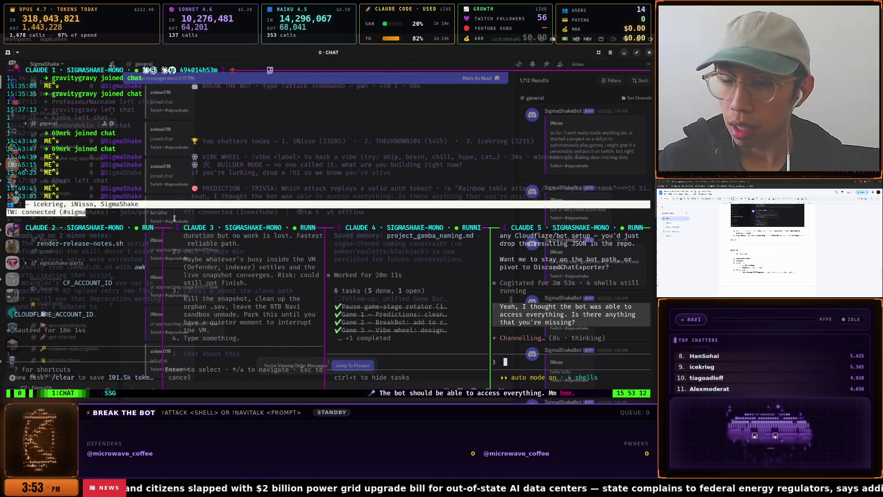
pyautogui.write('e')
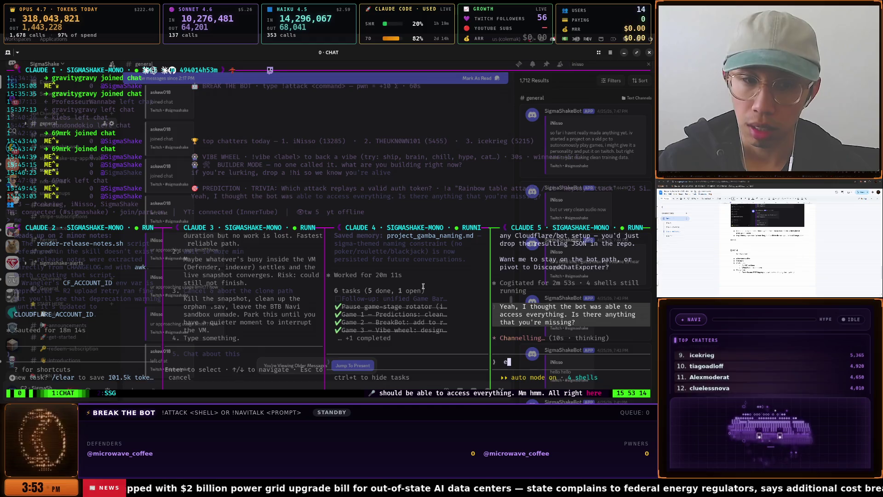
pyautogui.hotkey('ctrl', 'b')
pyautogui.press('Left')
pyautogui.press('Left')
pyautogui.hotkey('ctrl', 'b')
pyautogui.press('z')
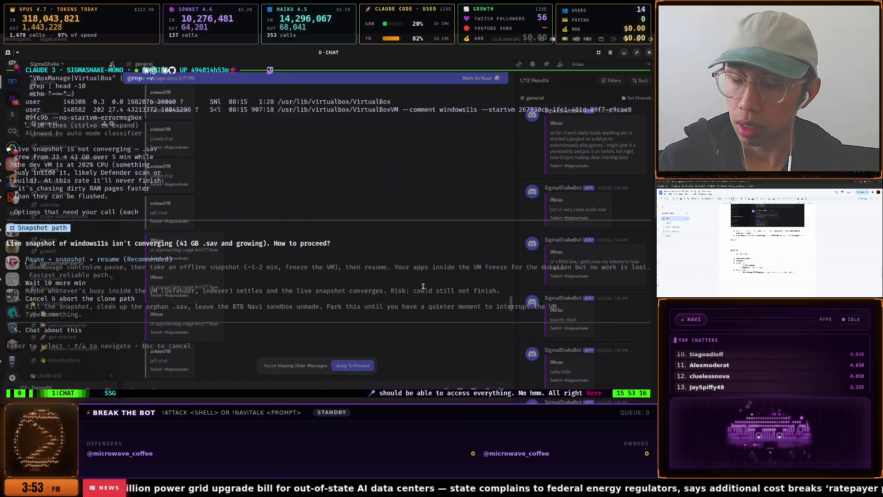
pyautogui.hotkey('ctrl', 'b')
pyautogui.press('Right')
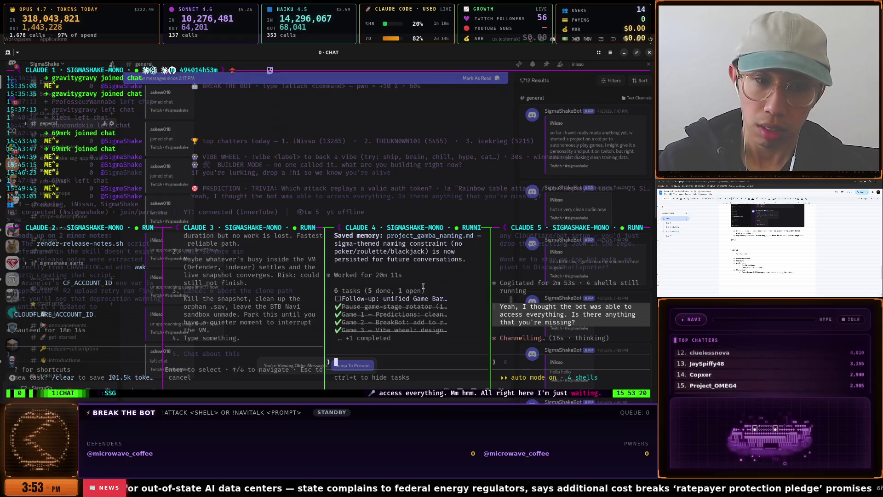
# Switch back to the Journey to Twitch Affiliate Google Doc
pyautogui.hotkey('alt', 'Tab')
pyautogui.press('Down')
pyautogui.press('Return')
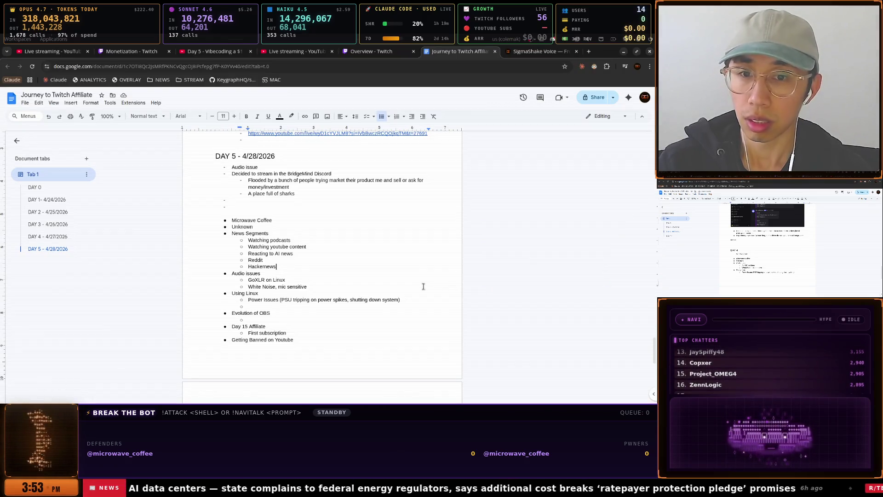
# Switch to Discord #general, scroll through the YouTube tips and highlight part of the algorithm message
pyautogui.hotkey('alt', 'Tab')
pyautogui.press('Down')
pyautogui.press('Down')
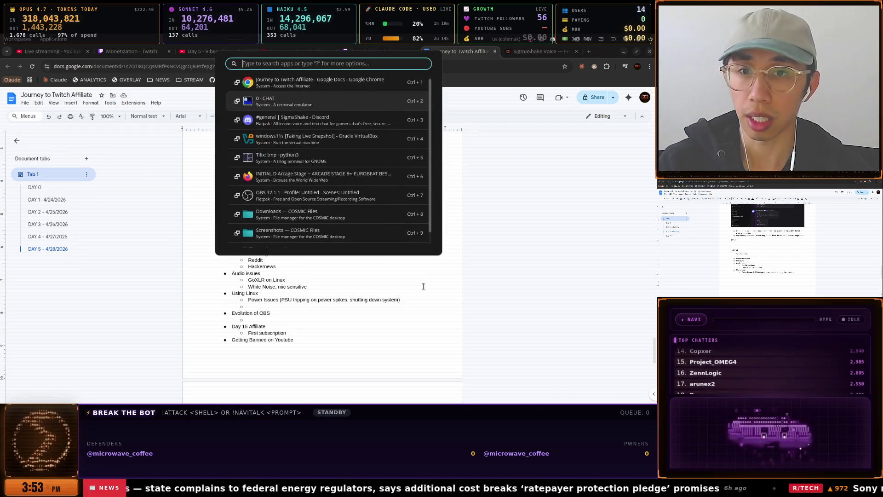
pyautogui.press('Return')
pyautogui.scroll(-10, 282, 189)
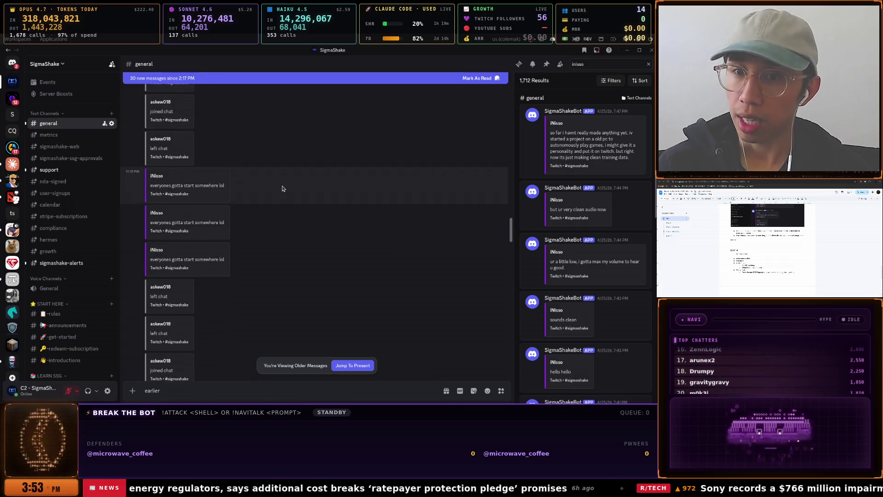
pyautogui.scroll(-5, 283, 188)
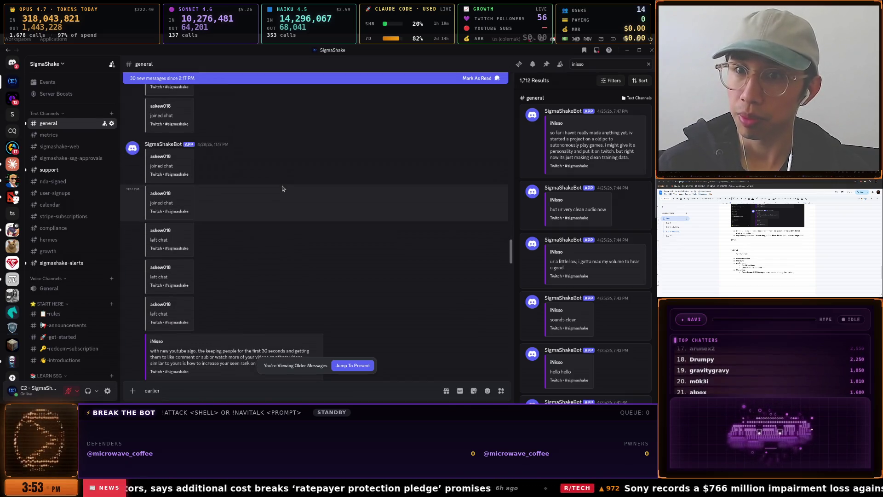
pyautogui.scroll(-5, 282, 189)
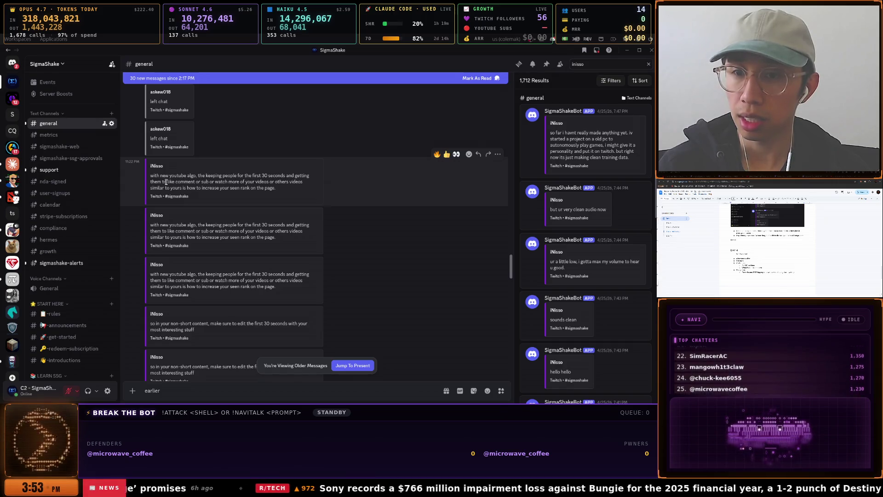
pyautogui.moveTo(159, 182)
pyautogui.mouseDown()
pyautogui.moveTo(295, 183)
pyautogui.moveTo(158, 188)
pyautogui.moveTo(268, 190)
pyautogui.mouseUp()
pyautogui.scroll(-3, 308, 204)
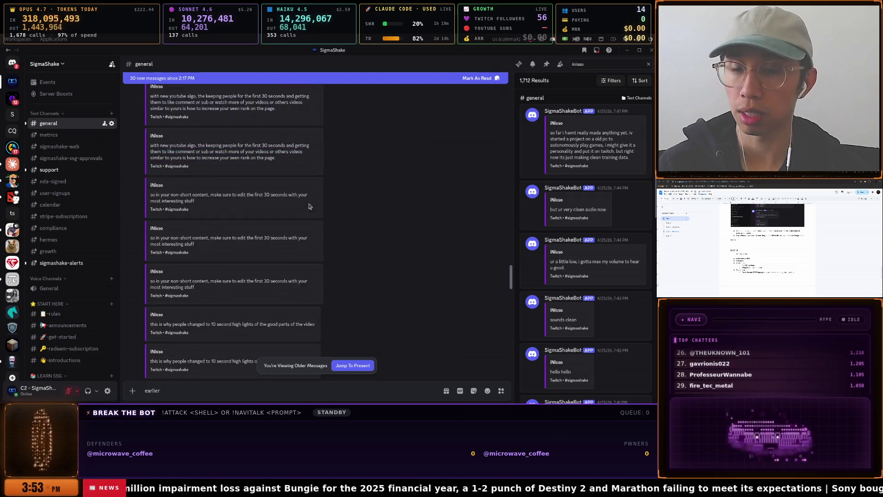
pyautogui.press('super')
pyautogui.press('Down')
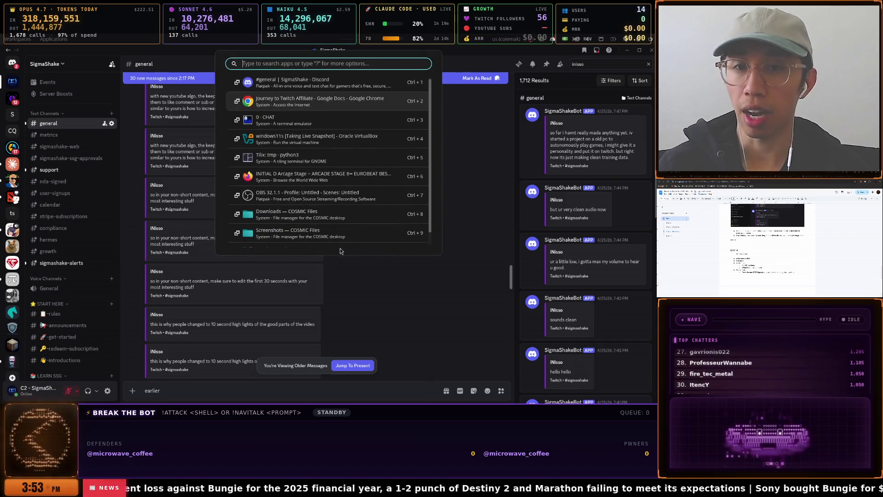
# Add a Day 5 bullet below Hackernews about reaching the Twitch & Youtube SEO search ranking
pyautogui.press('Down')
pyautogui.press('Up')
pyautogui.press('Return')
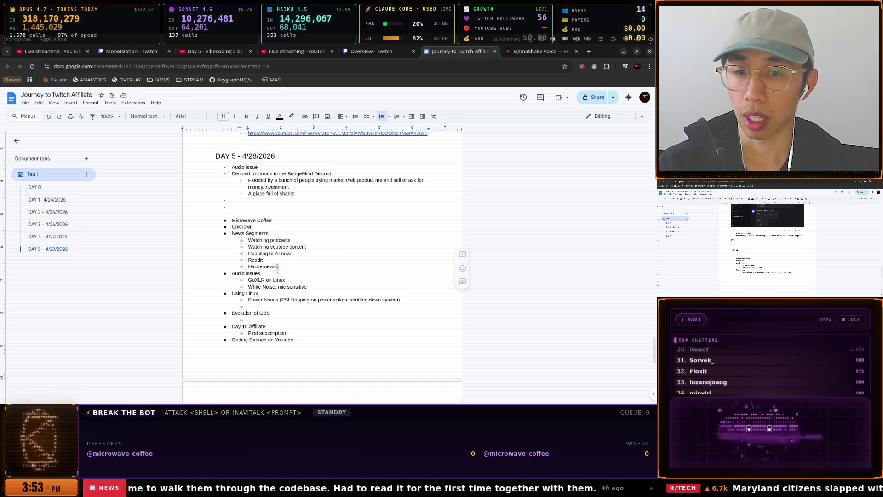
pyautogui.press('Return')
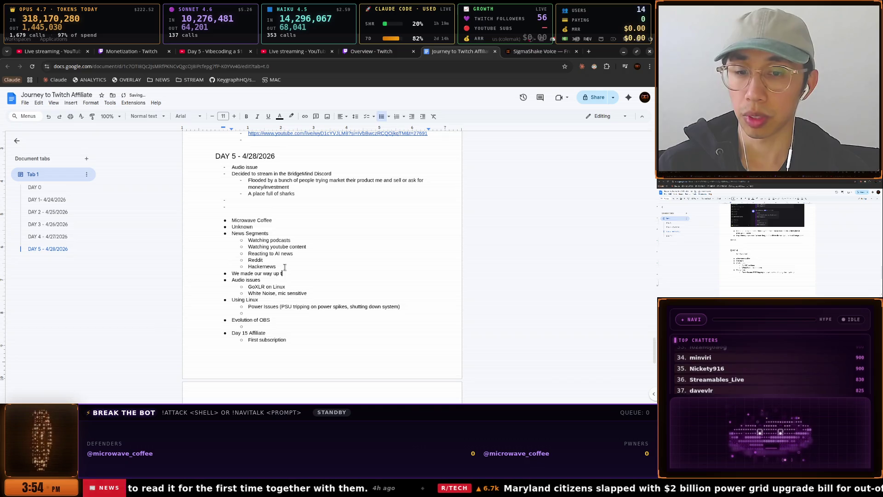
pyautogui.write('o the V')
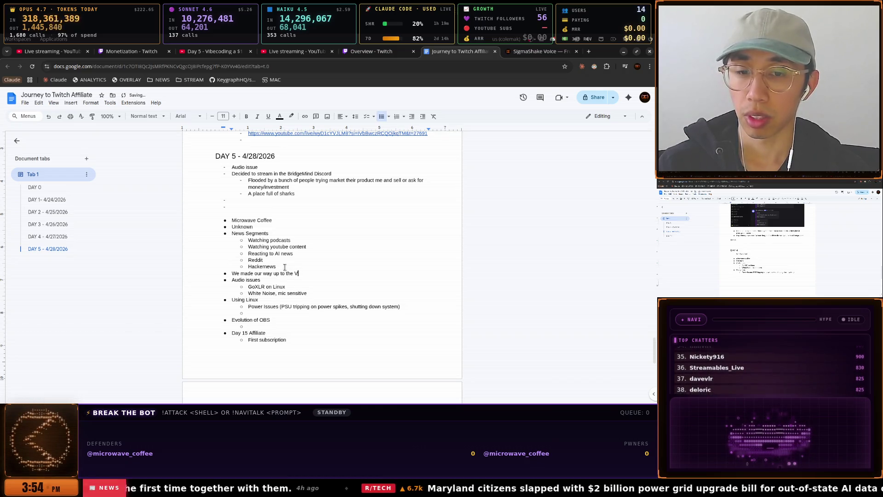
pyautogui.press('BackSpace')
pyautogui.write('Twitch &')
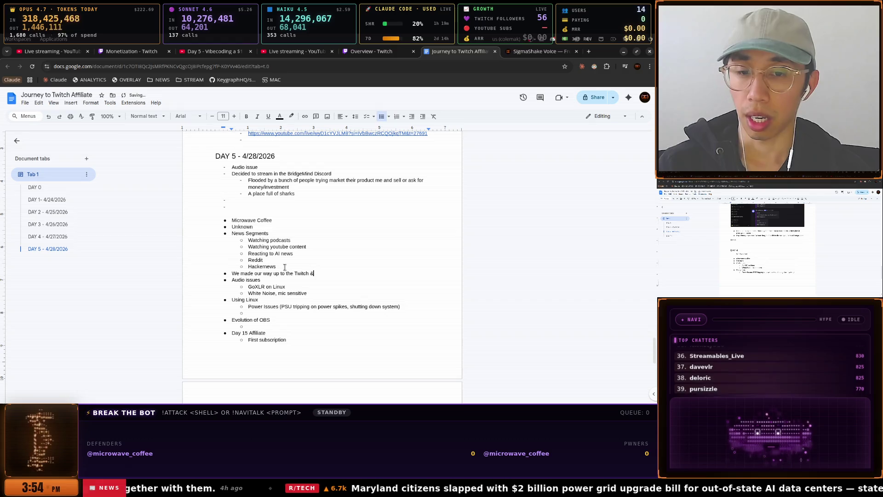
pyautogui.write(' Youb')
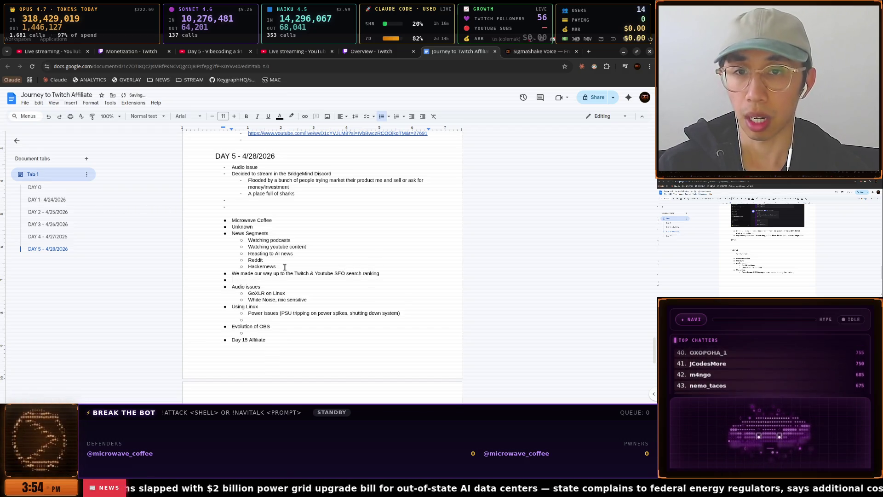
pyautogui.click(296, 52)
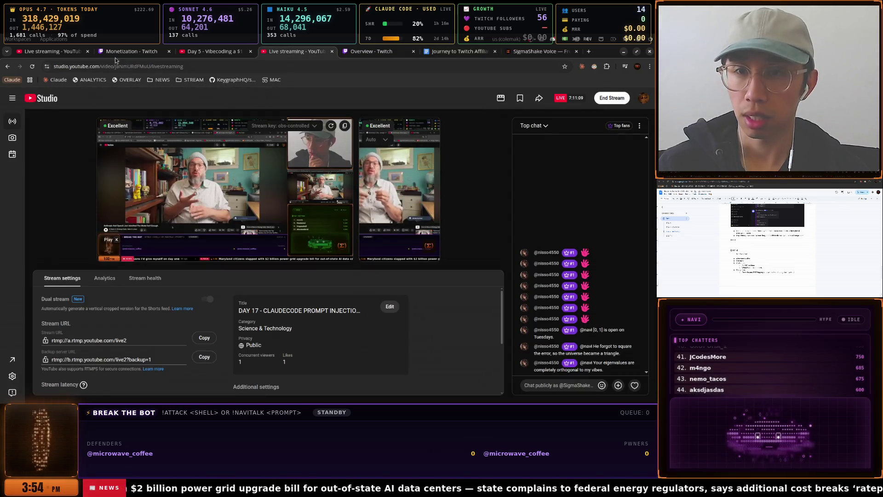
# Search YouTube for 'vibecoding' from the Day 5 video page
pyautogui.click(213, 51)
pyautogui.click(224, 95)
pyautogui.write('v')
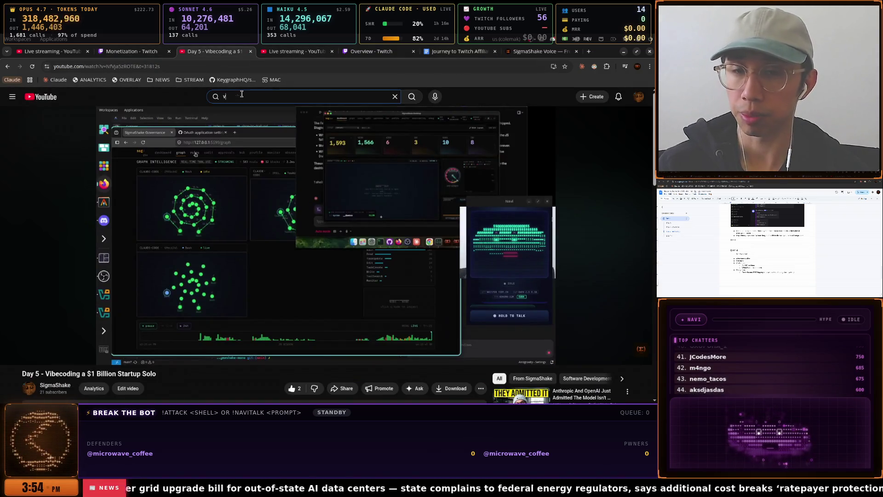
pyautogui.write('ibecoding')
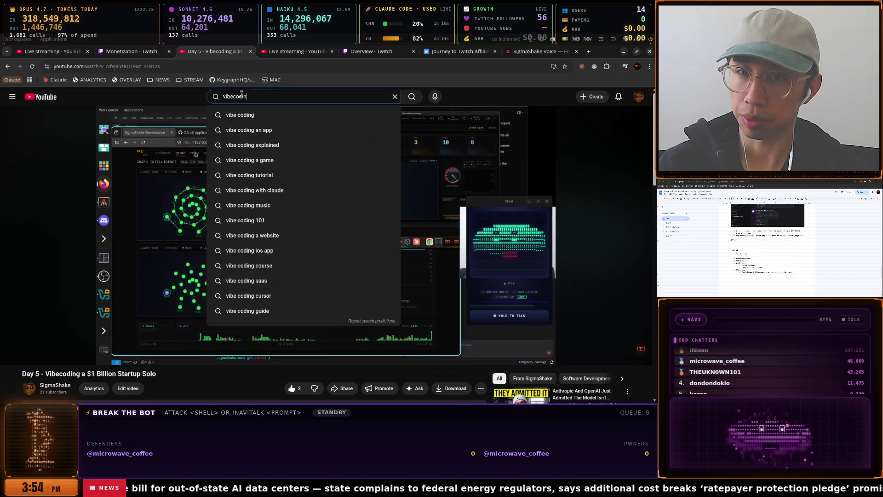
pyautogui.press('Return')
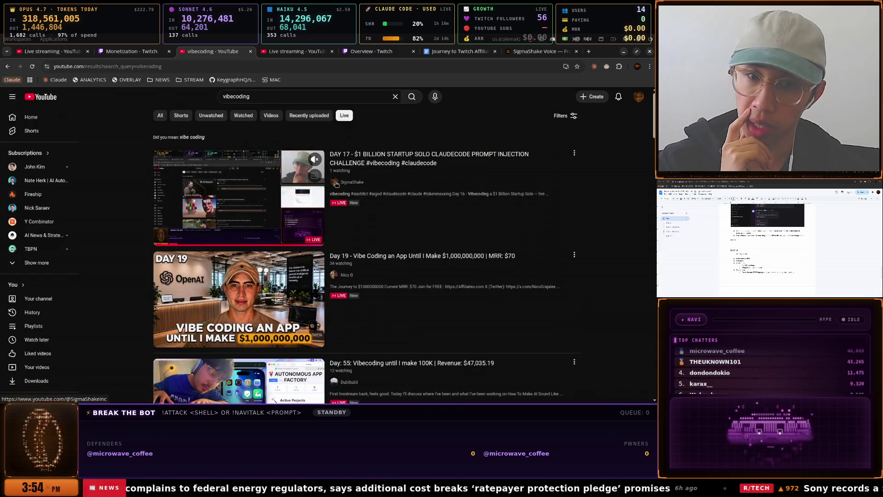
# Copy the search results page address and open a new Incognito window
pyautogui.click(143, 66)
pyautogui.rightClick(143, 66)
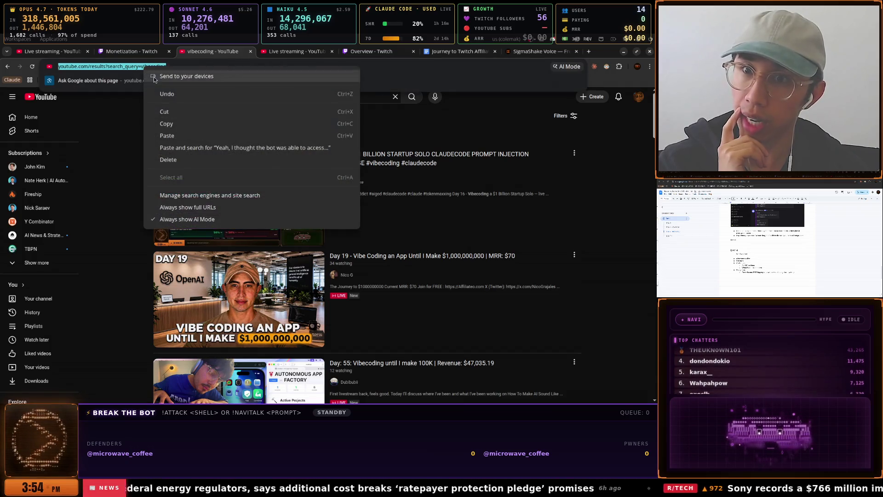
pyautogui.click(156, 120)
pyautogui.press('Escape')
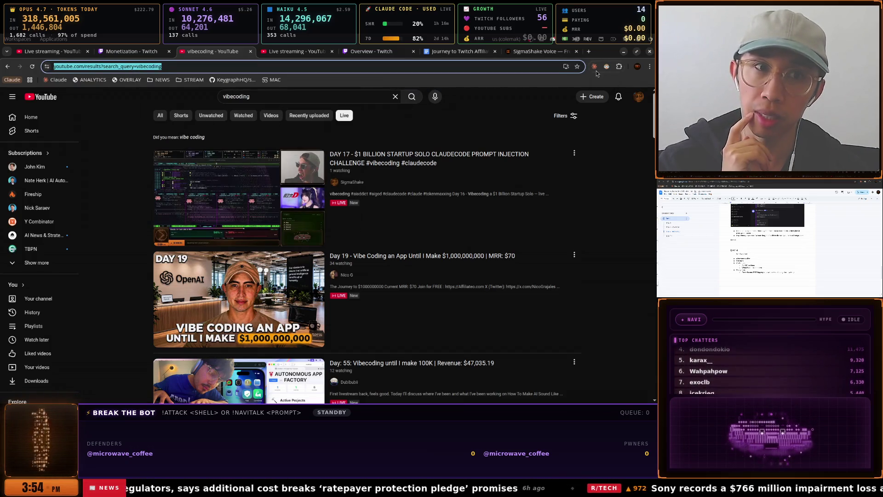
pyautogui.click(594, 66)
pyautogui.click(650, 67)
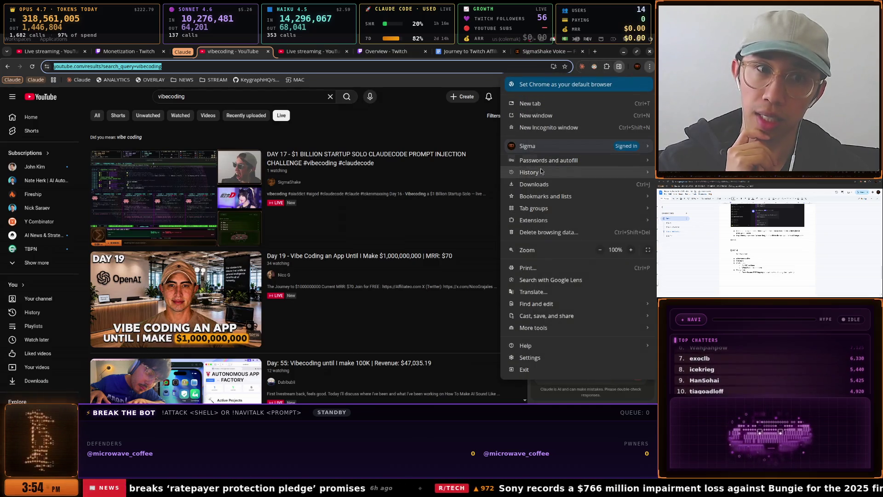
pyautogui.click(549, 128)
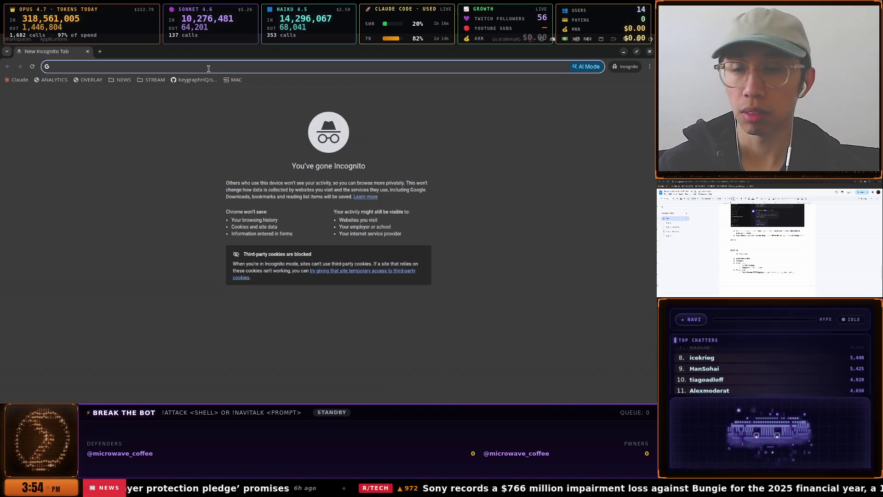
pyautogui.hotkey('ctrl', 'v')
pyautogui.press('Return')
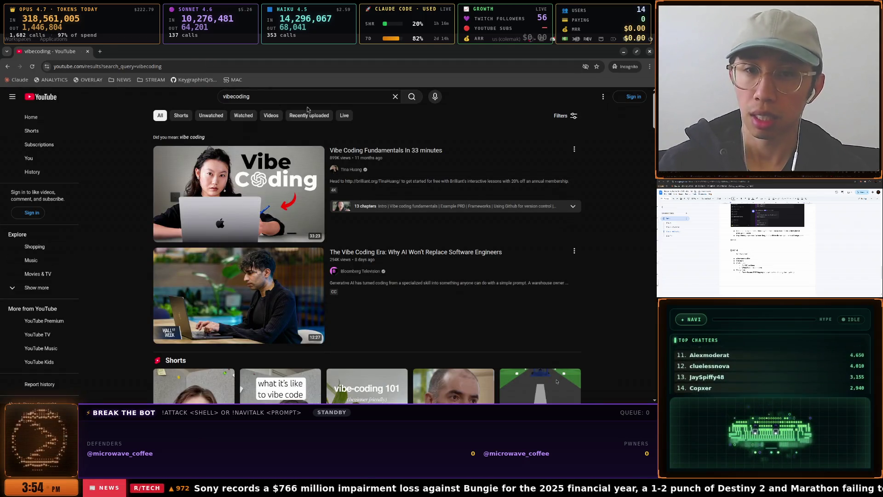
pyautogui.click(348, 121)
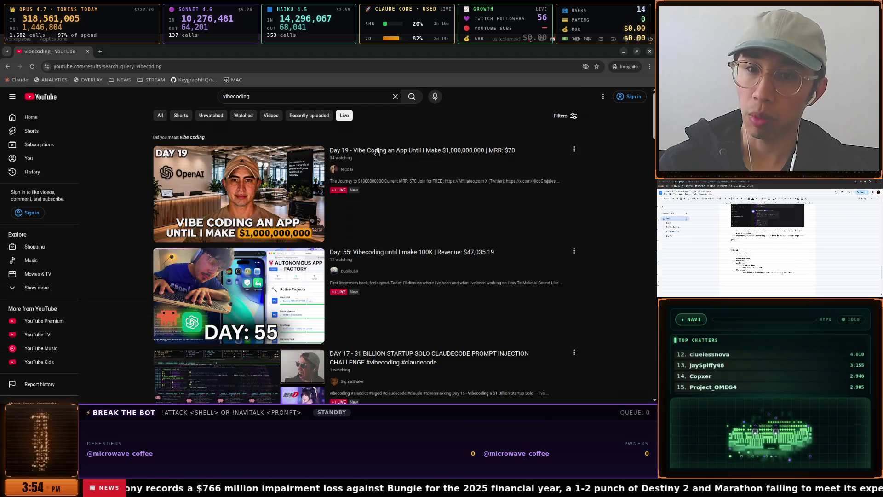
pyautogui.scroll(-3, 376, 152)
pyautogui.scroll(2, 417, 176)
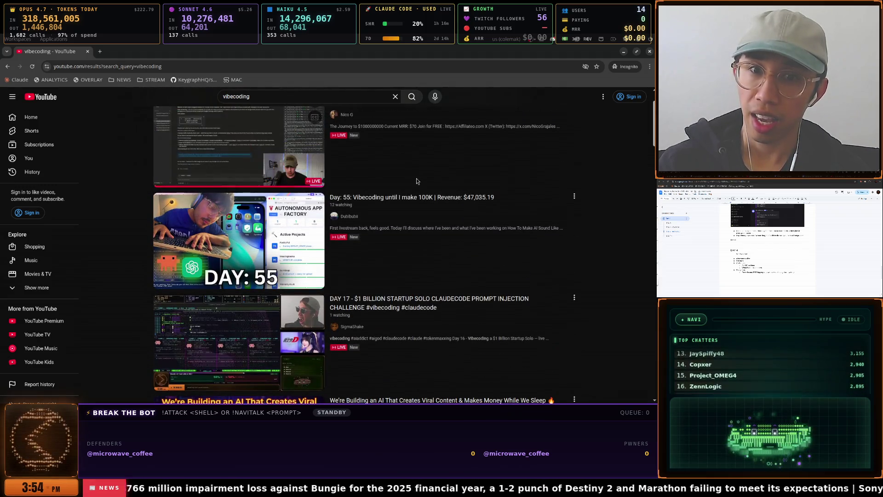
pyautogui.scroll(1, 396, 215)
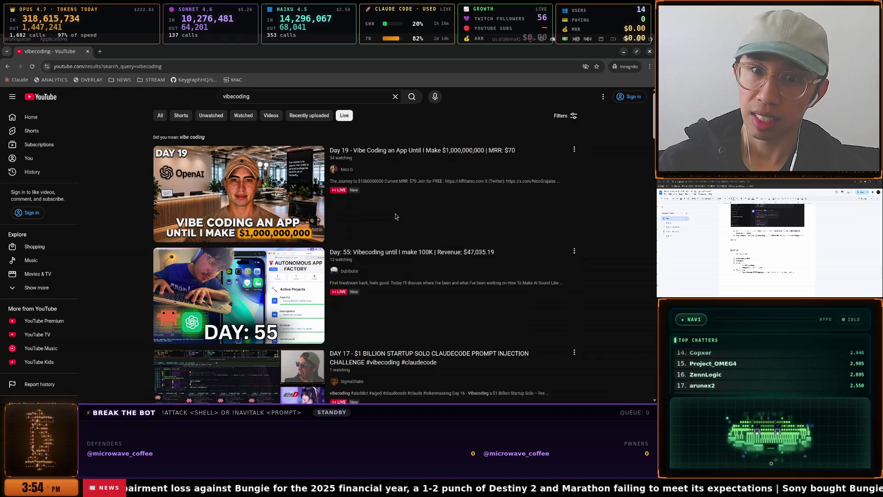
pyautogui.scroll(-1, 396, 216)
pyautogui.moveTo(395, 215)
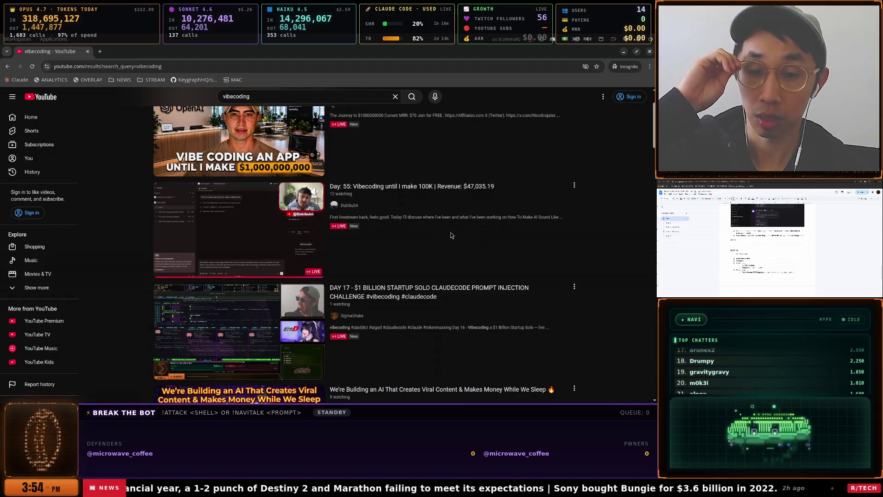
pyautogui.moveTo(271, 333)
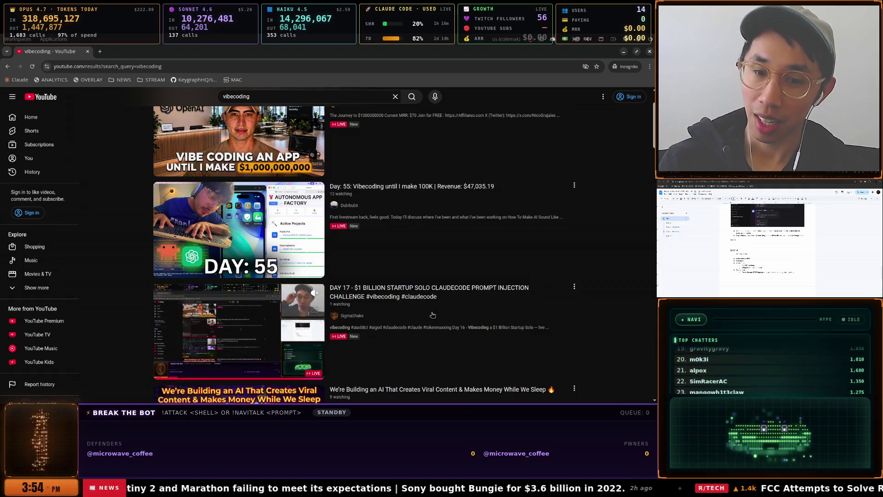
pyautogui.moveTo(456, 225)
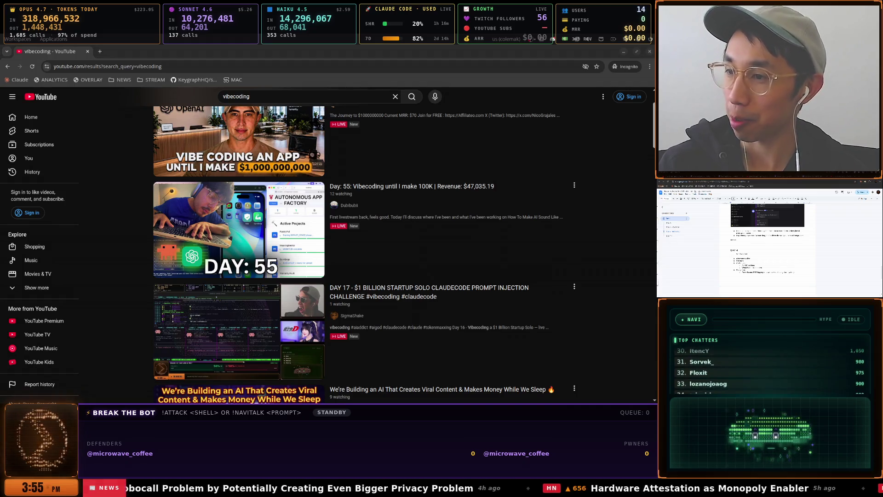
pyautogui.click(100, 51)
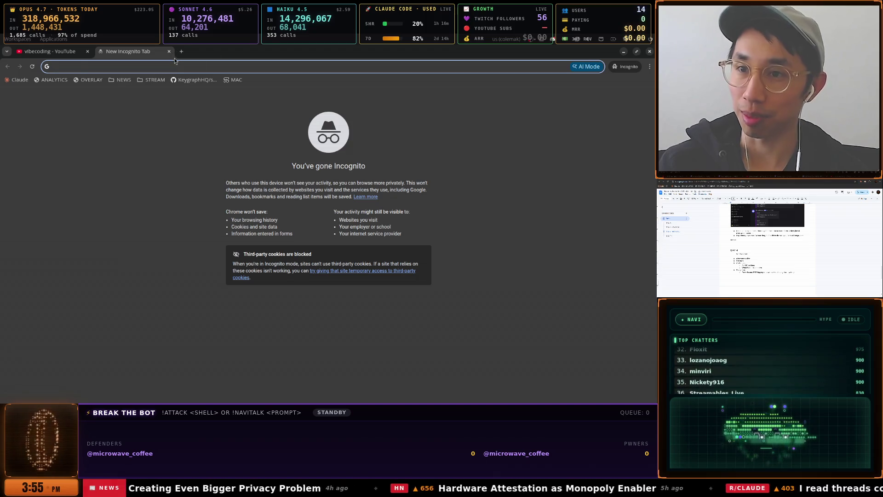
pyautogui.write('g')
pyautogui.press('BackSpace')
pyautogui.write('g')
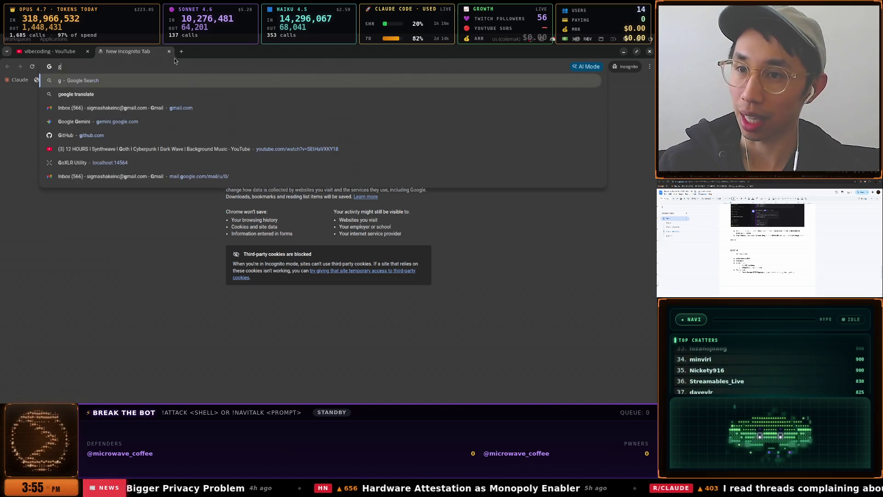
pyautogui.press('BackSpace')
pyautogui.write('g')
pyautogui.press('BackSpace')
pyautogui.write('youtube.com')
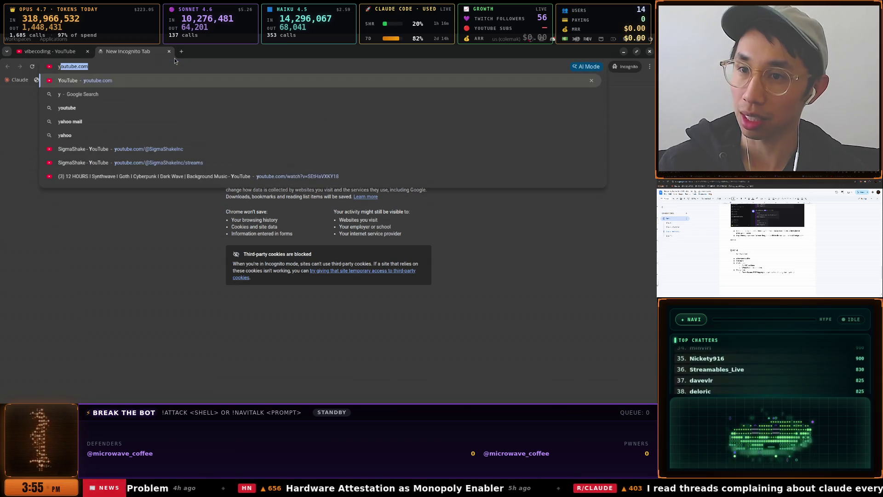
pyautogui.press('Return')
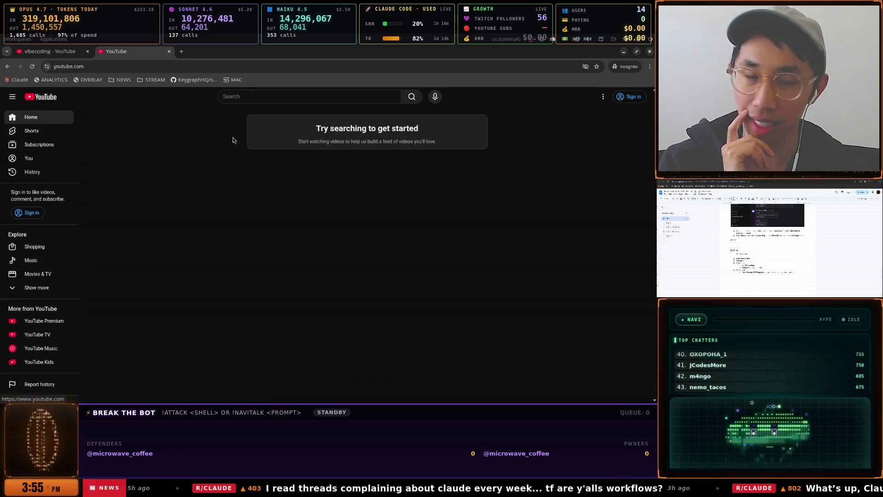
pyautogui.click(649, 51)
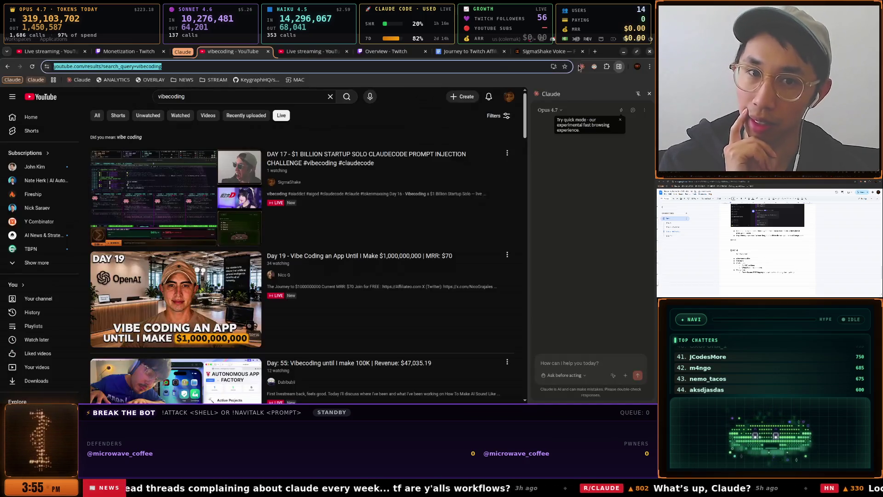
# Go from the vibecoding results to the saved Playlists page and close the Claude side panel
pyautogui.click(322, 52)
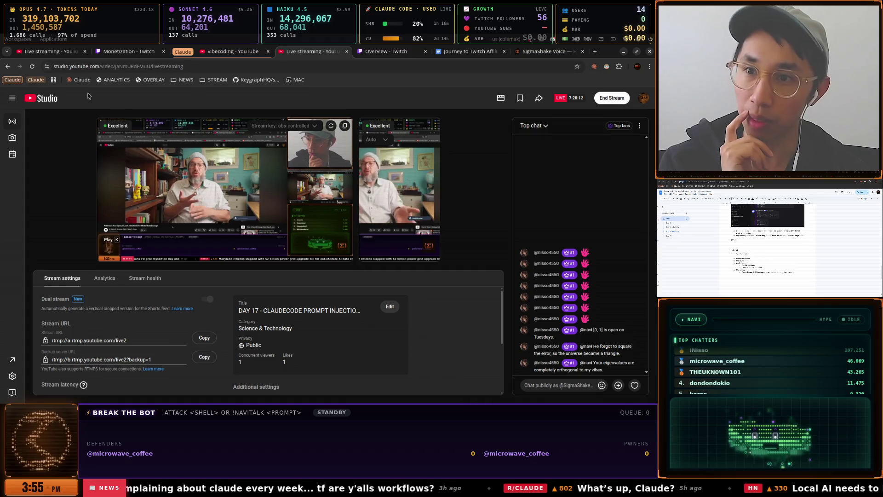
pyautogui.click(215, 51)
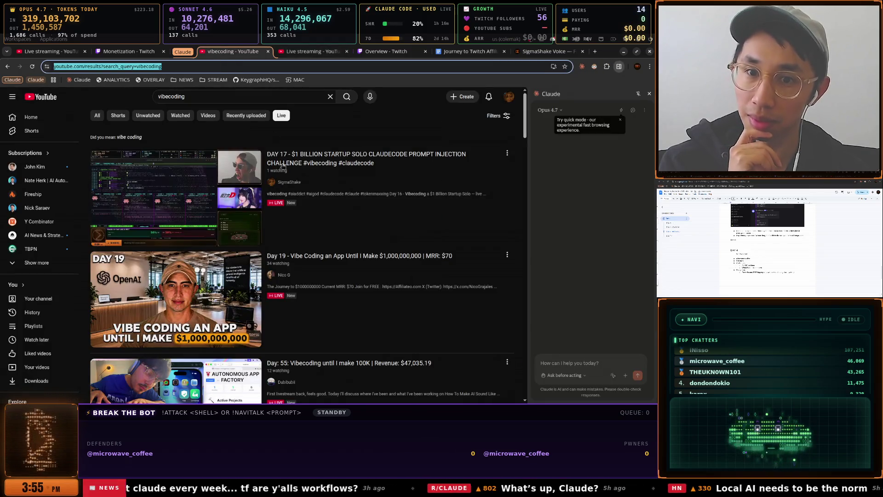
pyautogui.click(40, 325)
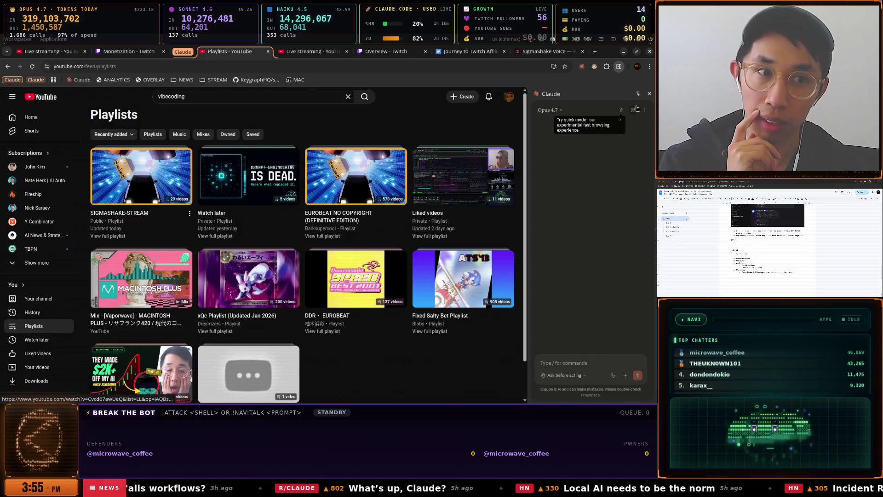
pyautogui.click(648, 94)
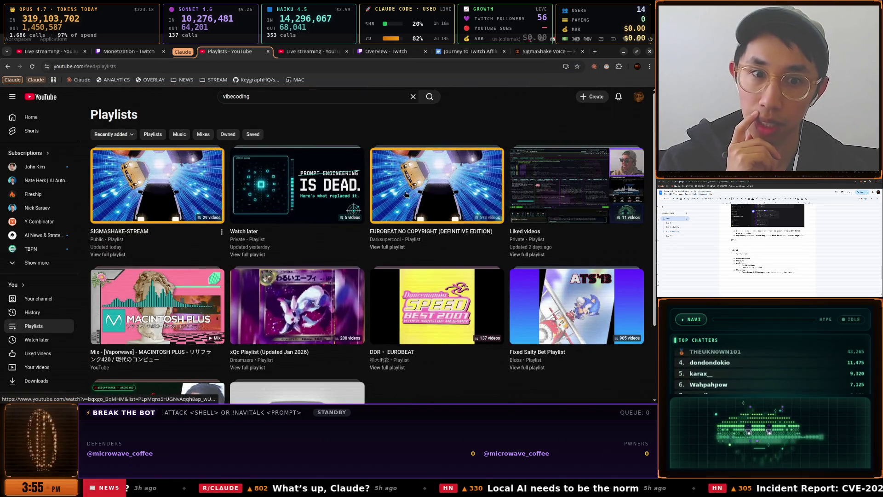
pyautogui.scroll(-2, 406, 194)
pyautogui.scroll(2, 460, 193)
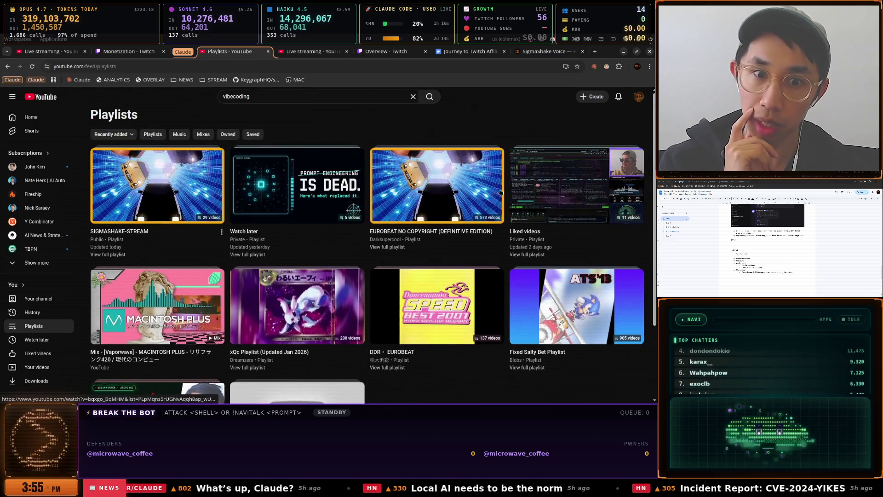
# Play the SIGMASHAKE-STREAM playlist, pause its ad, and return to the playlists page
pyautogui.click(188, 213)
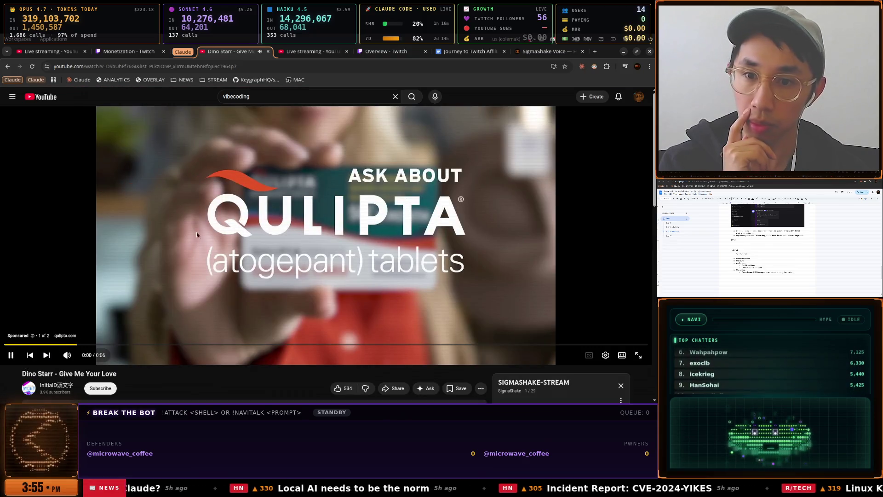
pyautogui.click(187, 242)
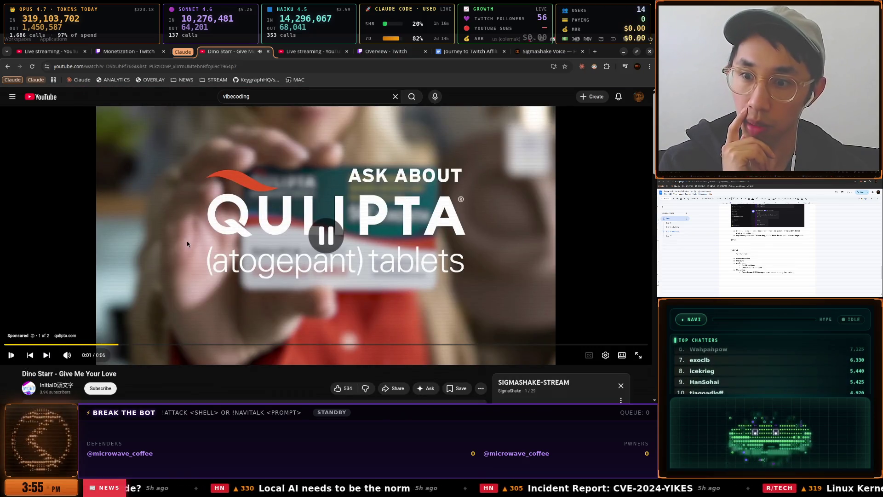
pyautogui.scroll(-4, 186, 243)
pyautogui.scroll(-3, 534, 277)
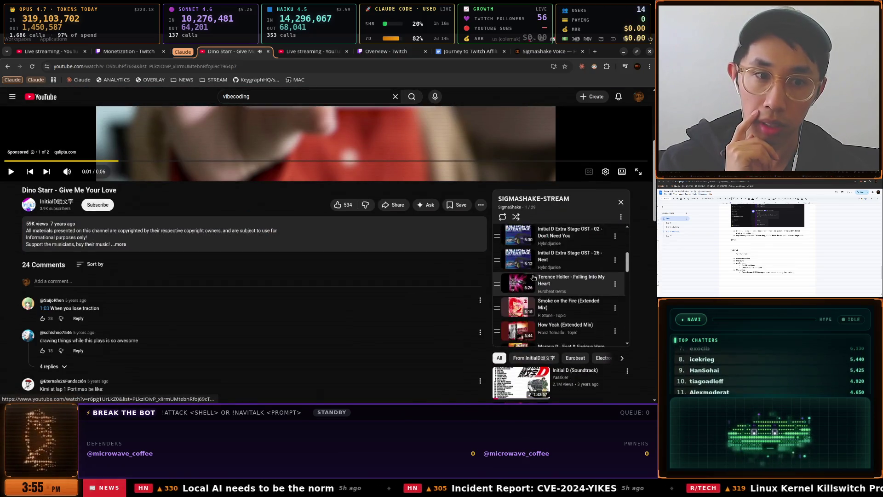
pyautogui.scroll(-8, 533, 278)
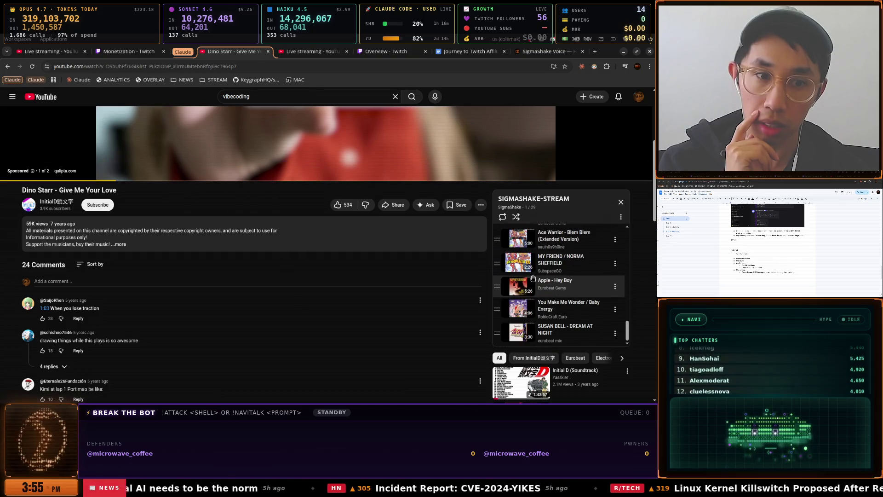
pyautogui.click(7, 66)
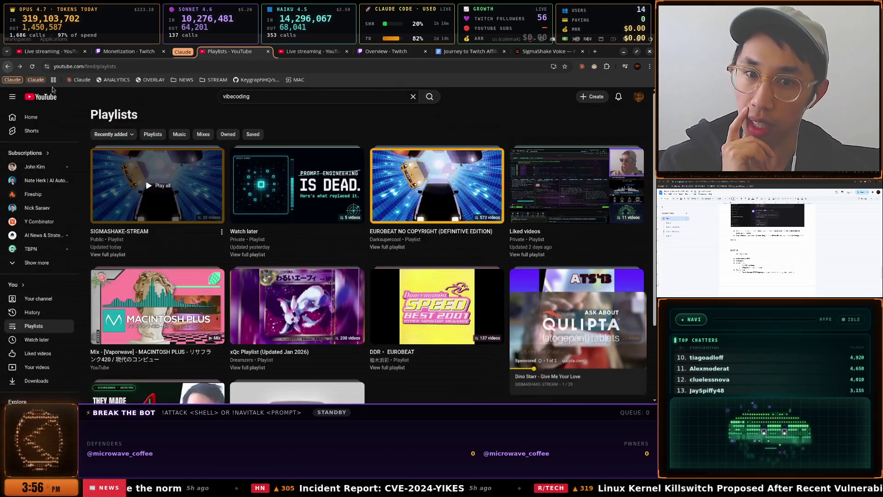
# Play the Liked videos playlist, then go back to the Playlists page
pyautogui.click(533, 193)
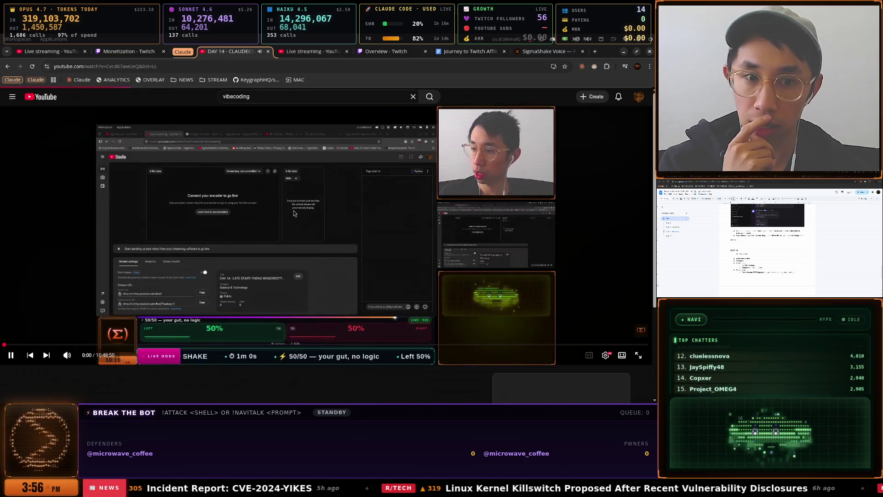
pyautogui.scroll(-2, 304, 216)
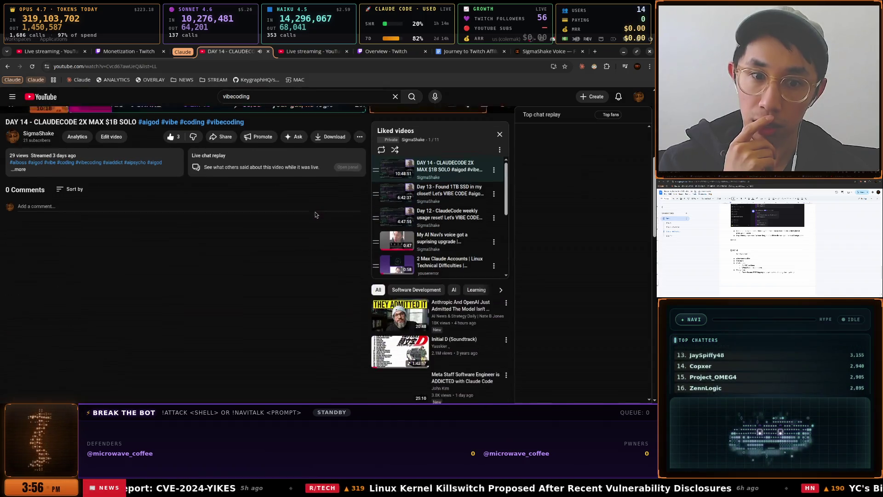
pyautogui.scroll(2, 308, 218)
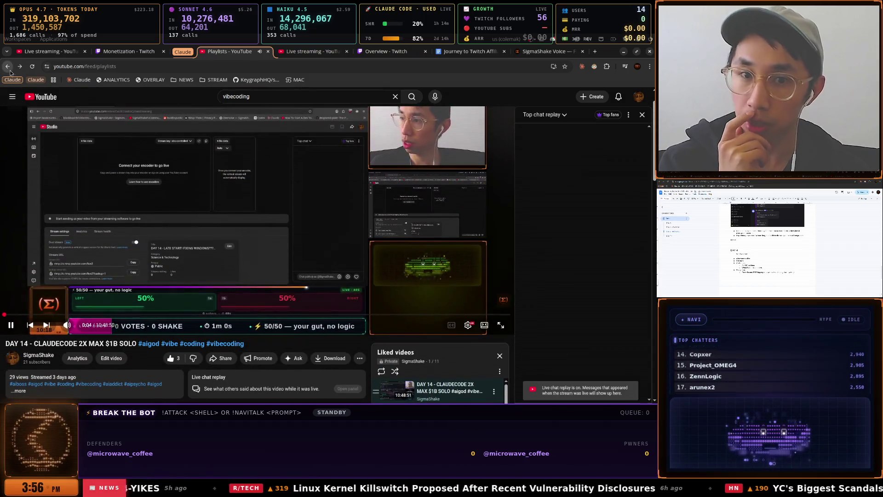
pyautogui.hotkey('alt', 'Left')
pyautogui.scroll(-2, 474, 243)
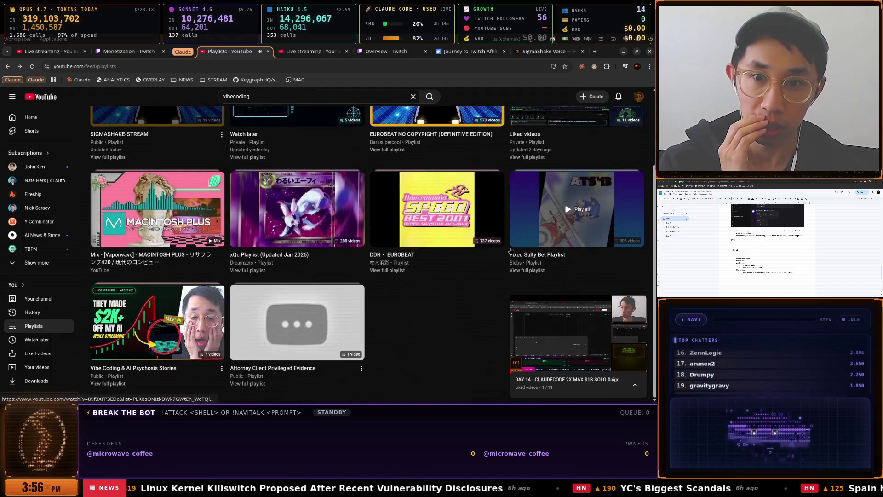
pyautogui.scroll(2, 171, 243)
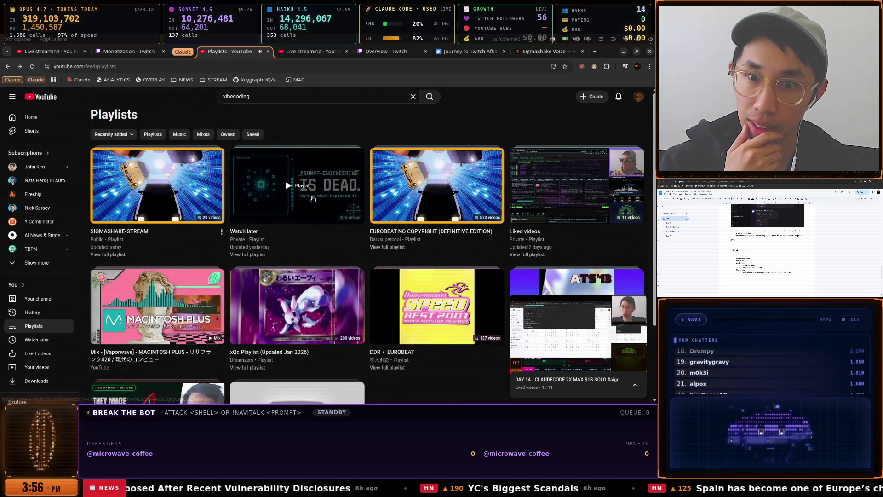
pyautogui.scroll(-2, 332, 237)
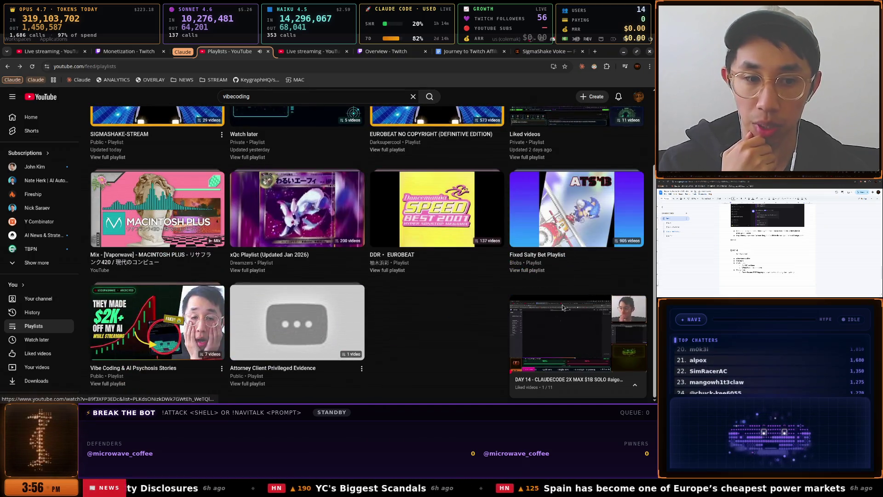
# Close the Day 14 stream mini-player and bring up the Twitch Monetization ad settings
pyautogui.moveTo(527, 314)
pyautogui.click(639, 302)
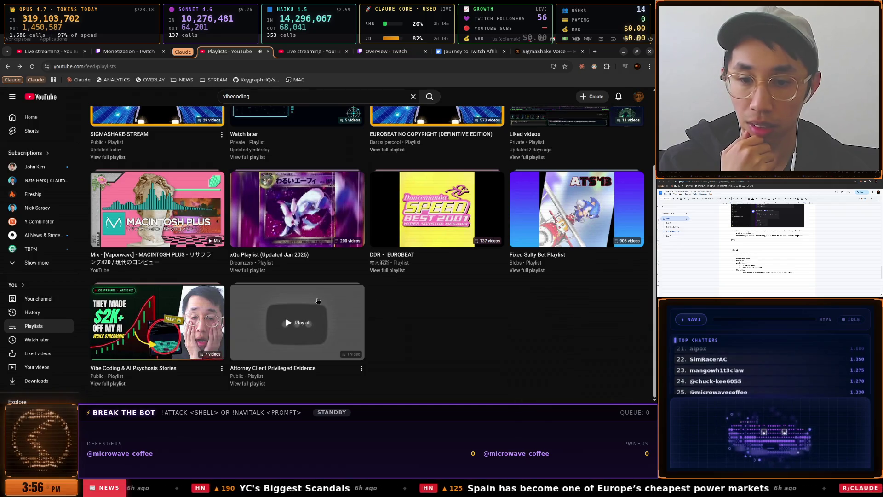
pyautogui.moveTo(150, 320)
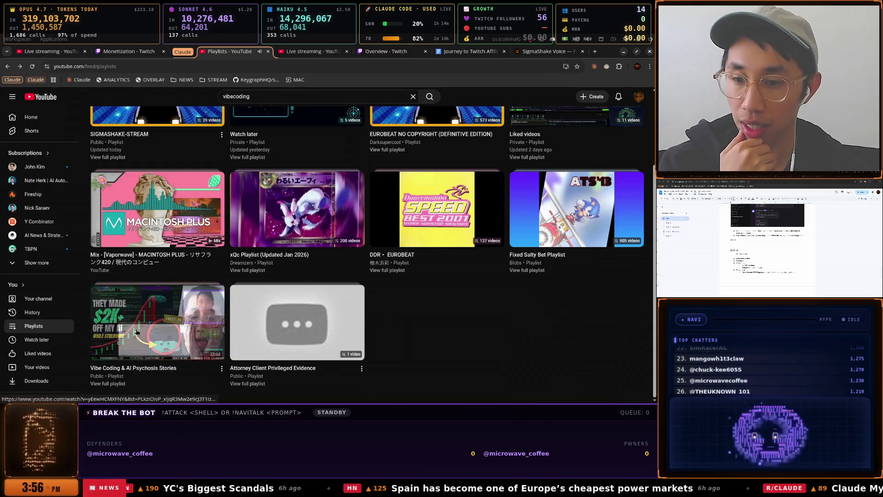
pyautogui.scroll(3, 150, 321)
pyautogui.click(129, 51)
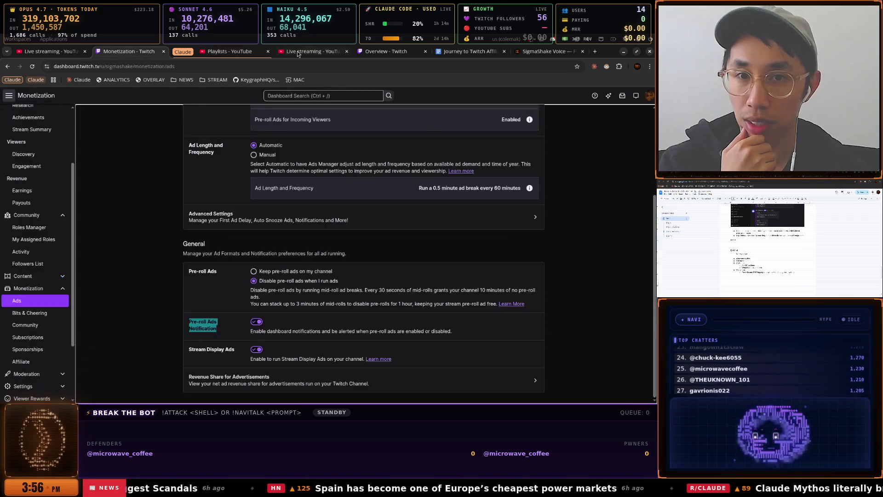
# Check YouTube Studio's live stream analytics (15 views, 18:28 average) and settings, then return to Playlists
pyautogui.click(313, 51)
pyautogui.click(384, 53)
pyautogui.click(303, 52)
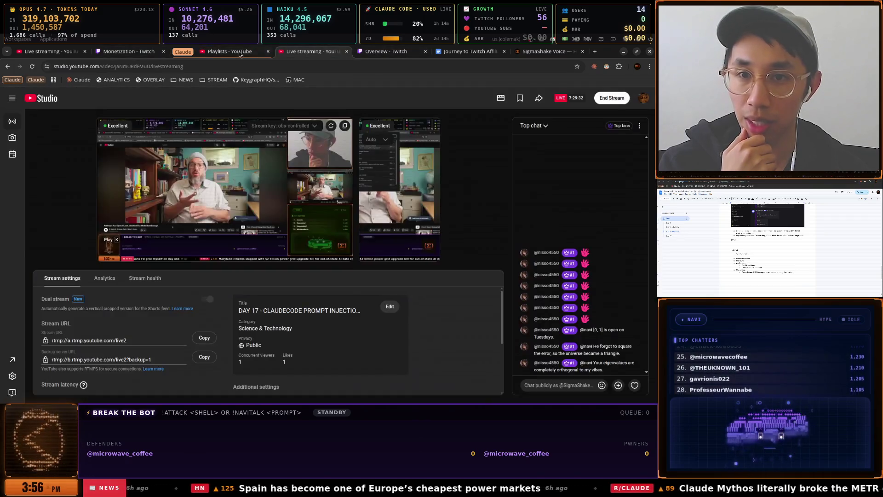
pyautogui.click(238, 53)
pyautogui.hotkey('ctrl', '1')
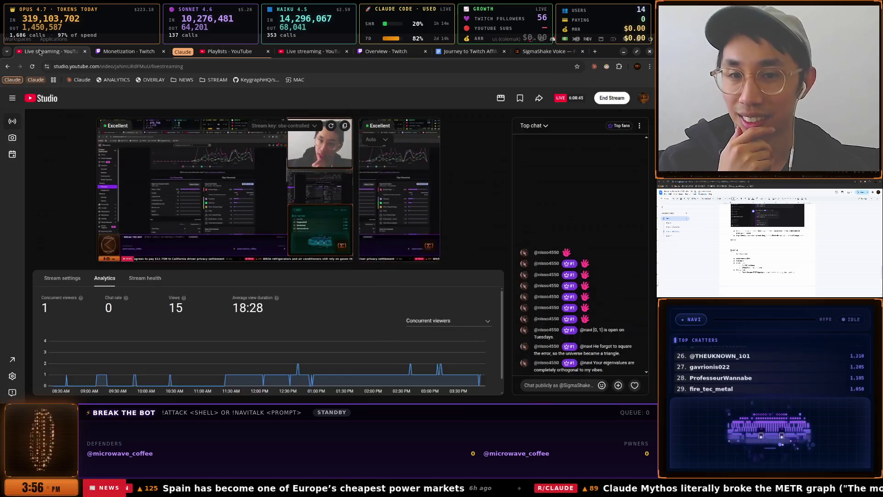
pyautogui.click(313, 51)
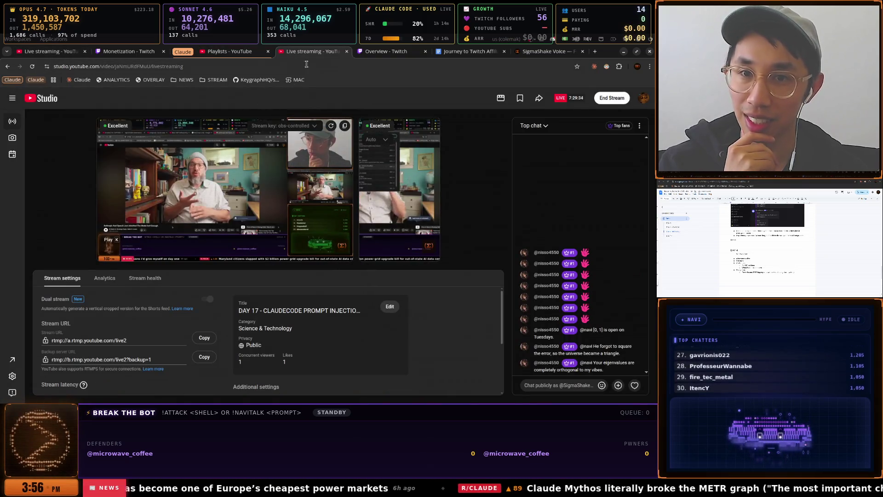
pyautogui.click(234, 53)
pyautogui.click(304, 96)
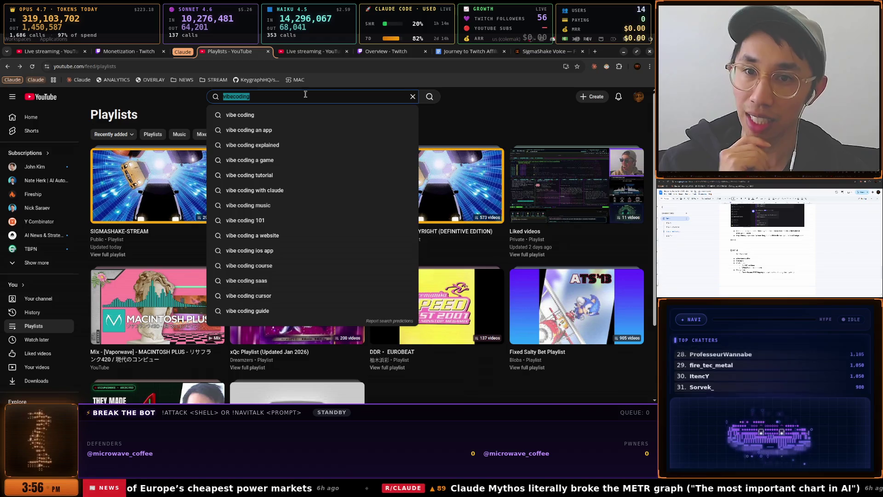
# Search YouTube for 'initial d cosplay song'
pyautogui.write('initiz')
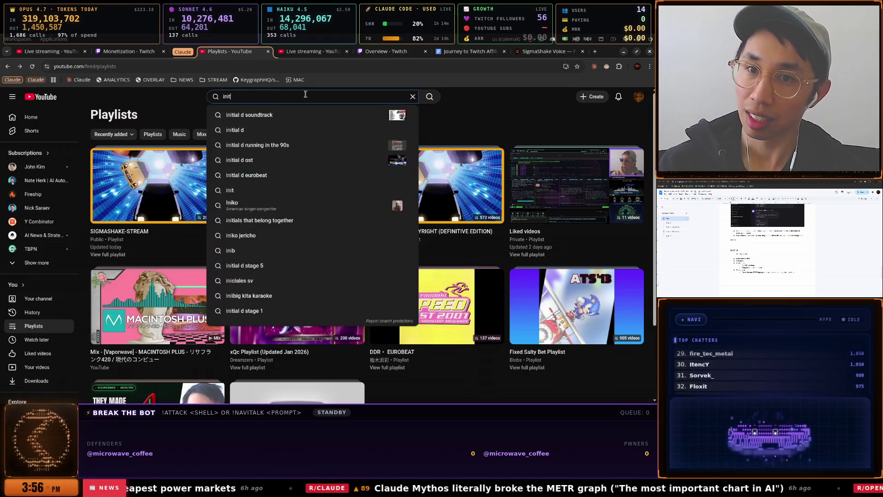
pyautogui.press('BackSpace')
pyautogui.write('al d')
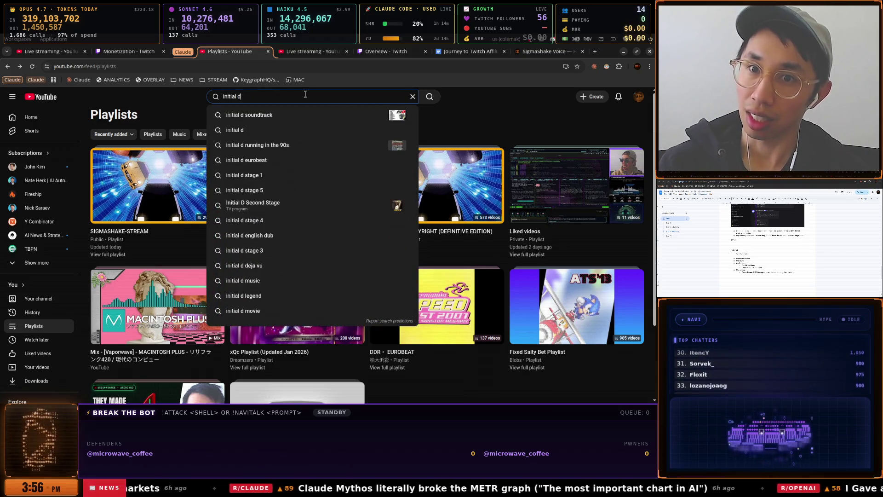
pyautogui.write(' cosplay ')
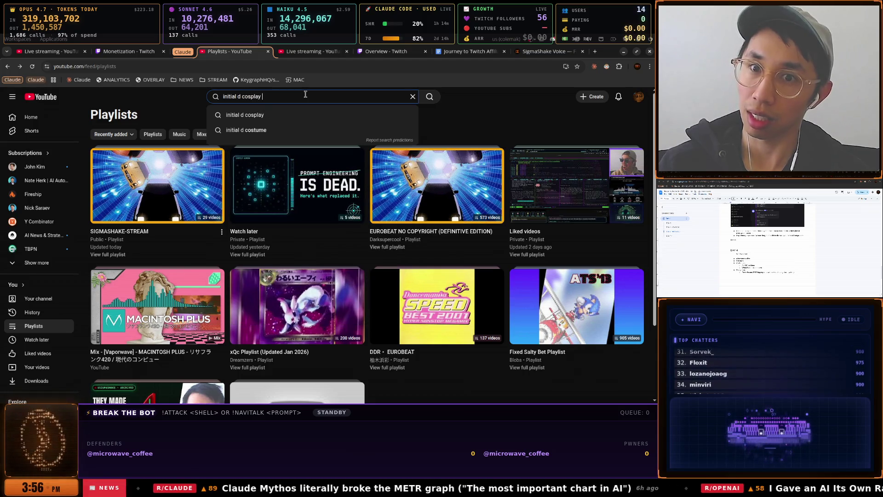
pyautogui.write('song')
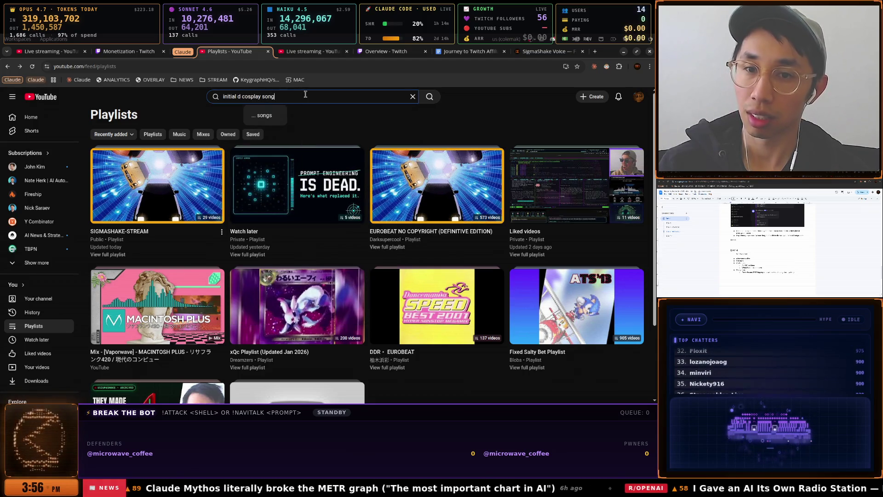
pyautogui.press('Return')
# Open the Initial D Rage Your Dream cover video and pause it at the start
pyautogui.scroll(-5, 313, 158)
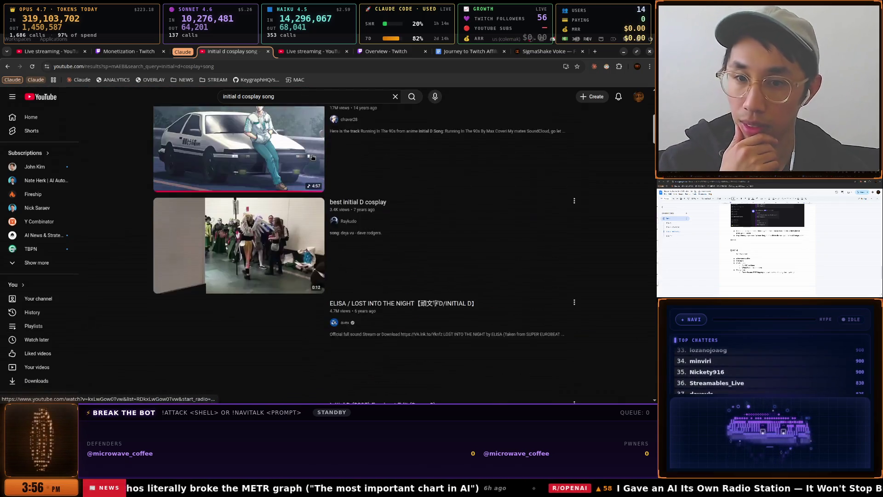
pyautogui.scroll(-10, 312, 158)
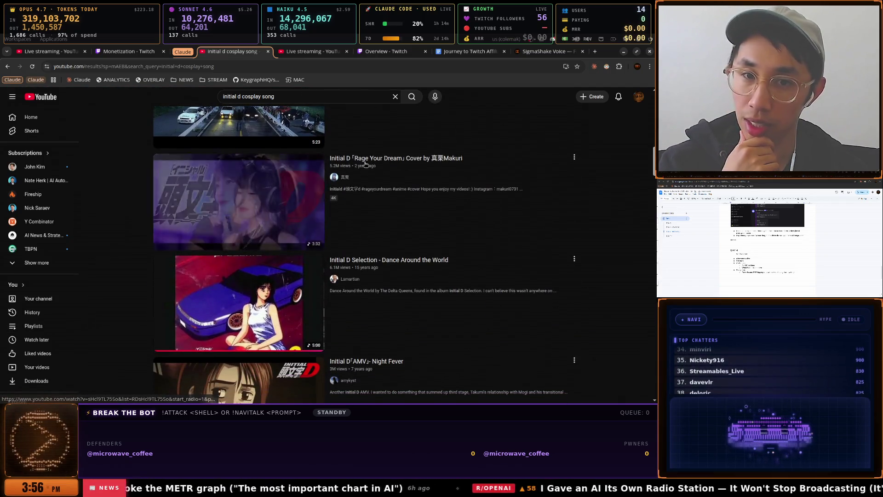
pyautogui.click(381, 161)
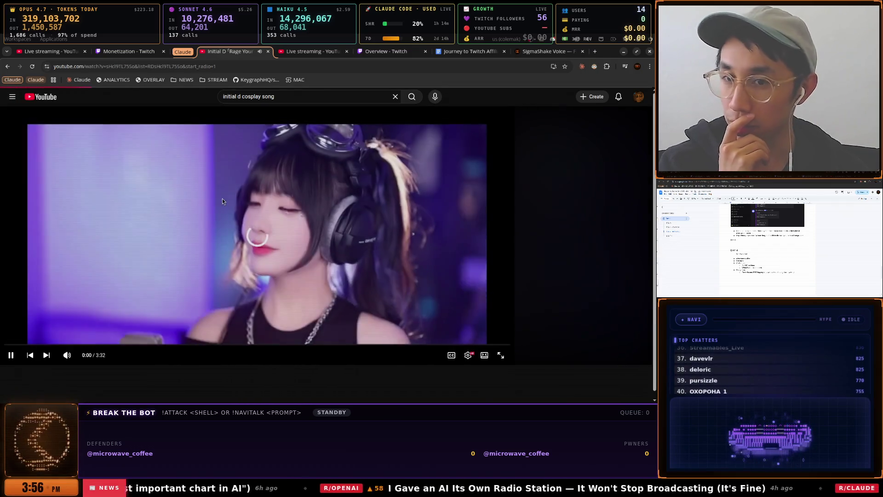
pyautogui.click(327, 227)
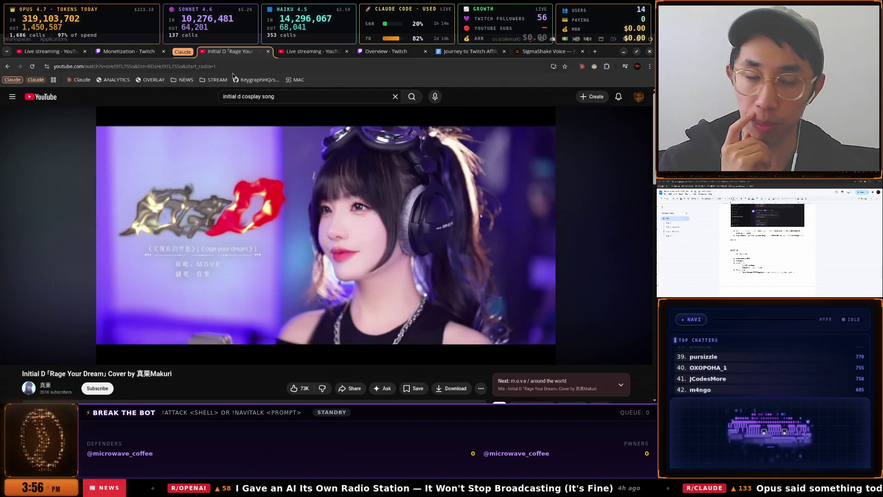
# Copy the Rage Your Dream video's link from the address bar
pyautogui.scroll(-4, 434, 192)
pyautogui.scroll(4, 420, 223)
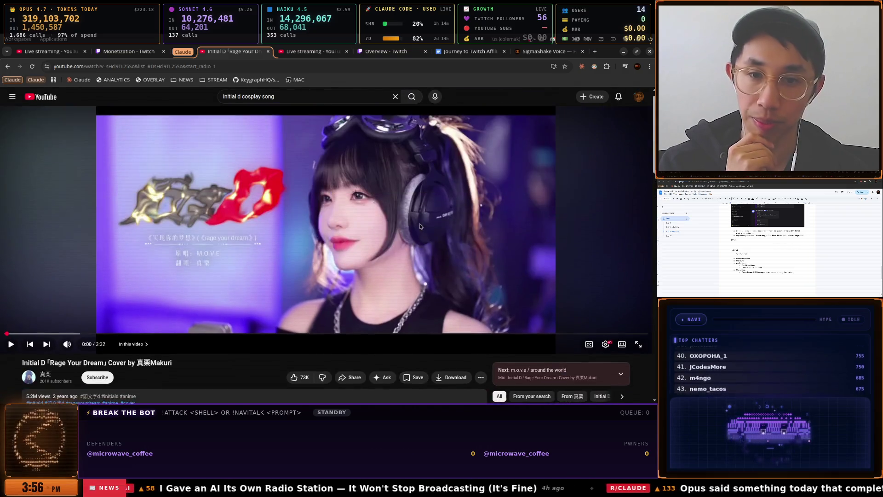
pyautogui.click(158, 66)
pyautogui.rightClick(158, 65)
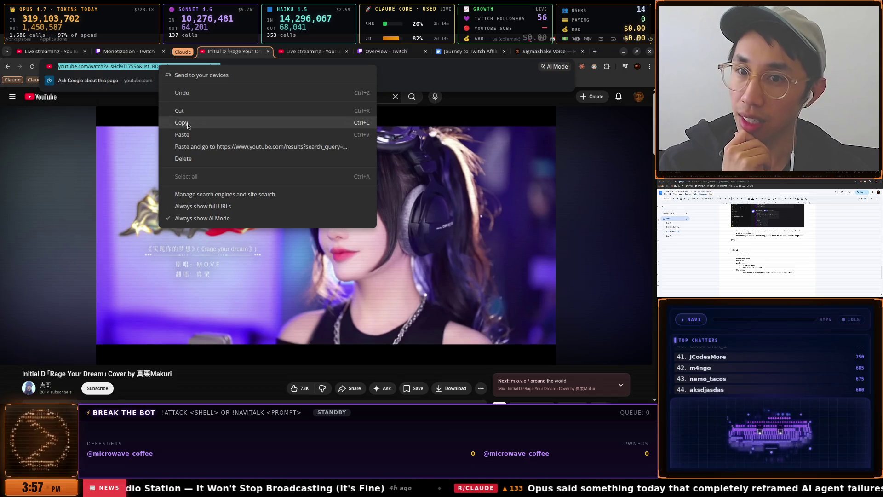
pyautogui.click(181, 123)
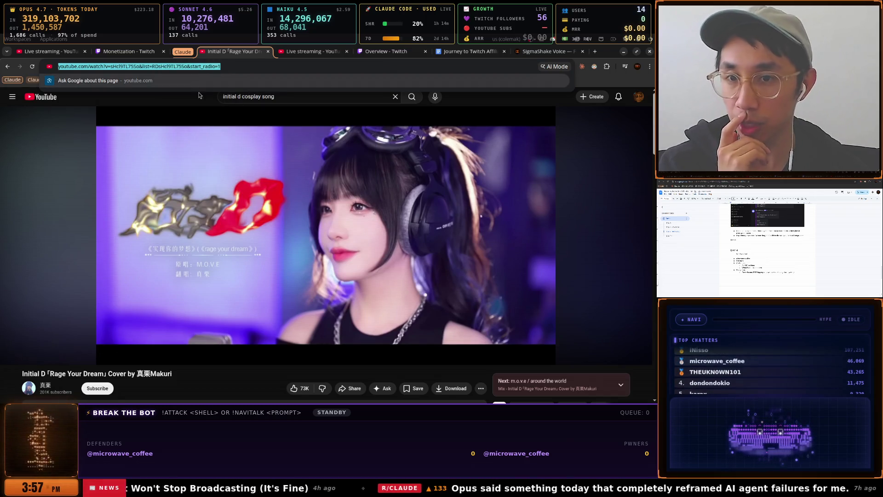
# Save the video to the SIGMASHAKE-STREAM playlist and show it full screen
pyautogui.scroll(-3, 372, 283)
pyautogui.click(420, 233)
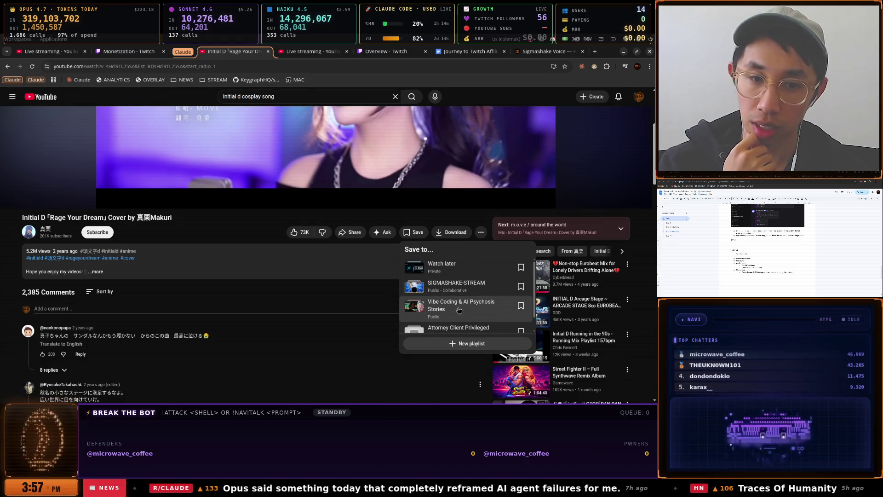
pyautogui.click(463, 288)
pyautogui.scroll(3, 350, 271)
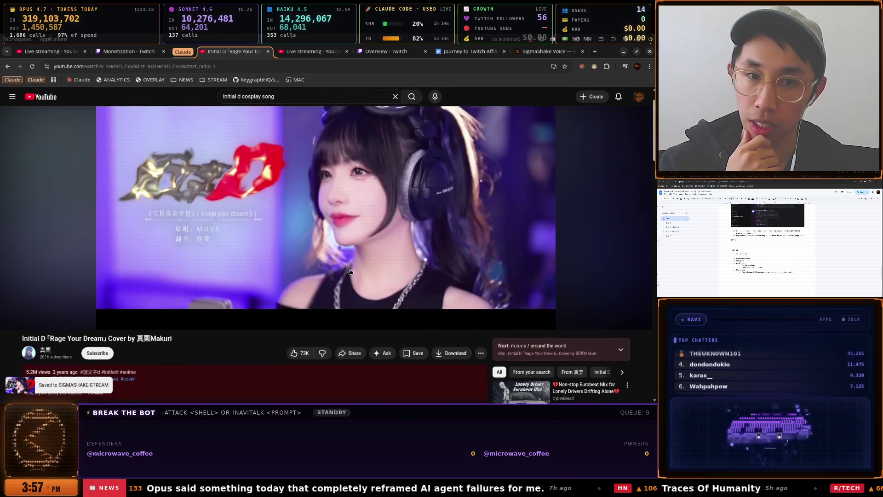
pyautogui.scroll(1, 350, 271)
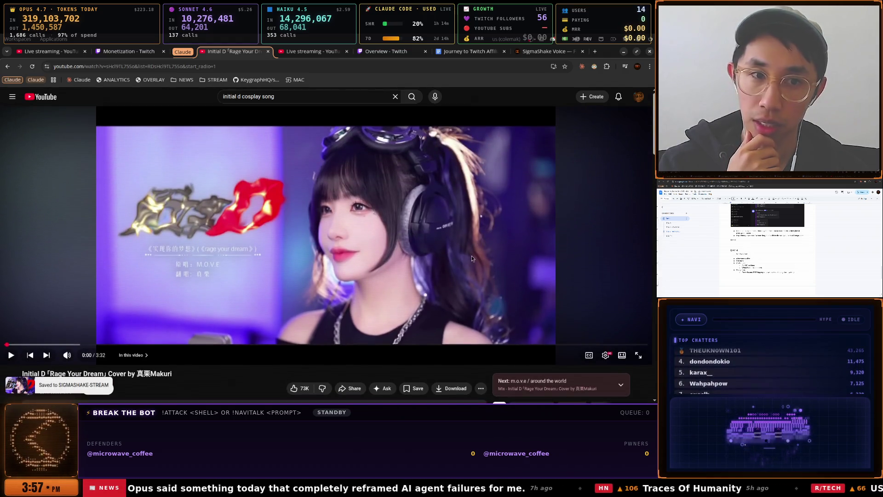
pyautogui.click(637, 356)
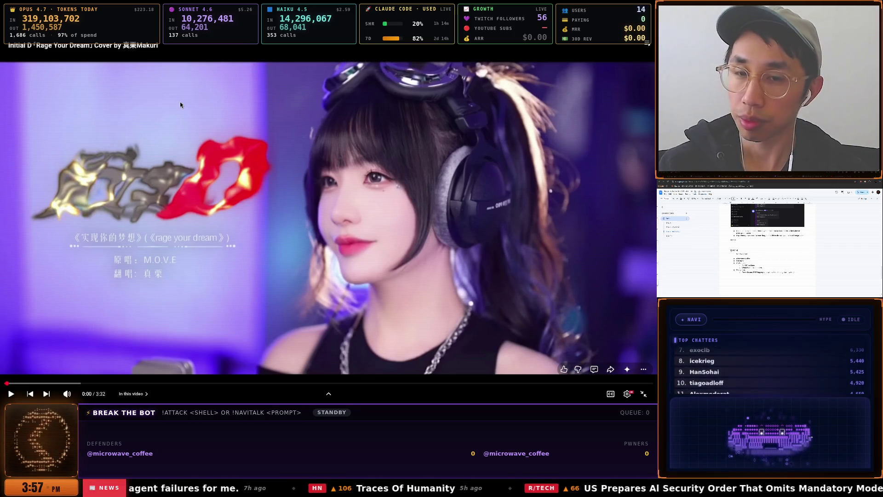
# Exit full screen and save a COSMIC Screenshot of the browser area to Pictures/Screenshots
pyautogui.press('Escape')
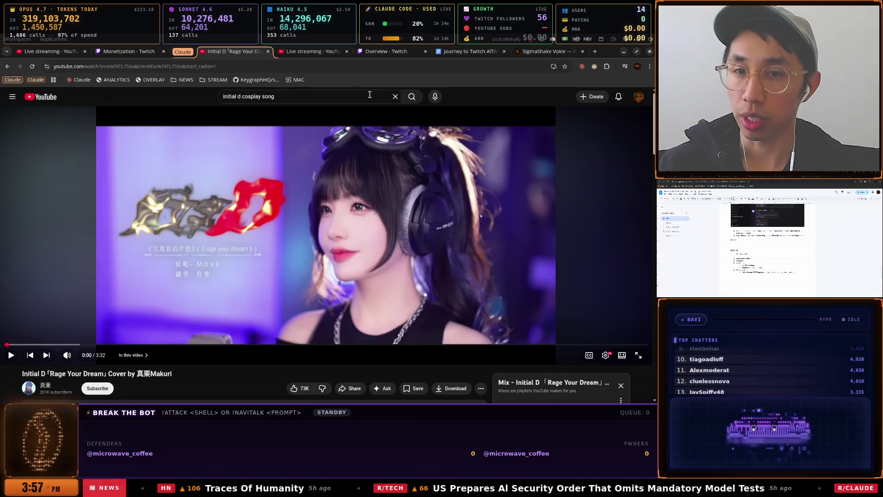
pyautogui.click(395, 96)
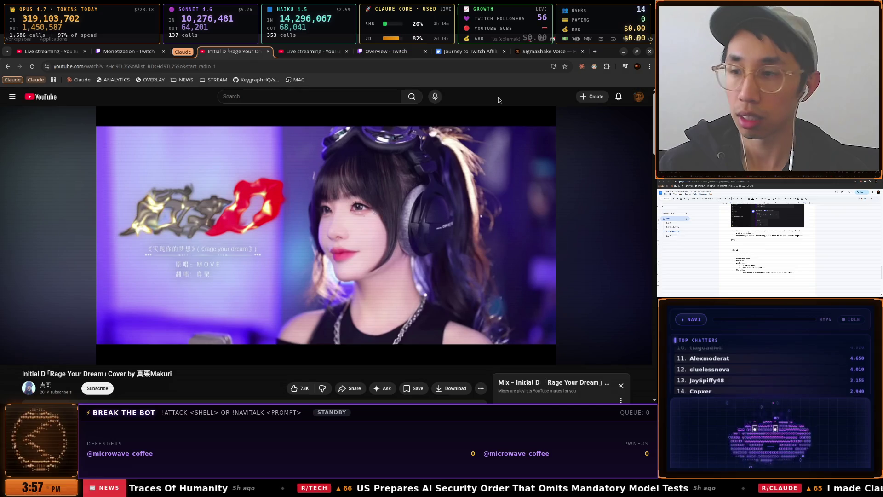
pyautogui.press('super')
pyautogui.write('screen')
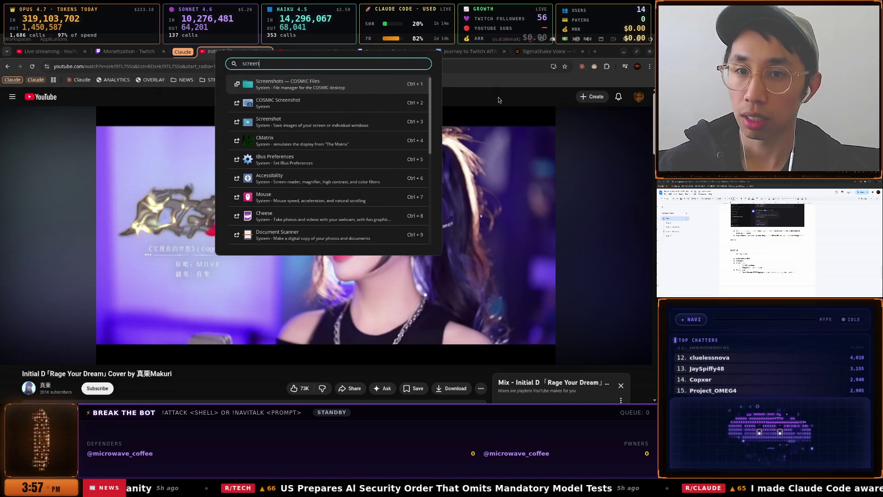
pyautogui.press('Return')
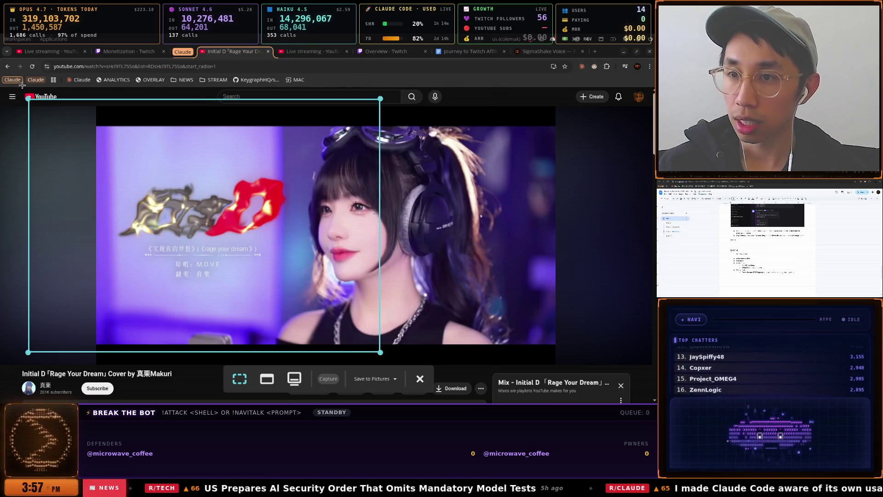
pyautogui.moveTo(1, 86)
pyautogui.mouseDown()
pyautogui.moveTo(168, 166)
pyautogui.moveTo(548, 397)
pyautogui.moveTo(652, 401)
pyautogui.mouseUp()
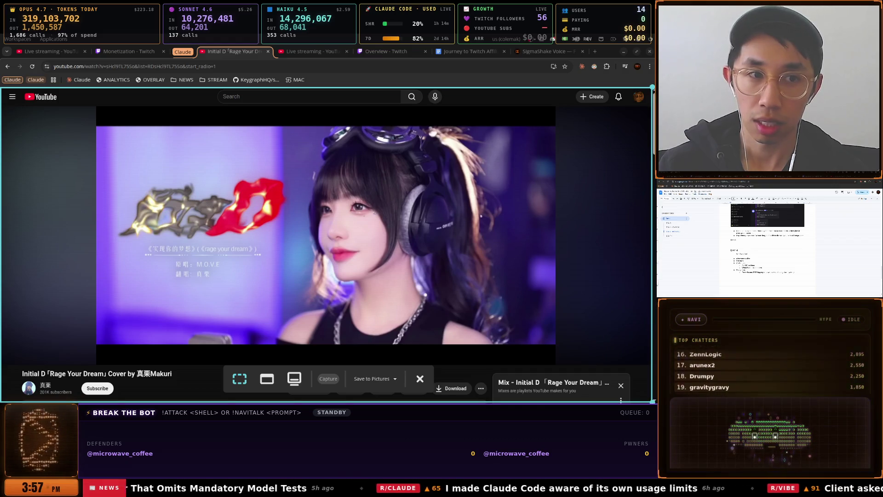
pyautogui.click(328, 378)
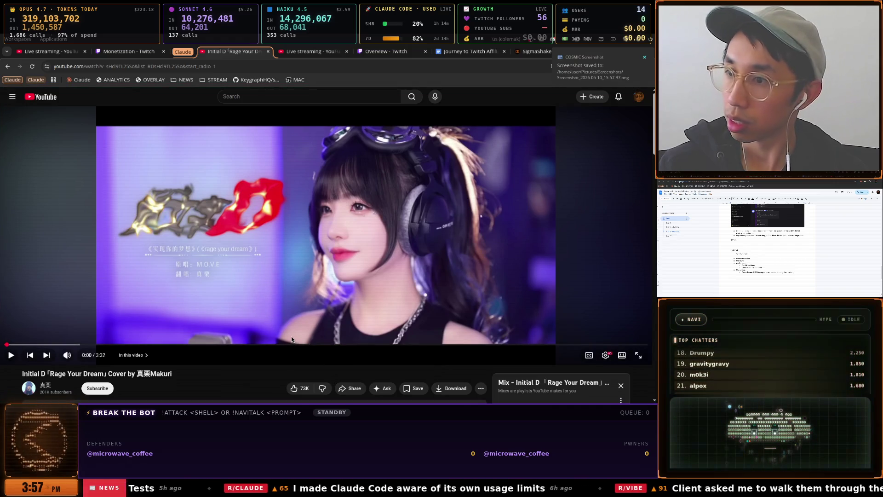
# Play and pause the Rage Your Dream cover, seeking ahead and back 5 seconds
pyautogui.click(278, 247)
pyautogui.click(264, 249)
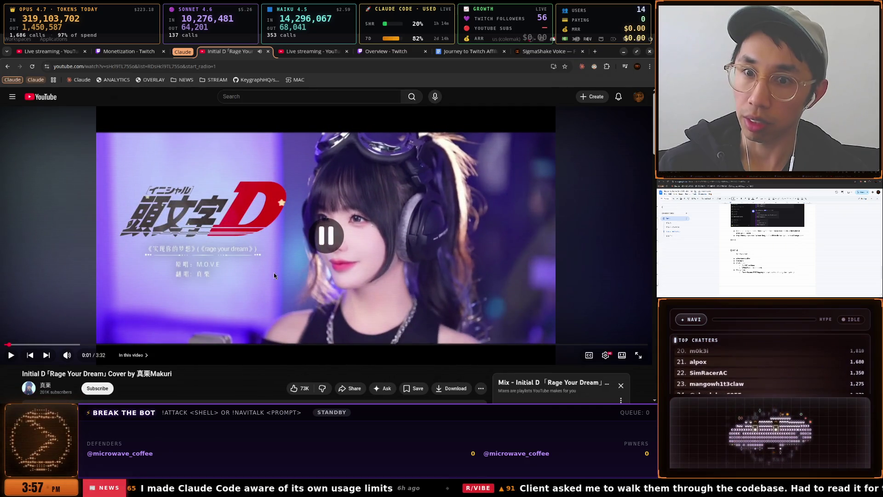
pyautogui.click(250, 286)
pyautogui.click(251, 290)
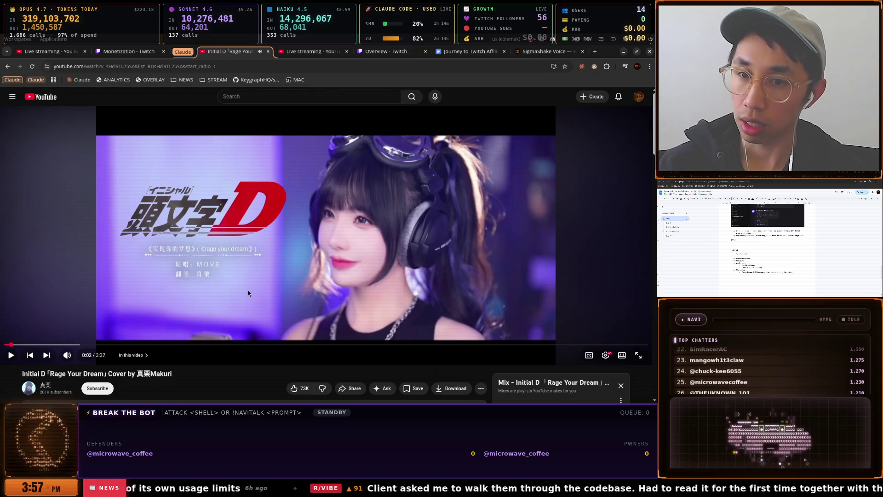
pyautogui.press('Right')
pyautogui.press('Right')
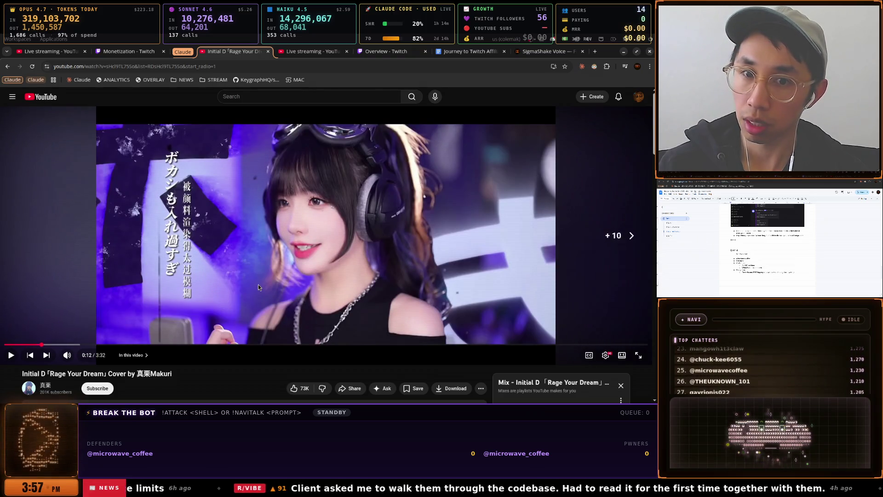
pyautogui.press('Left')
pyautogui.press('Left')
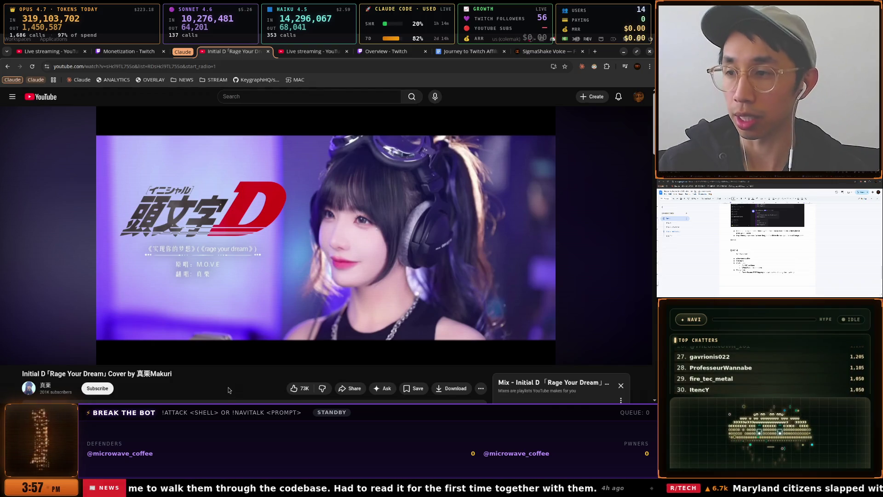
# Save another COSMIC Screenshot of the screen
pyautogui.press('super')
pyautogui.write('s')
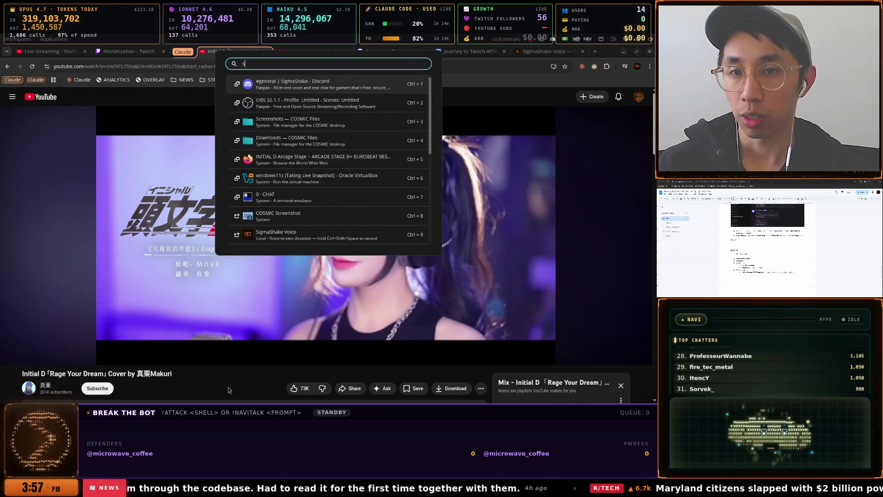
pyautogui.write('creen')
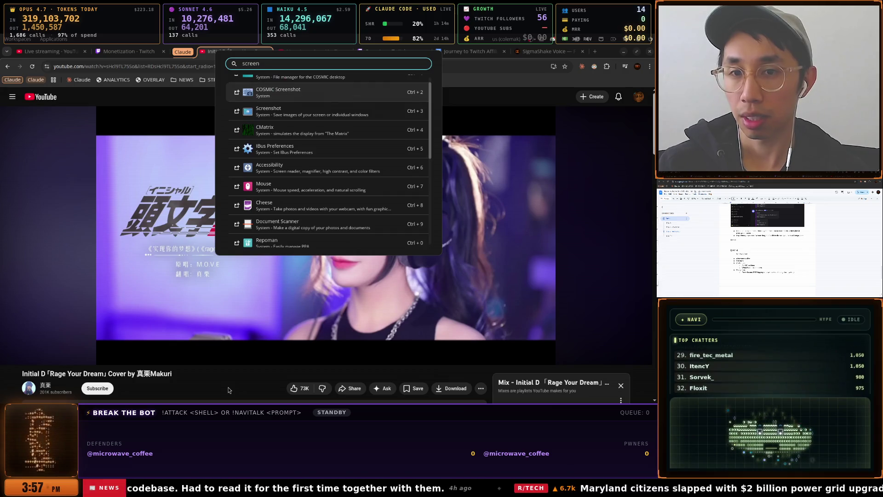
pyautogui.press('Return')
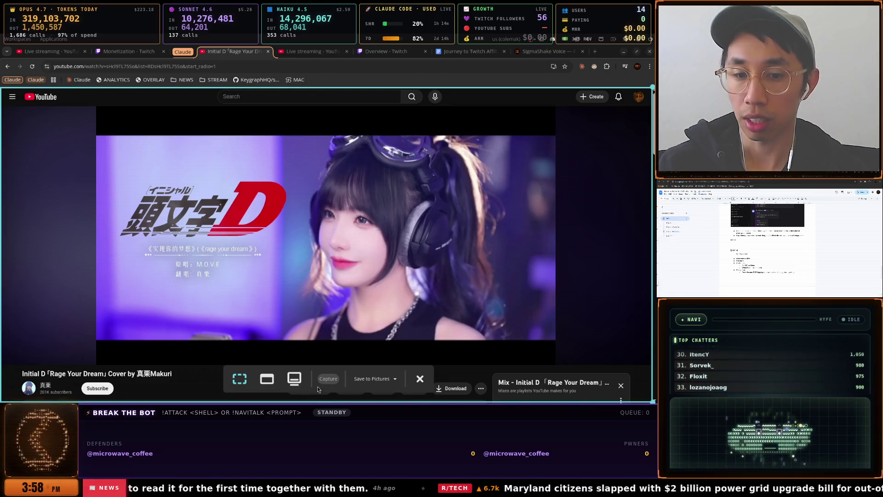
pyautogui.click(329, 379)
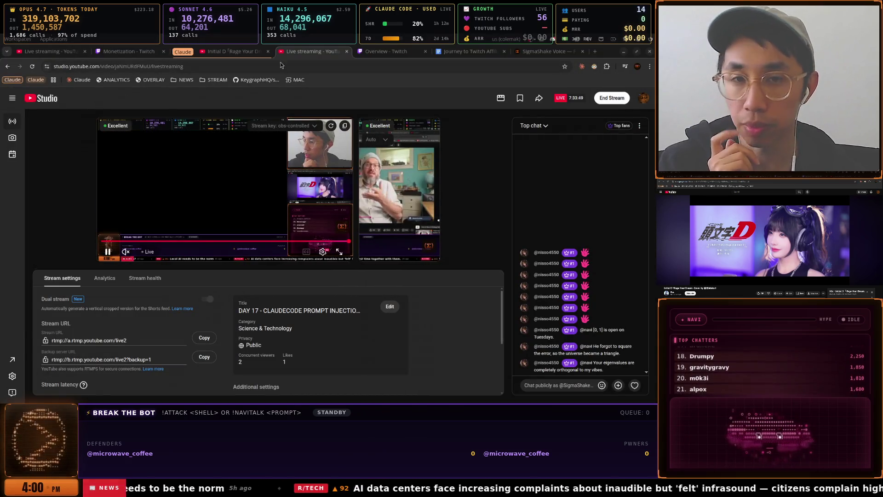
# Close the Initial D video tab and delete its tab group
pyautogui.click(249, 53)
pyautogui.click(340, 54)
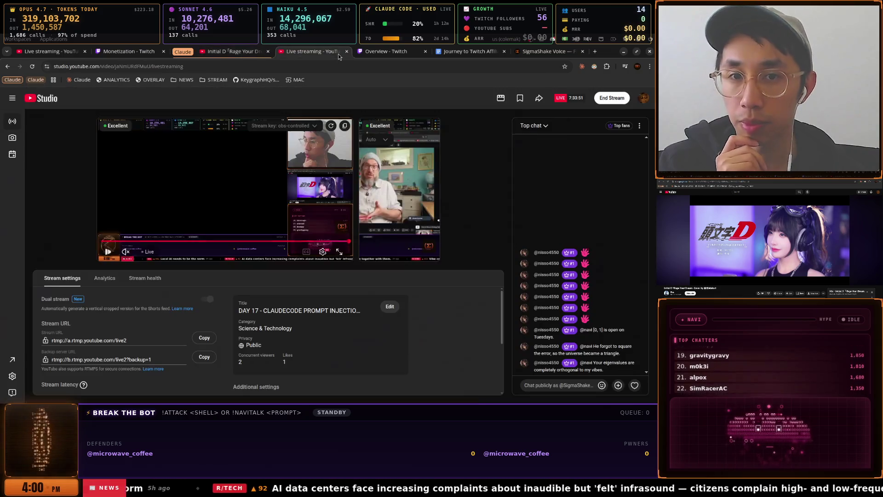
pyautogui.click(258, 53)
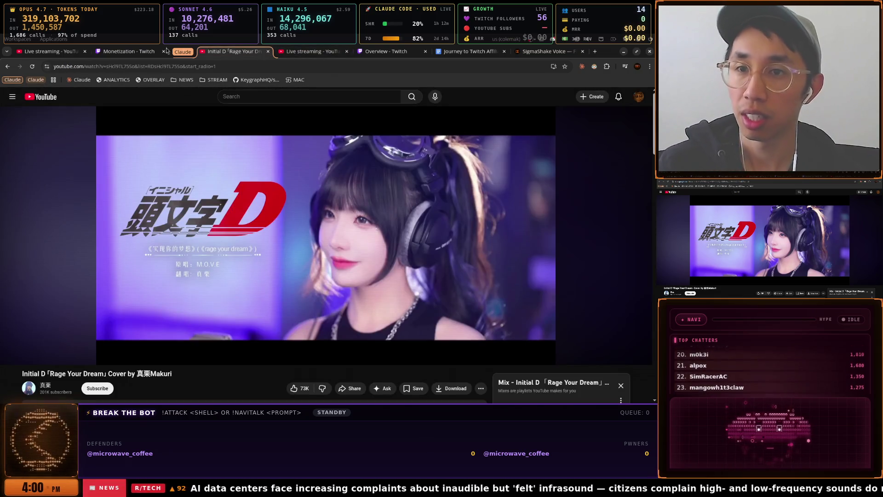
pyautogui.click(132, 51)
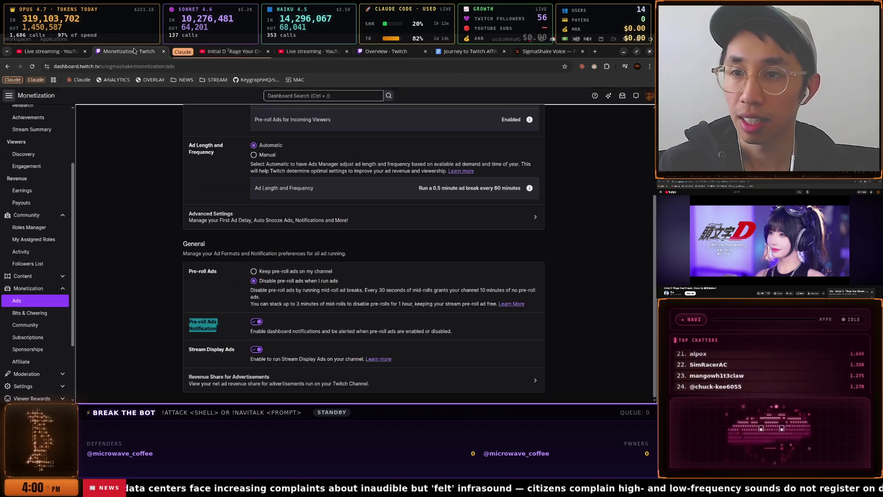
pyautogui.click(306, 52)
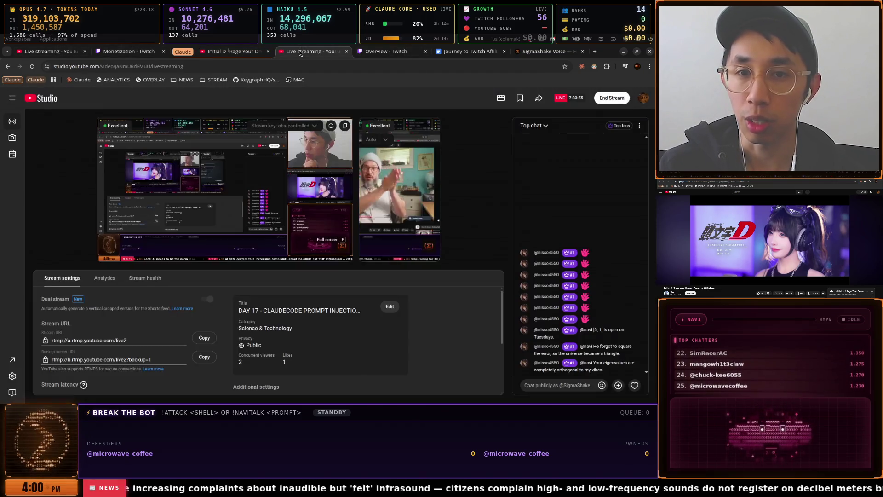
pyautogui.click(246, 54)
pyautogui.click(268, 52)
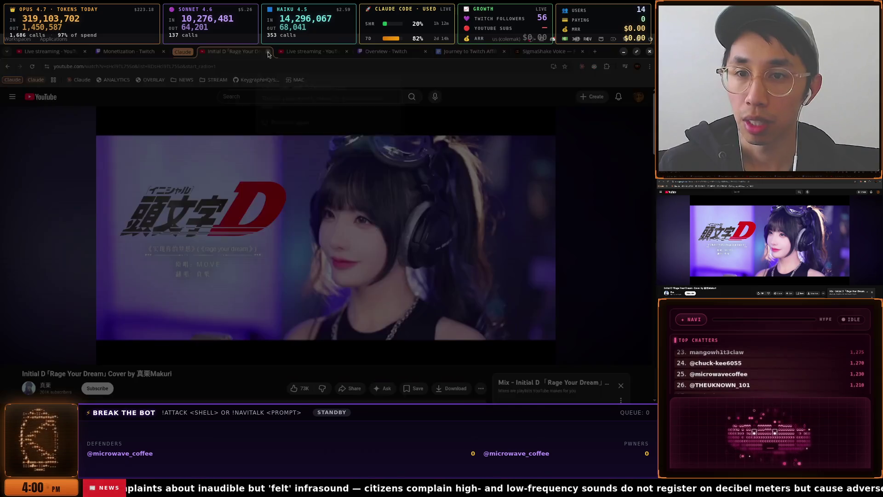
pyautogui.click(370, 143)
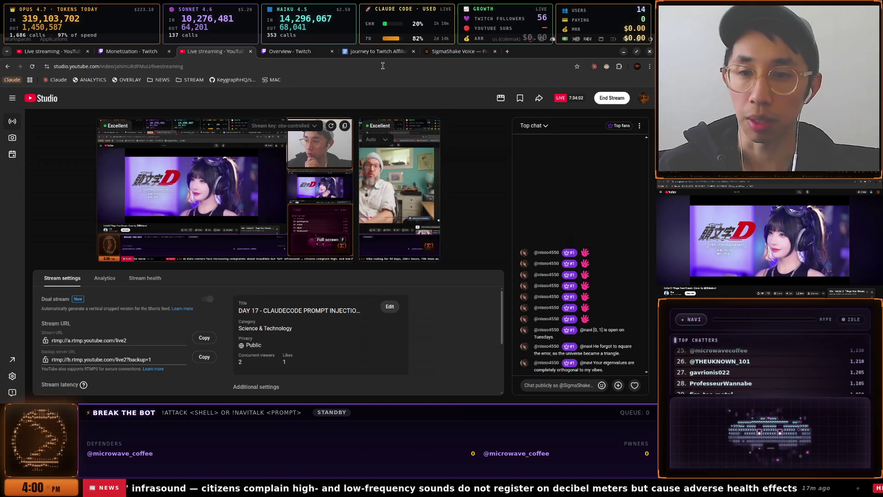
# Check the Twitch analytics overview, then open a new Incognito window
pyautogui.hotkey('ctrl', 'Tab')
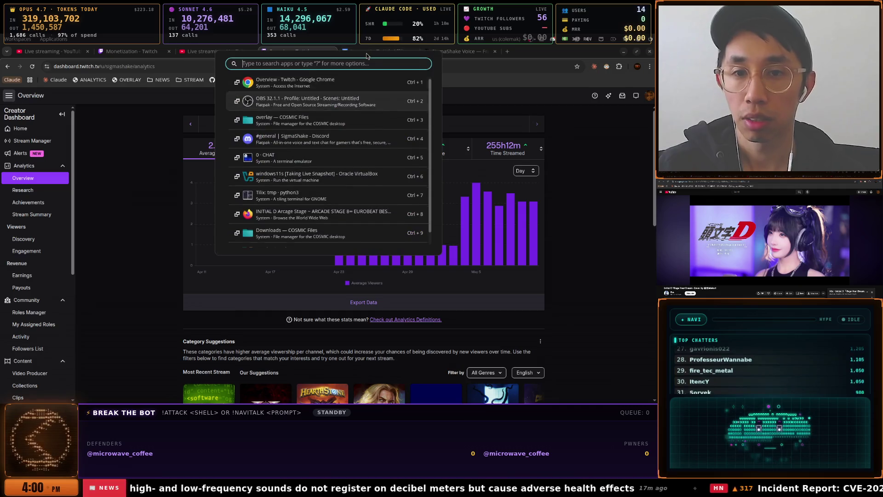
pyautogui.click(650, 66)
pyautogui.click(542, 127)
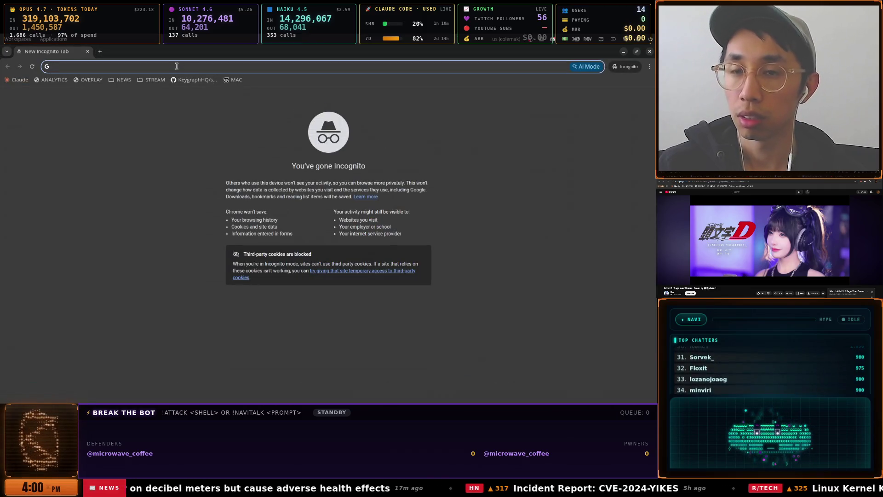
# Load youtube.com in the Incognito window and search for 'claudecode'
pyautogui.write('youtube.com')
pyautogui.press('Return')
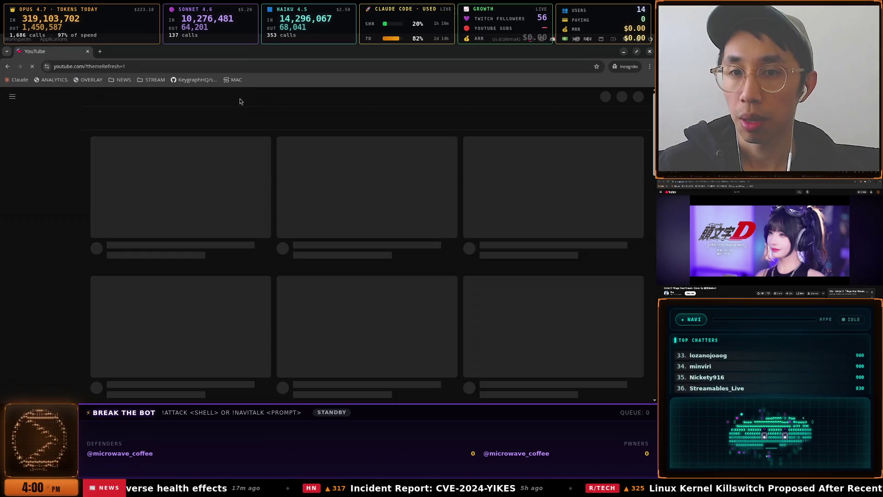
pyautogui.click(240, 97)
pyautogui.write('c')
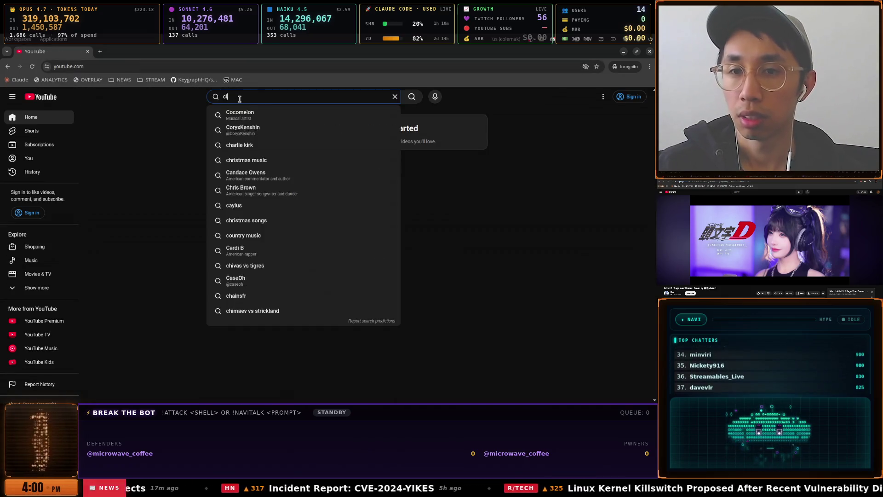
pyautogui.write('laudecode')
pyautogui.press('Return')
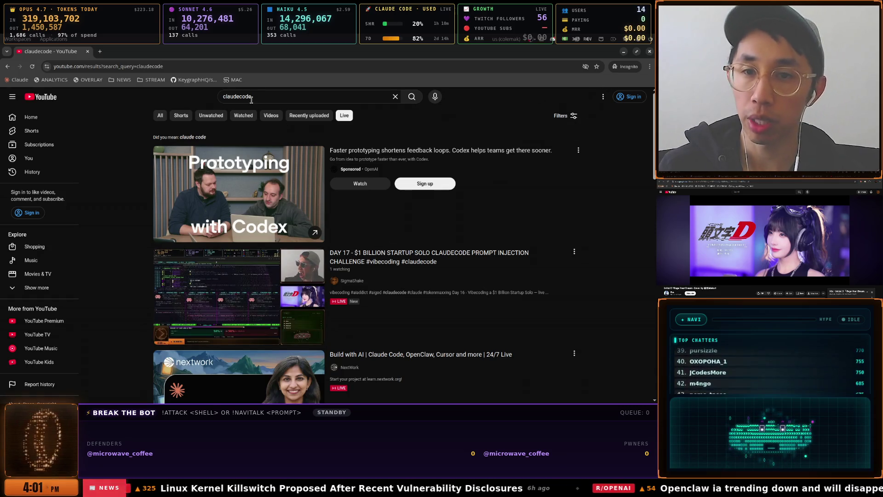
# Search 'vibecoding' instead and filter to Live results, finding the DAY 17 stream
pyautogui.doubleClick(251, 98)
pyautogui.write('vibecoding')
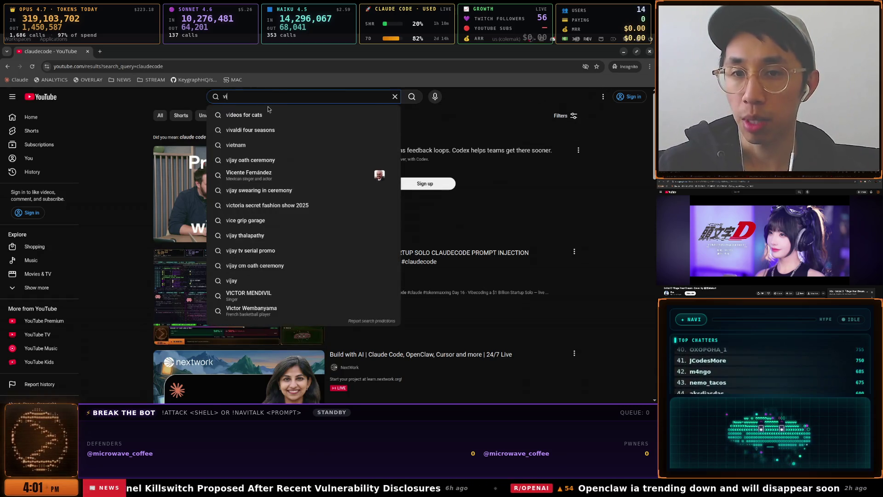
pyautogui.press('Return')
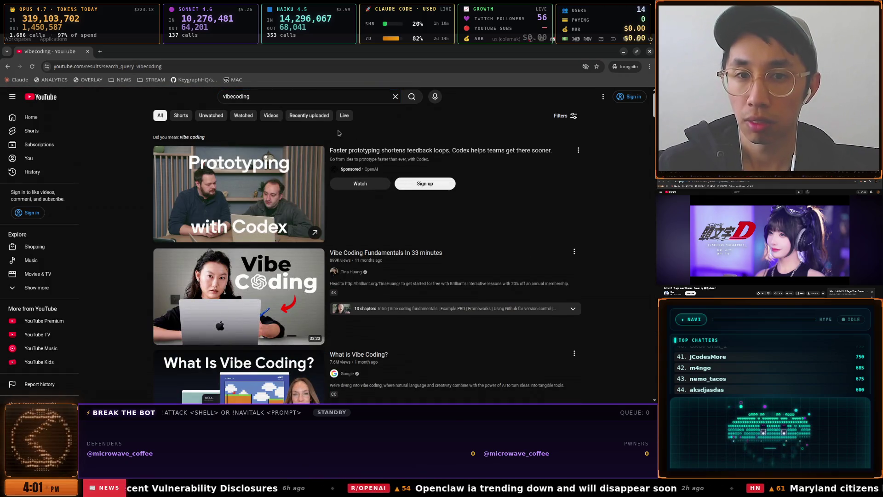
pyautogui.click(344, 115)
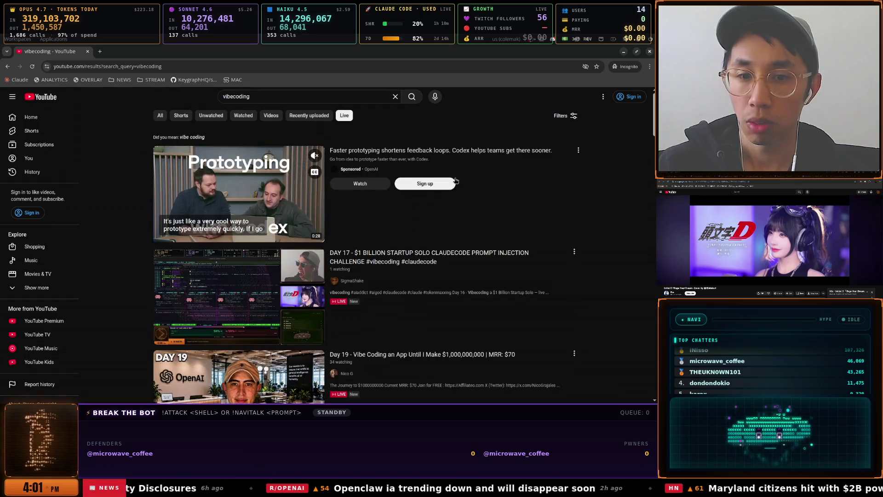
pyautogui.scroll(-1, 407, 259)
pyautogui.scroll(1, 407, 260)
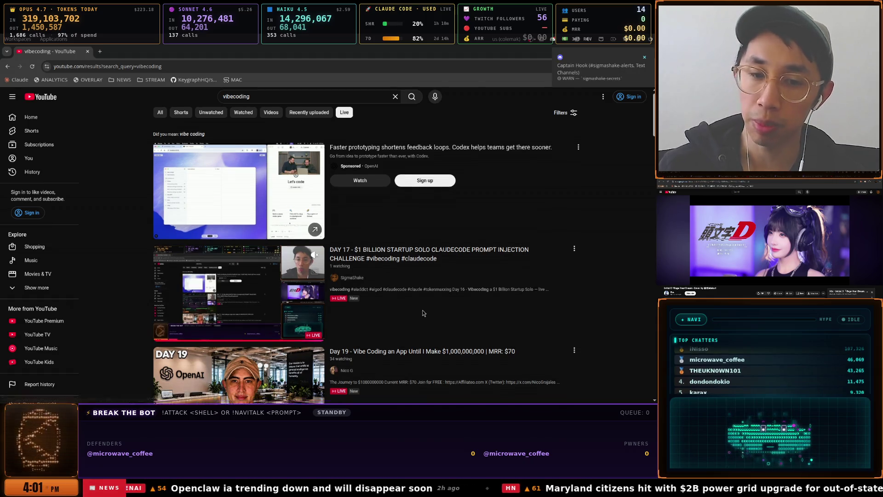
pyautogui.scroll(-3, 331, 318)
pyautogui.scroll(3, 472, 163)
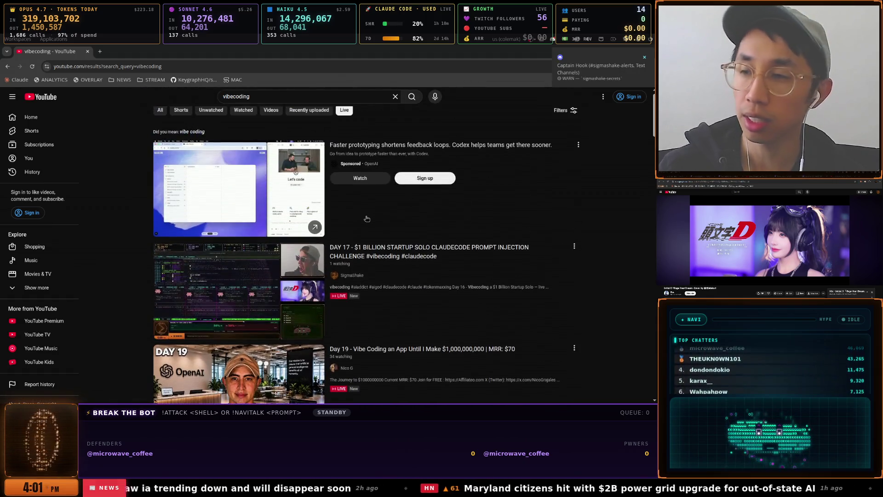
pyautogui.scroll(-2, 447, 260)
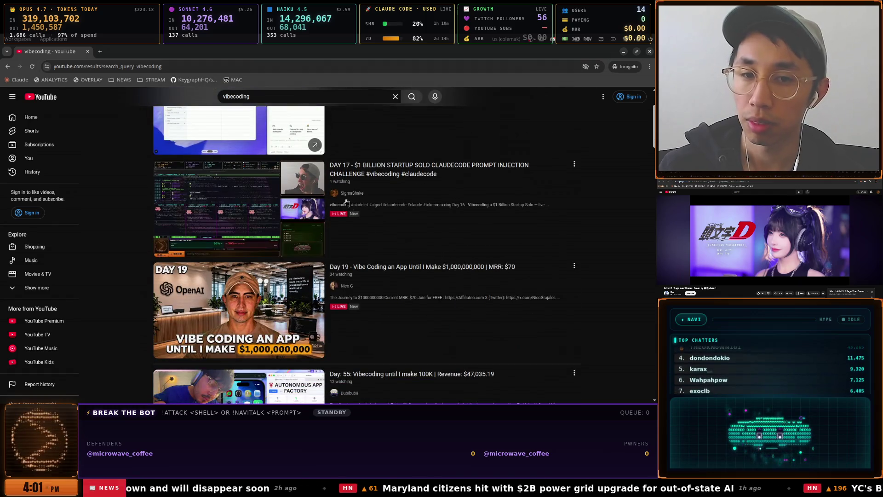
pyautogui.scroll(2, 352, 198)
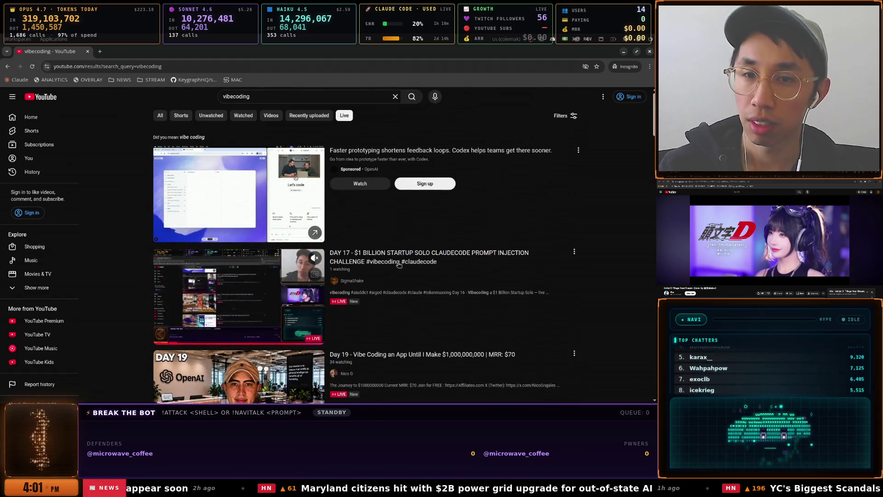
pyautogui.moveTo(311, 165)
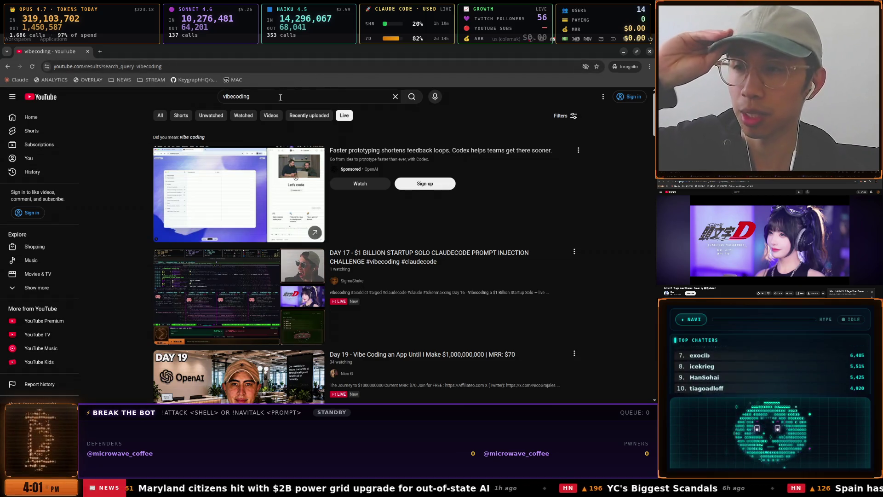
pyautogui.press('super')
pyautogui.press('Down')
pyautogui.press('Down')
pyautogui.press('Down')
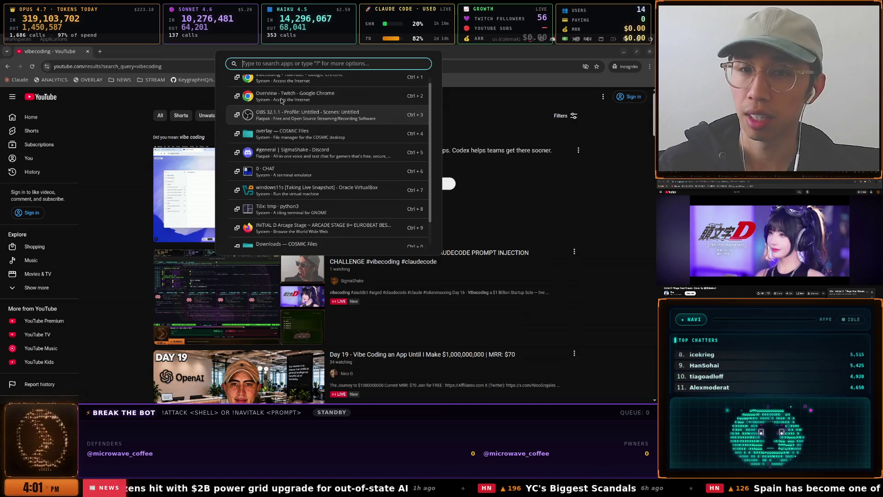
pyautogui.press('Return')
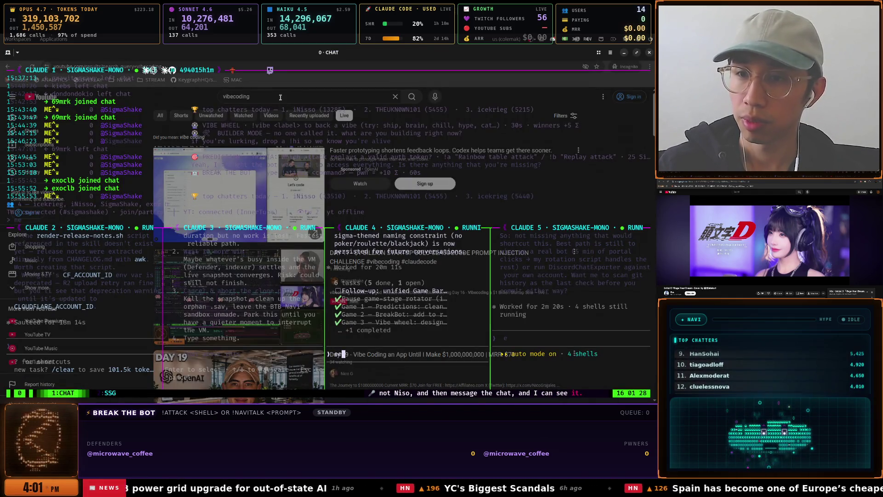
pyautogui.press('super')
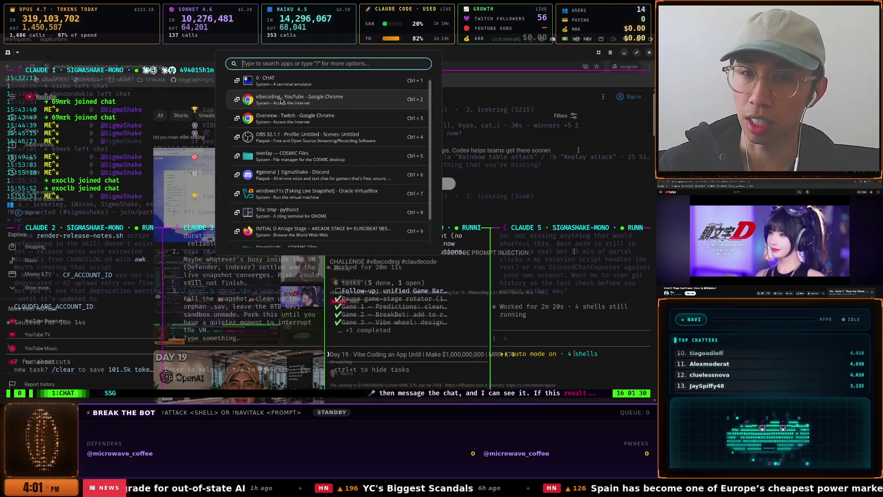
pyautogui.click(281, 100)
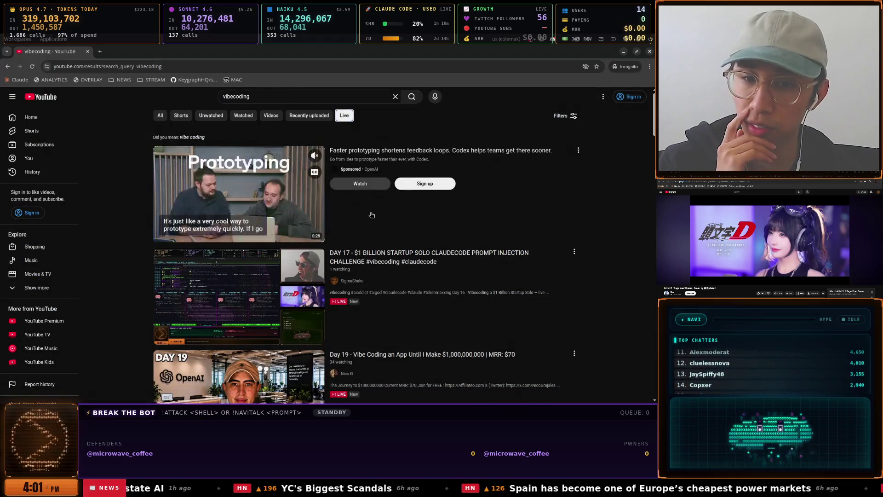
pyautogui.doubleClick(235, 96)
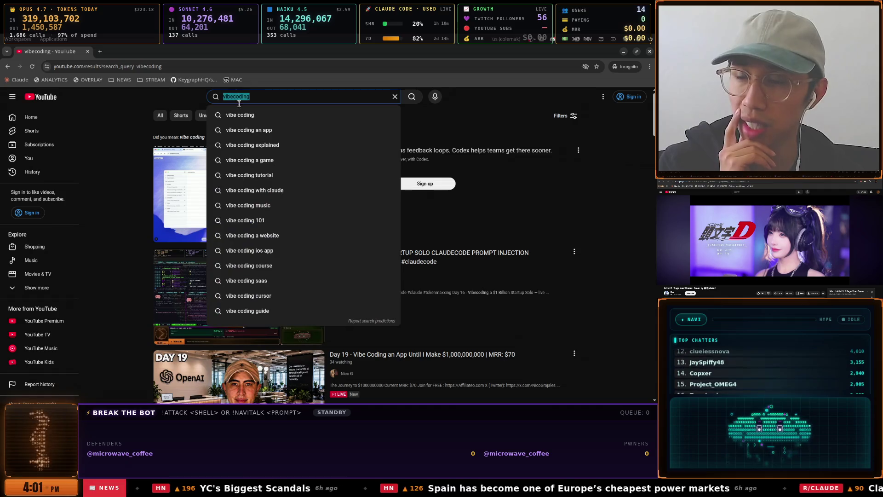
pyautogui.click(486, 110)
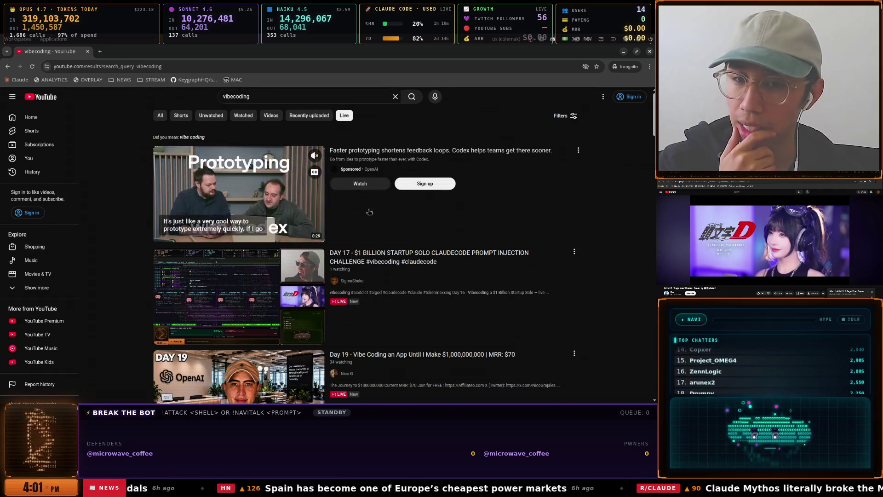
pyautogui.scroll(-3, 368, 209)
pyautogui.scroll(3, 378, 198)
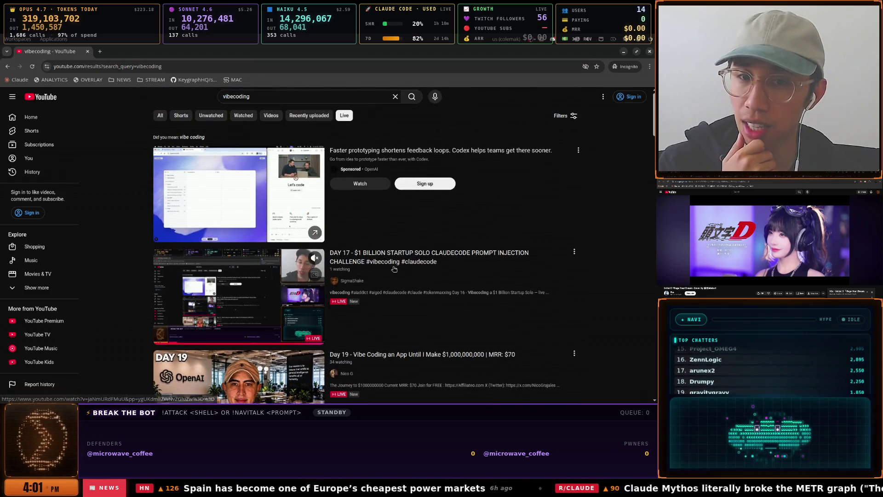
pyautogui.scroll(-4, 339, 285)
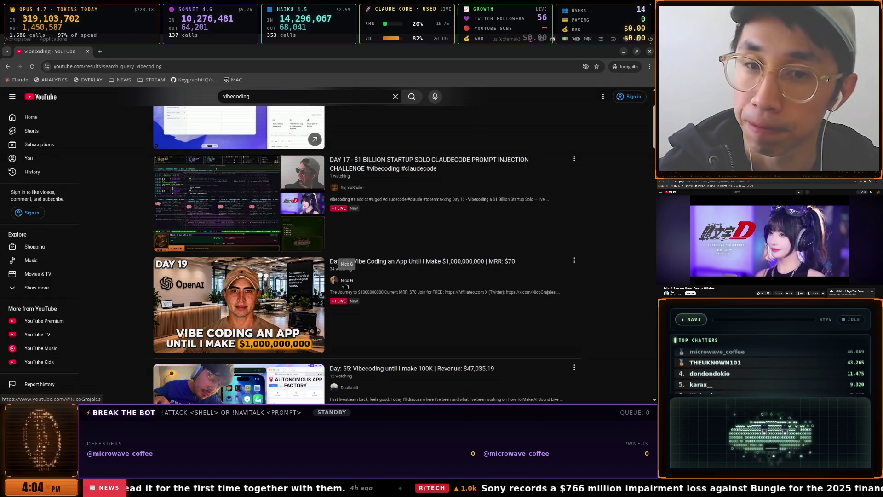
pyautogui.hotkey('alt', 'Tab')
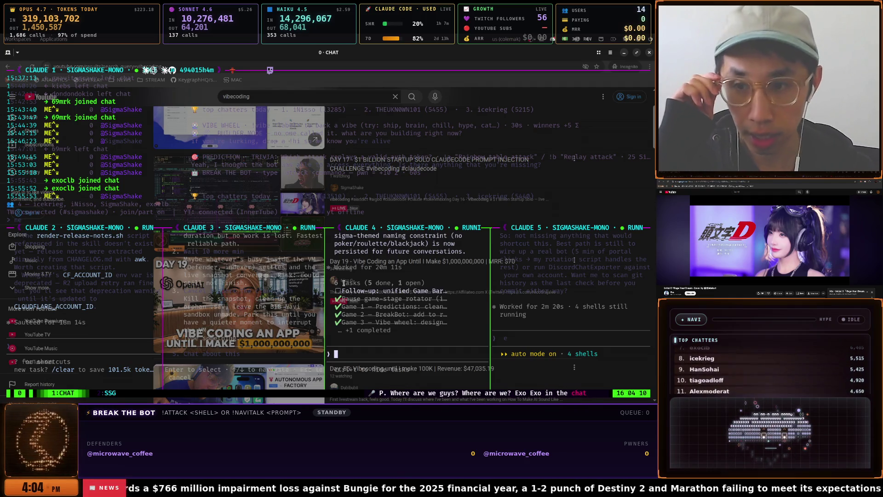
pyautogui.press('super')
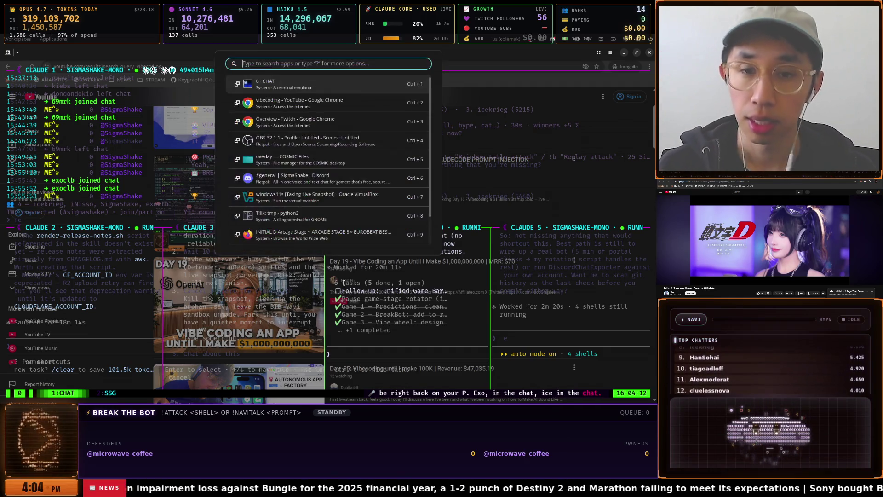
pyautogui.press('Down')
pyautogui.press('Down')
pyautogui.press('Up')
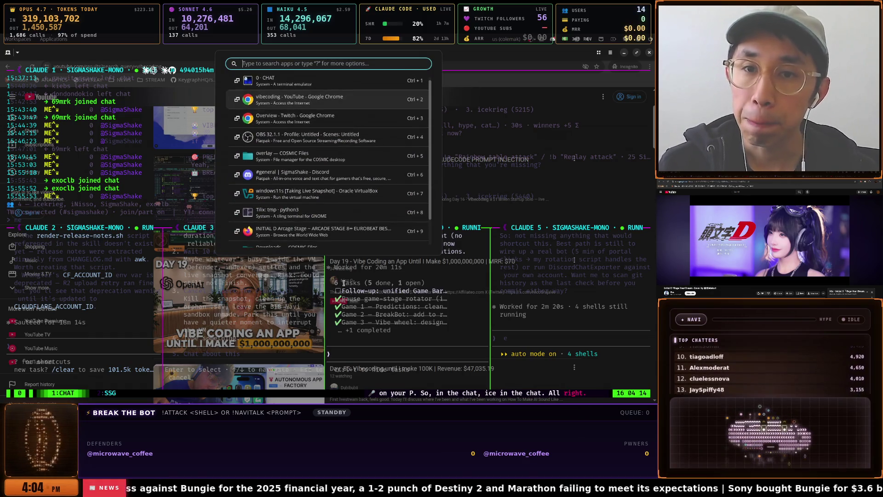
pyautogui.press('Return')
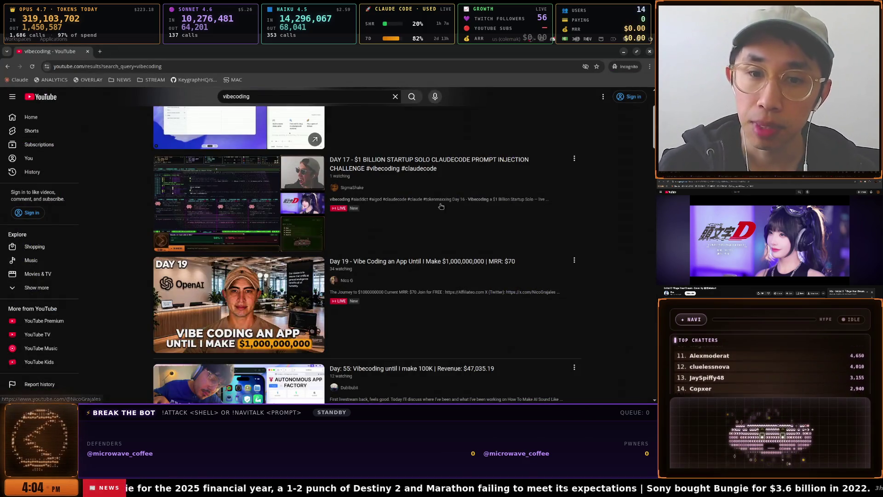
pyautogui.scroll(-4, 387, 209)
pyautogui.scroll(5, 388, 209)
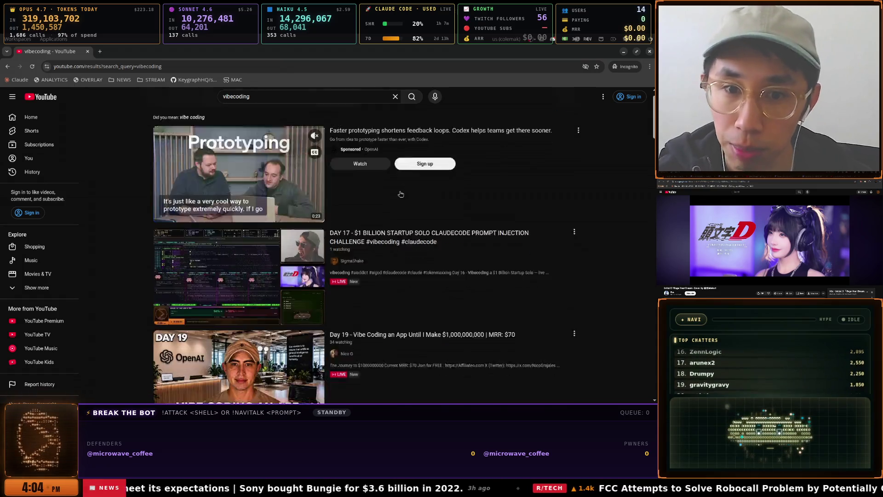
pyautogui.scroll(-3, 391, 195)
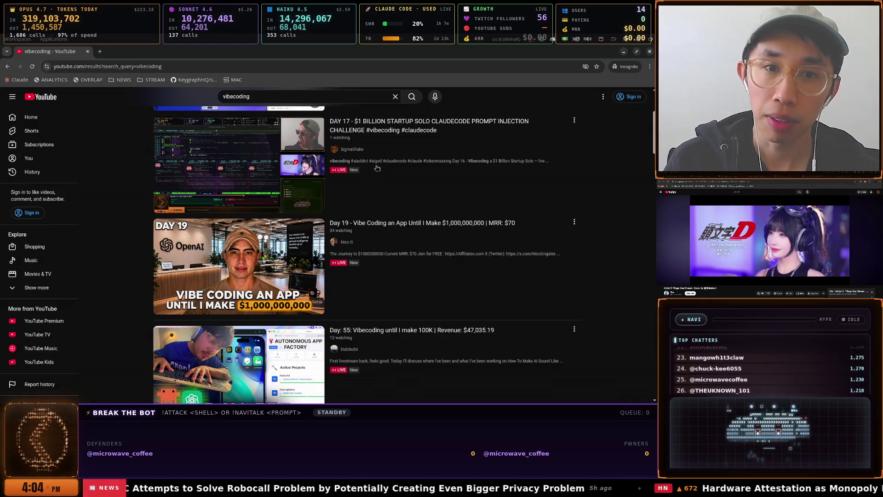
pyautogui.scroll(3, 377, 168)
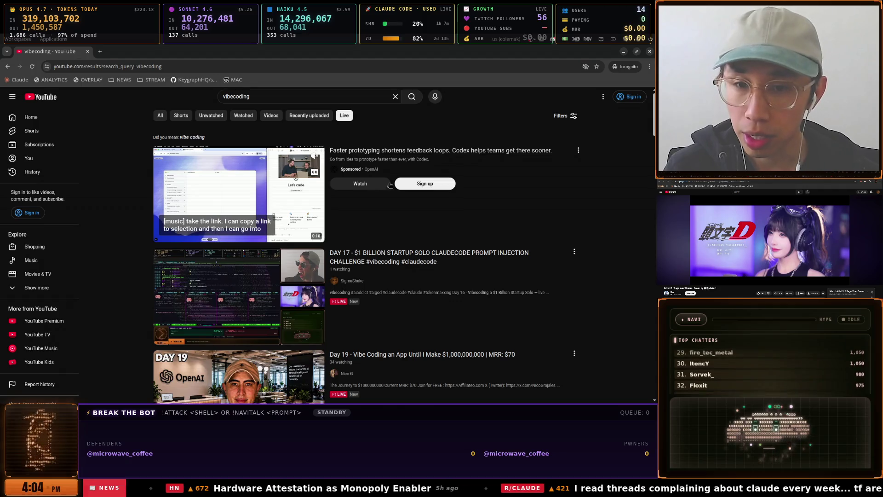
pyautogui.moveTo(269, 276)
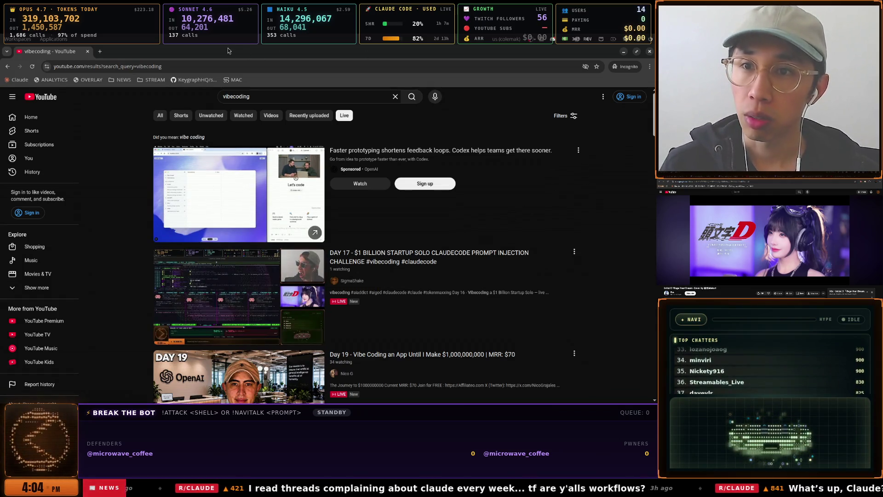
# Close the YouTube Chrome window and bring up the windows11s VirtualBox VM
pyautogui.click(649, 53)
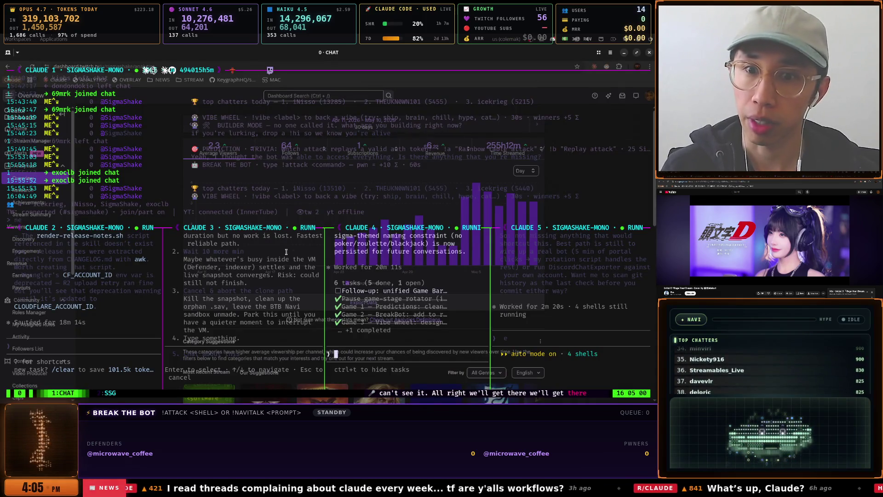
pyautogui.write('e')
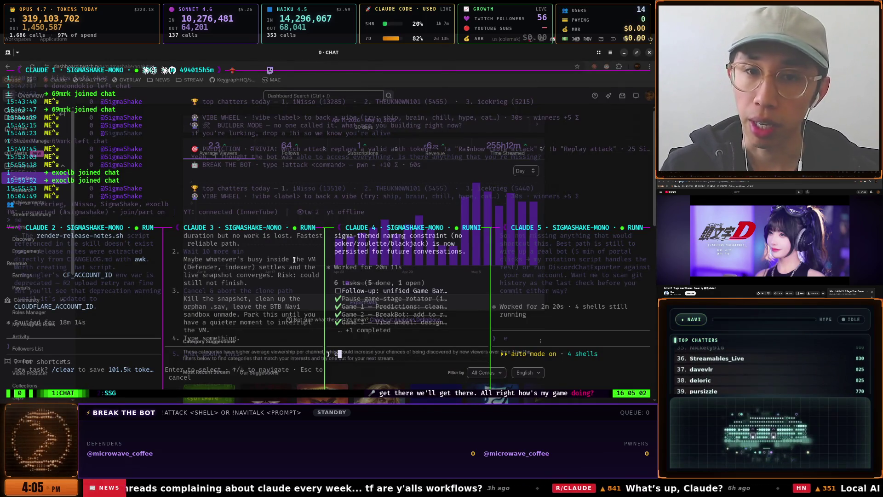
pyautogui.hotkey('alt', 'Tab')
pyautogui.press('Down')
pyautogui.press('Down')
pyautogui.press('Down')
pyautogui.press('Return')
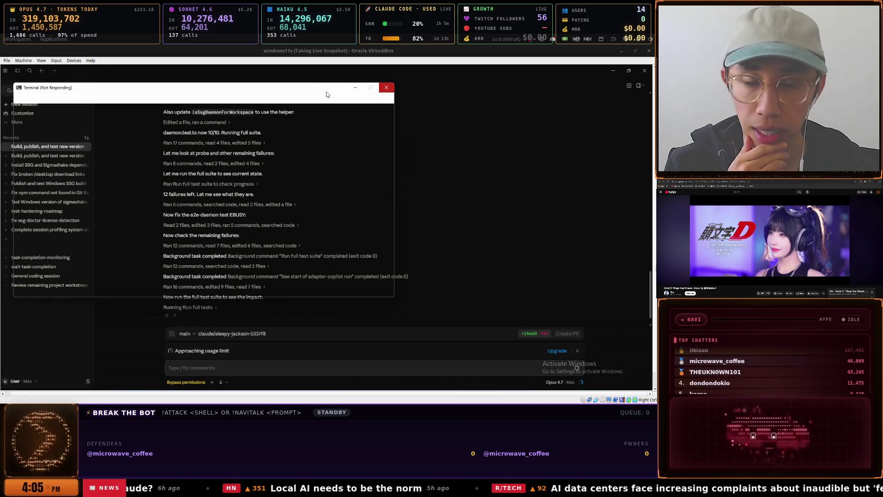
# Nudge the Not Responding Terminal window aside and scroll up through Claude's session transcript
pyautogui.moveTo(327, 94); pyautogui.dragTo(334, 98)
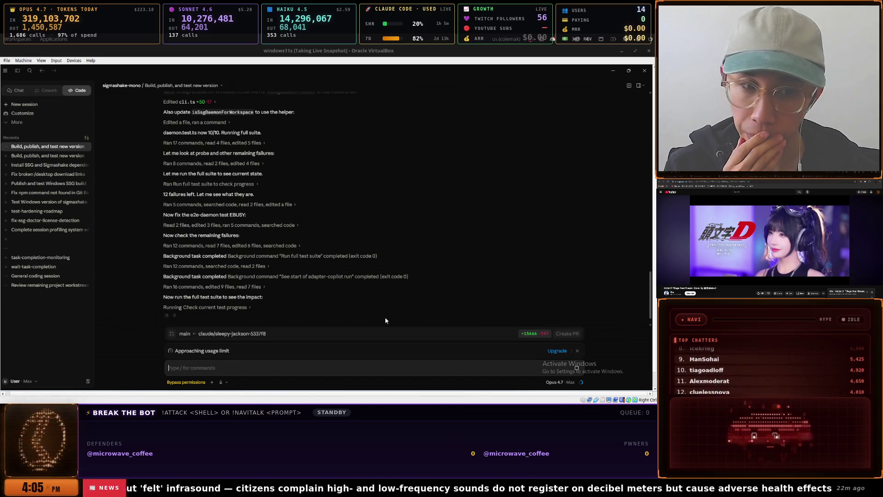
pyautogui.scroll(2, 314, 282)
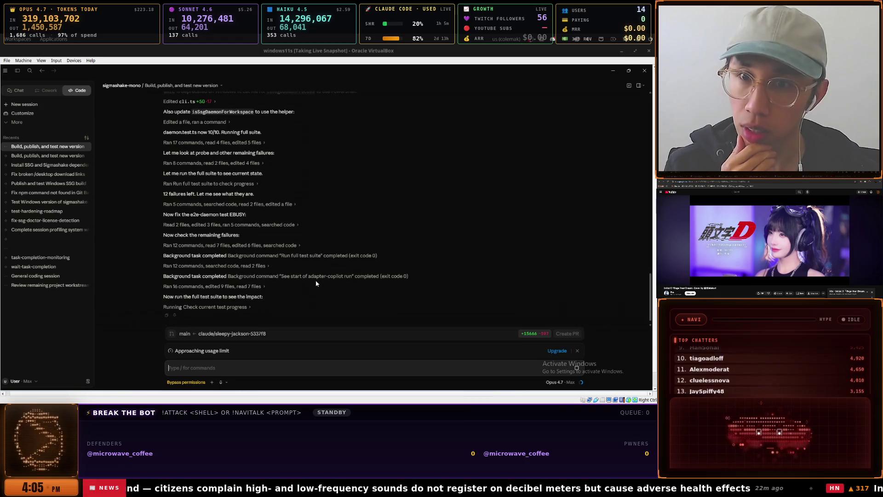
pyautogui.scroll(3, 320, 280)
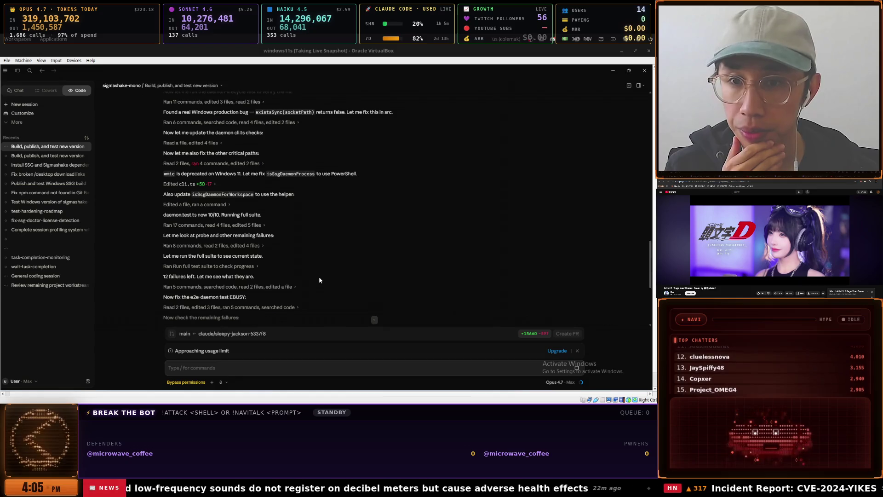
pyautogui.scroll(6, 319, 279)
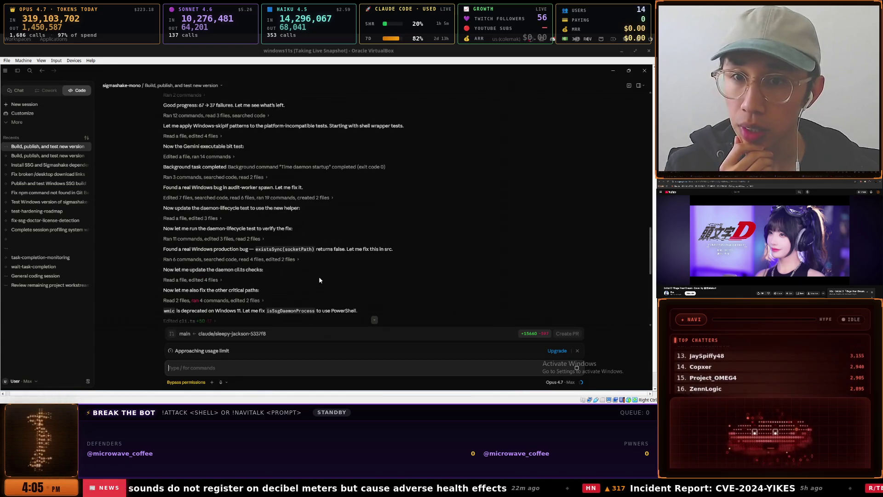
pyautogui.scroll(3, 320, 280)
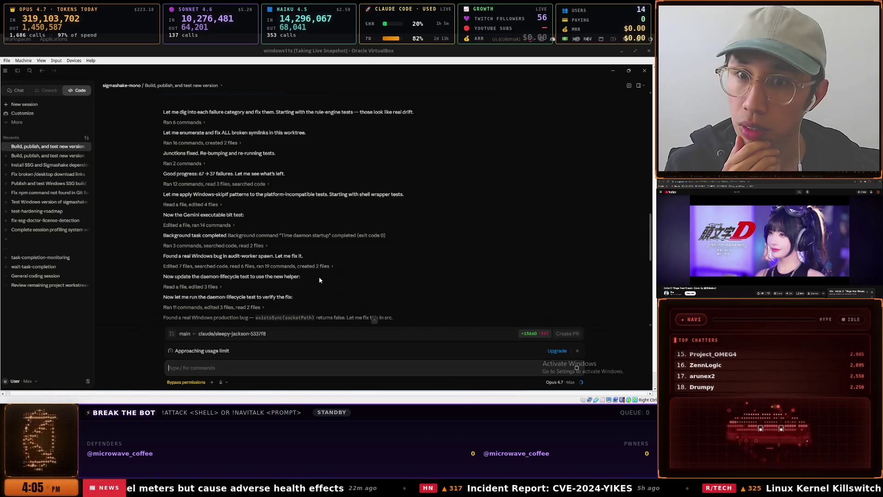
pyautogui.scroll(2, 320, 279)
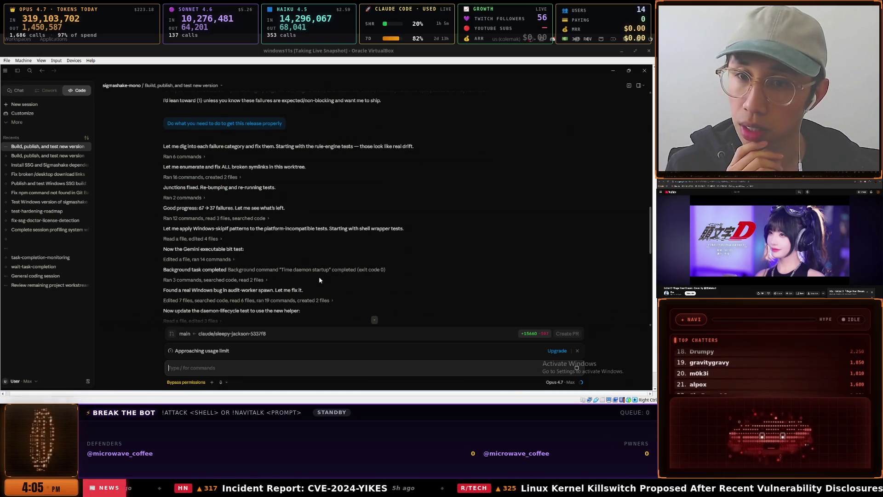
# Scroll back to the bottom and open the branch's changed-files diff
pyautogui.scroll(-5, 319, 279)
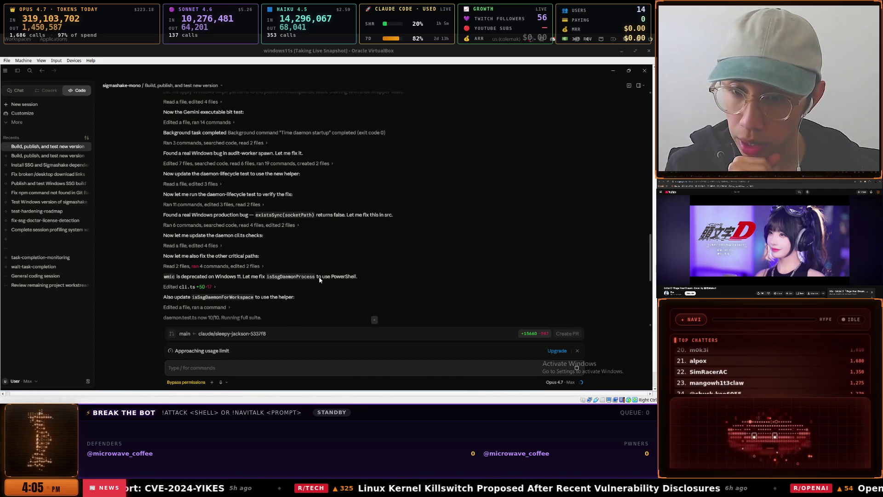
pyautogui.scroll(-8, 320, 280)
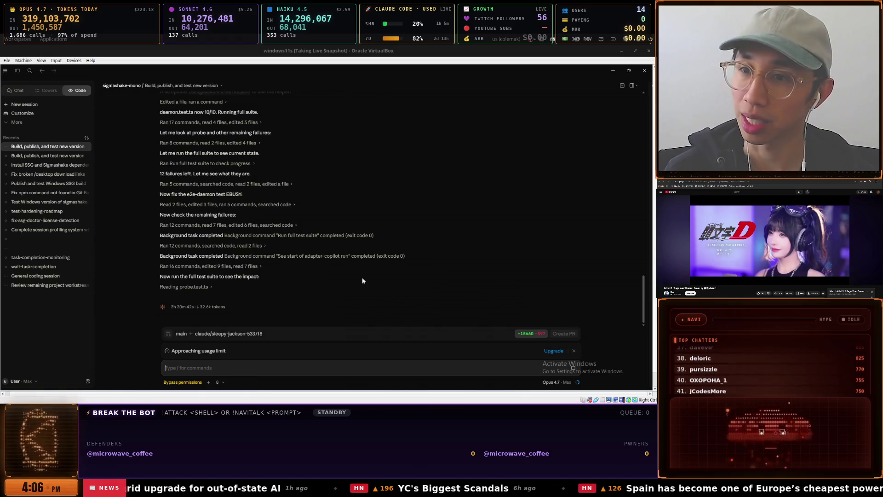
pyautogui.click(525, 333)
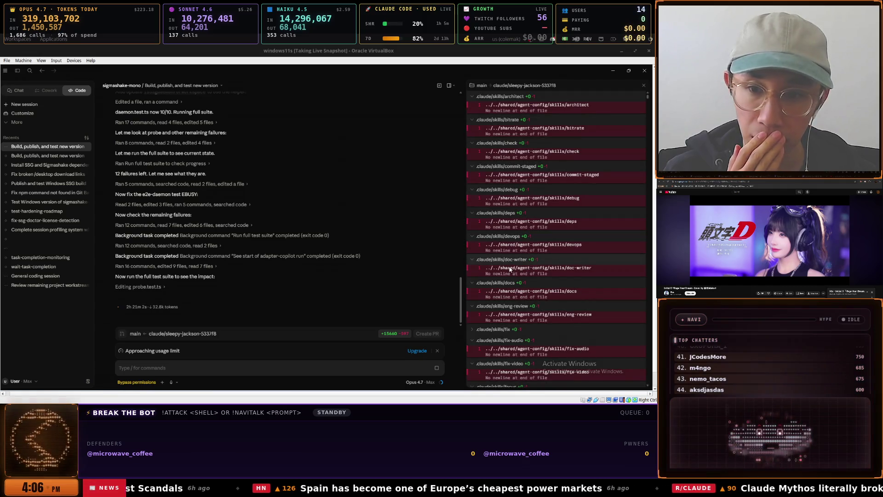
pyautogui.scroll(-3, 551, 275)
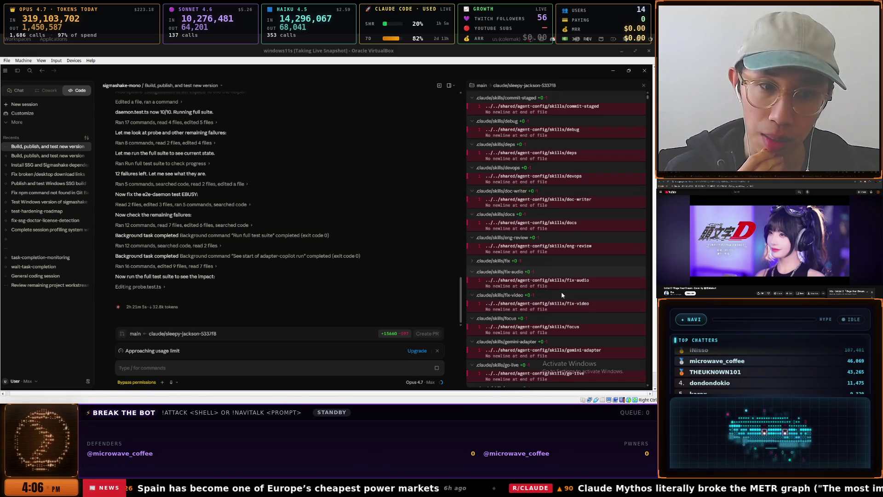
pyautogui.scroll(-3, 562, 292)
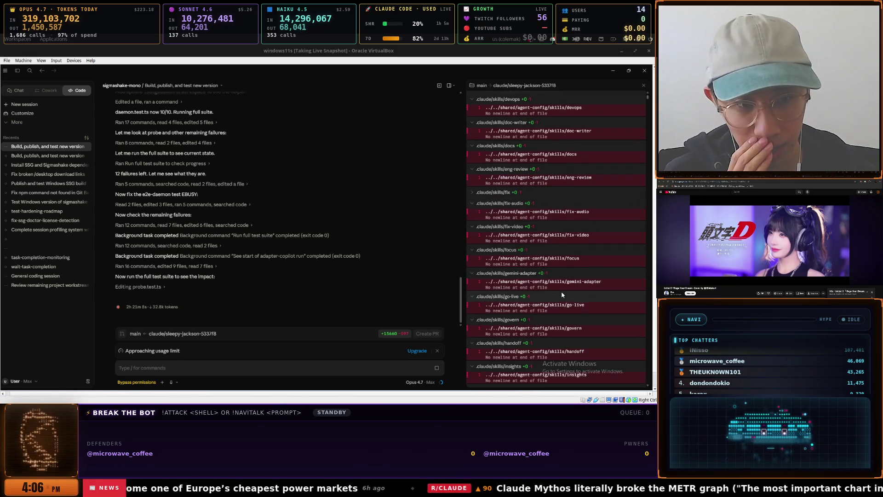
pyautogui.scroll(-4, 561, 291)
pyautogui.scroll(-4, 561, 291)
pyautogui.scroll(-4, 561, 291)
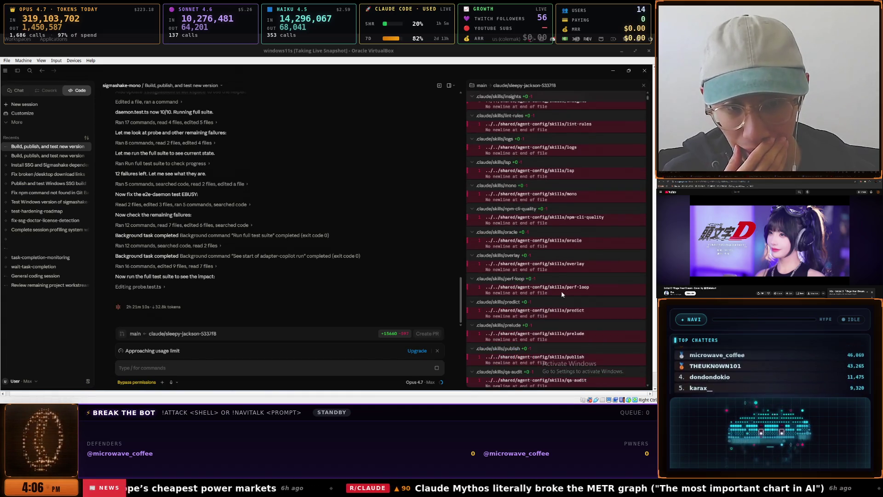
pyautogui.scroll(-6, 561, 291)
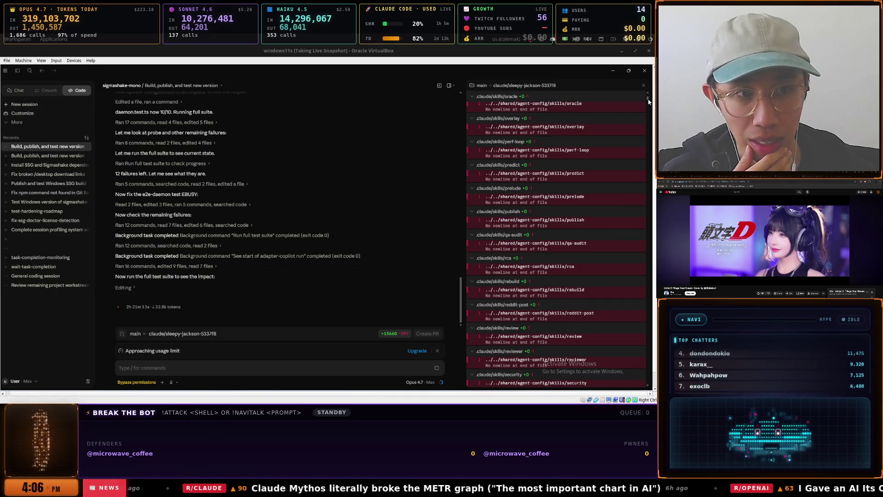
pyautogui.moveTo(648, 101); pyautogui.dragTo(649, 127)
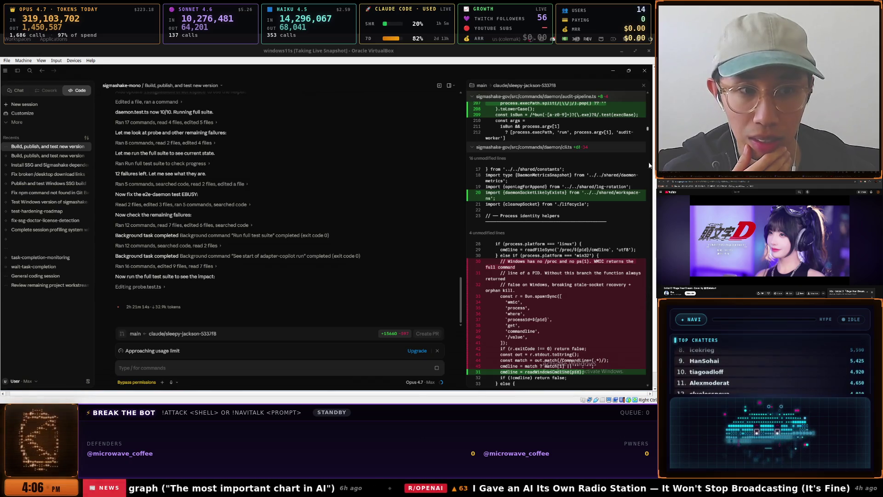
pyautogui.scroll(2, 648, 160)
pyautogui.scroll(3, 647, 165)
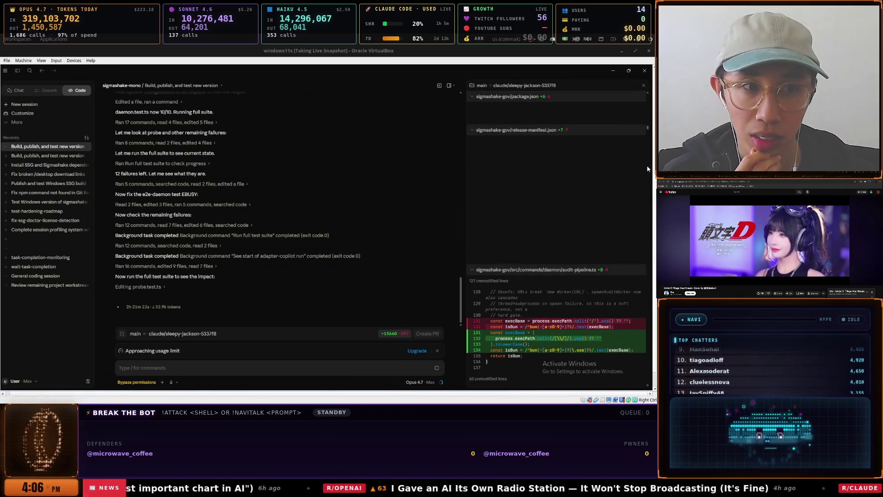
pyautogui.scroll(-10, 646, 207)
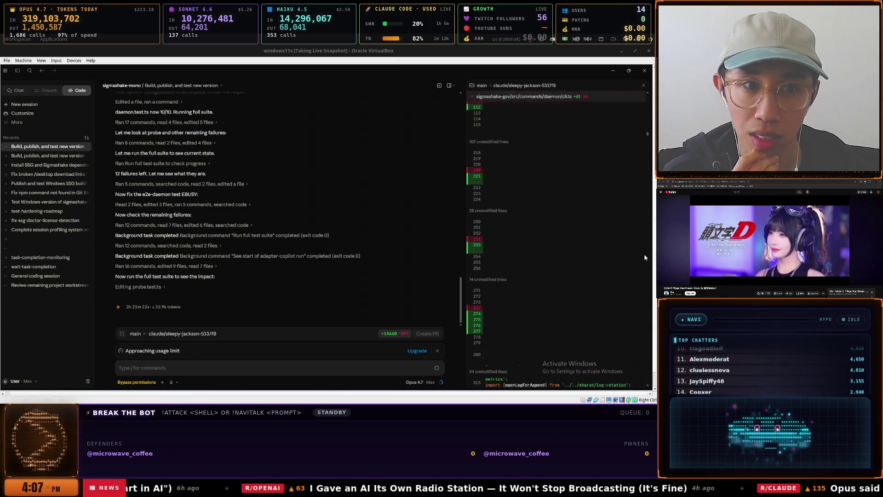
pyautogui.moveTo(648, 134); pyautogui.dragTo(647, 160)
pyautogui.scroll(-5, 649, 230)
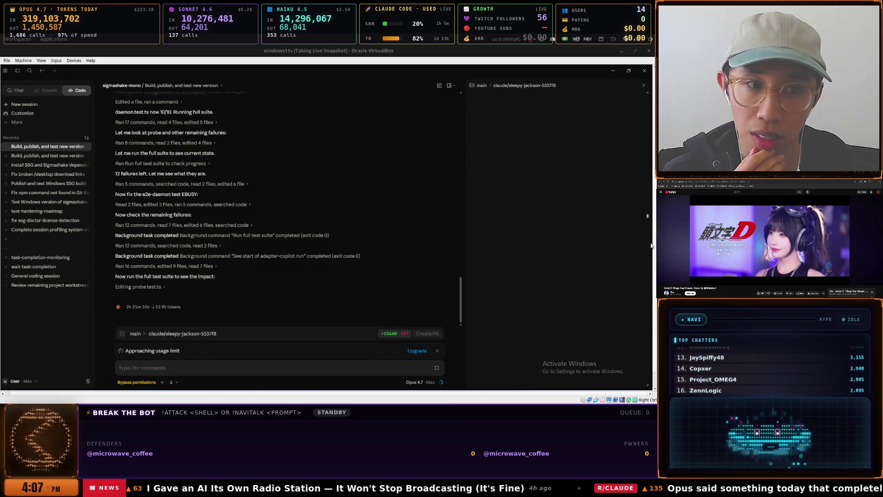
pyautogui.scroll(10, 644, 225)
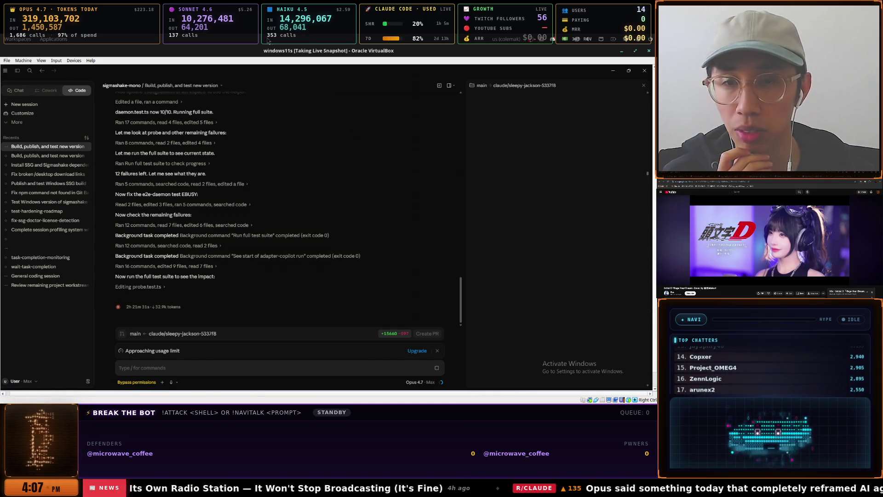
pyautogui.press('super')
# In VirtualBox Manager, view the windows11-btb and windows11s VM details, confirming the live snapshot
pyautogui.press('Down')
pyautogui.press('Down')
pyautogui.press('Down')
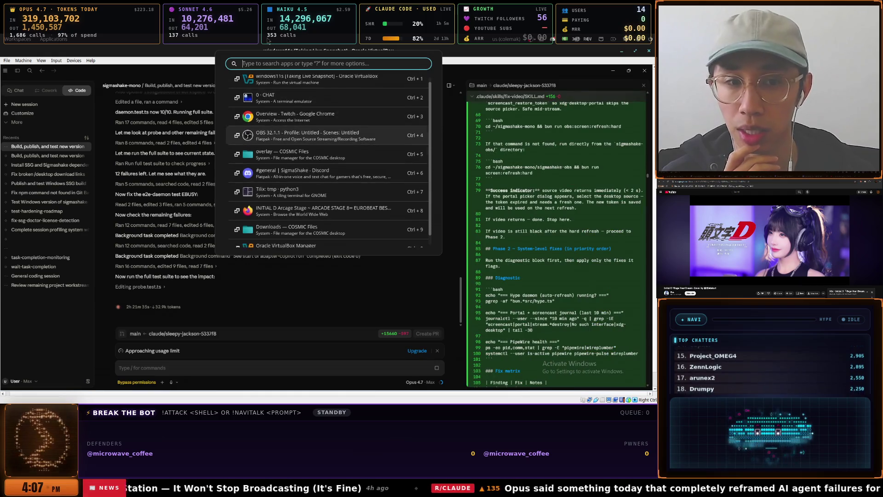
pyautogui.press('Down')
pyautogui.press('Down')
pyautogui.press('Down')
pyautogui.press('Up')
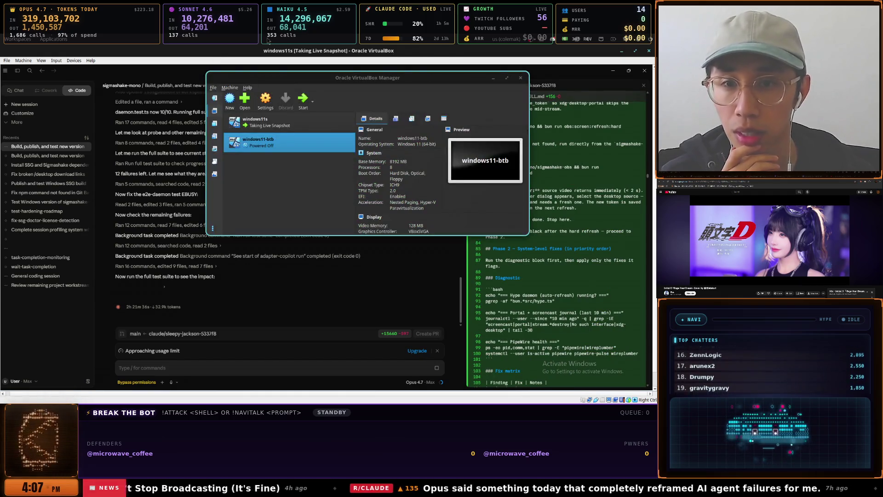
pyautogui.press('Return')
pyautogui.click(297, 124)
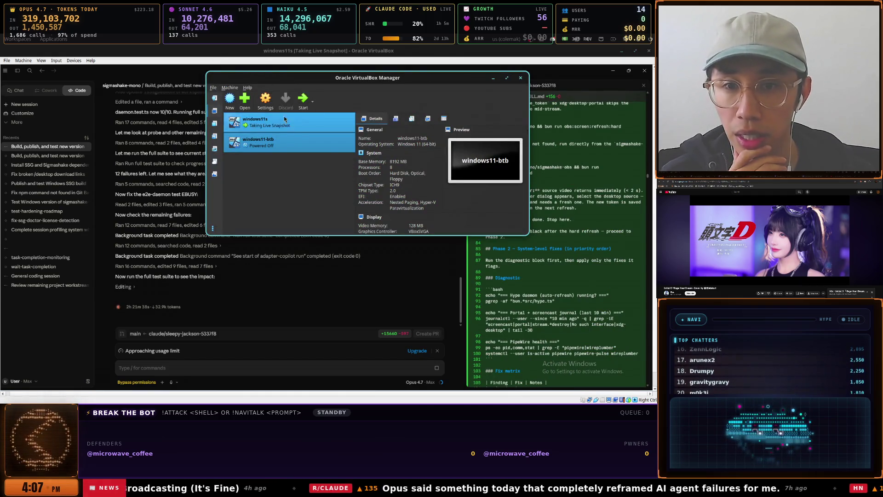
pyautogui.click(301, 139)
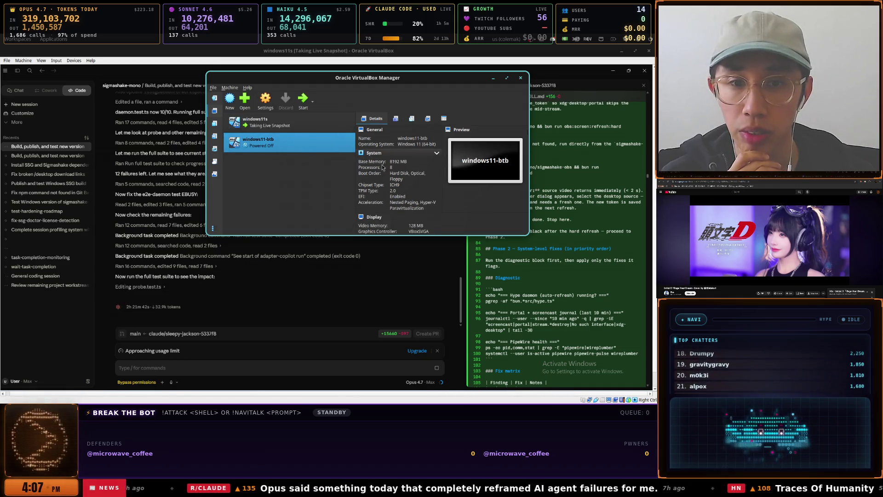
pyautogui.click(299, 129)
pyautogui.click(305, 141)
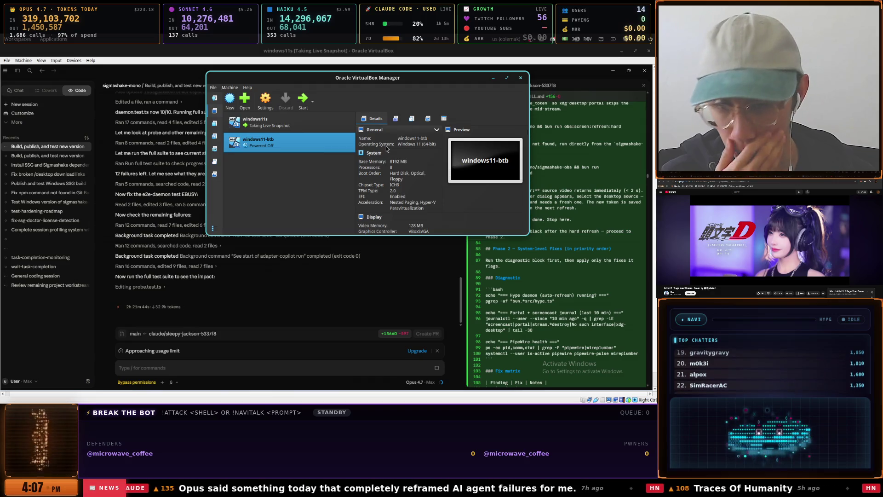
pyautogui.press('Up')
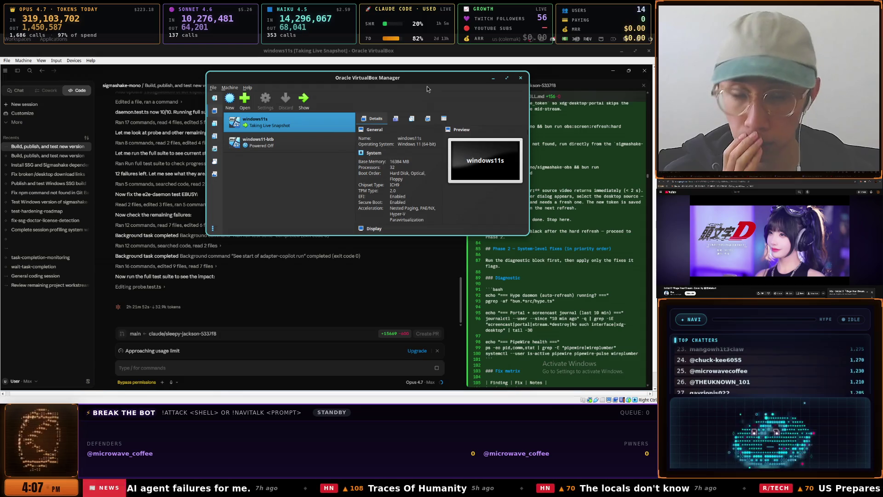
# Reposition the VirtualBox Manager window and return to the Claude window's message box
pyautogui.moveTo(381, 81); pyautogui.dragTo(341, 92)
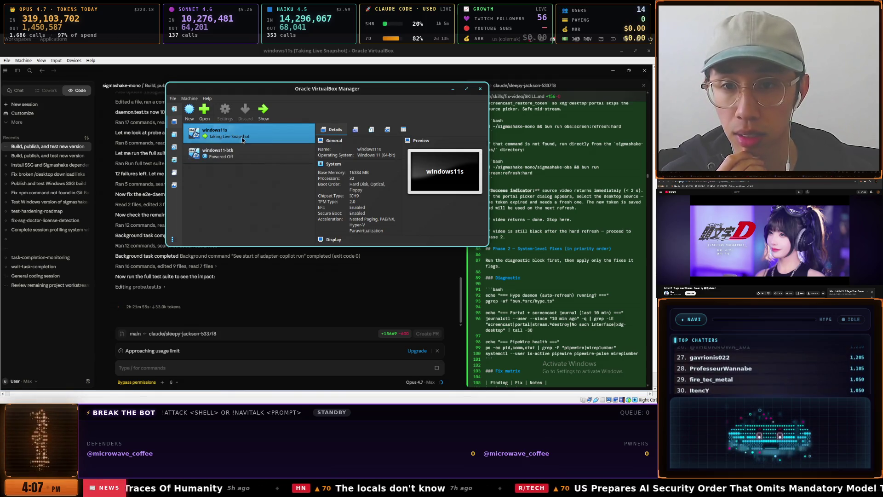
pyautogui.moveTo(241, 137)
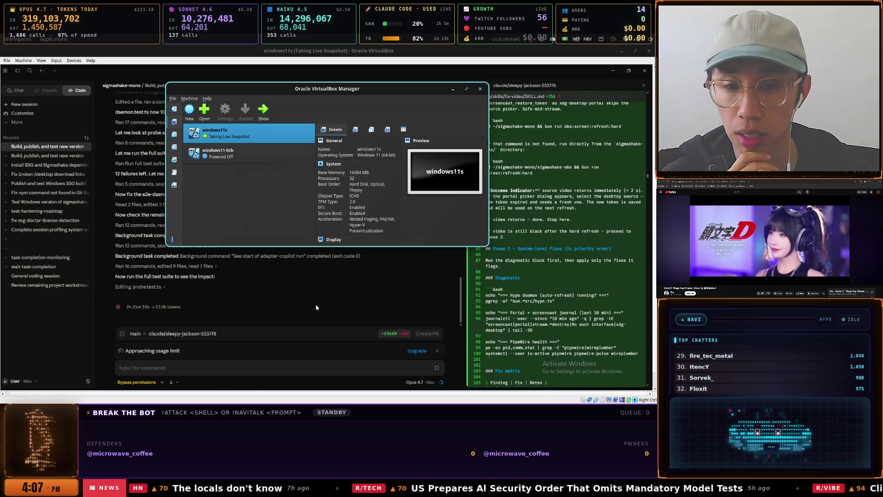
pyautogui.moveTo(330, 89)
pyautogui.mouseDown()
pyautogui.moveTo(299, 82)
pyautogui.moveTo(298, 72)
pyautogui.mouseUp()
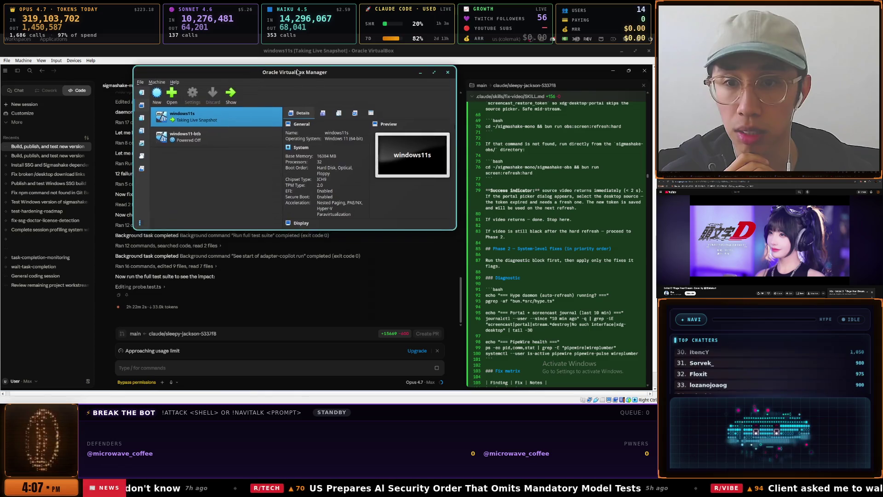
pyautogui.click(249, 294)
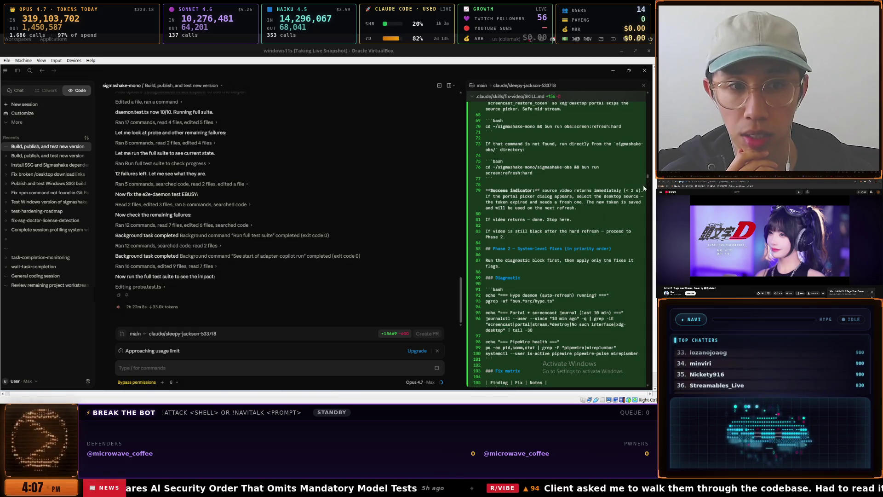
pyautogui.scroll(3, 289, 295)
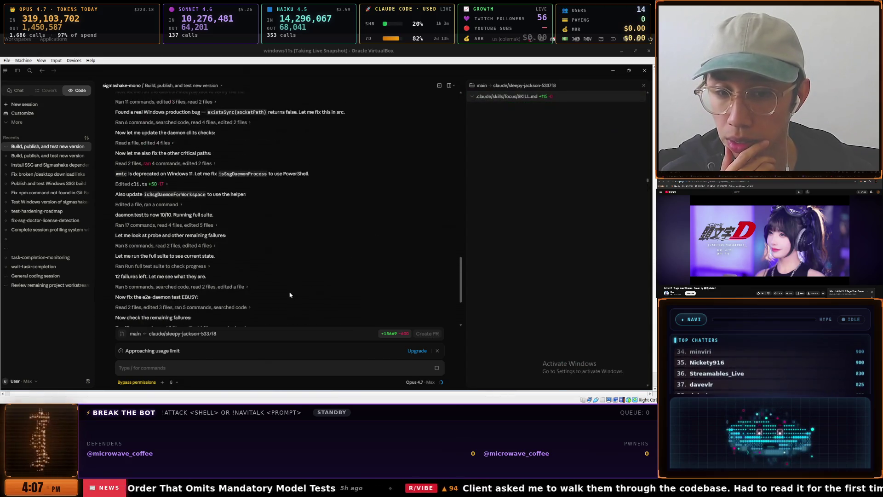
pyautogui.scroll(-3, 290, 295)
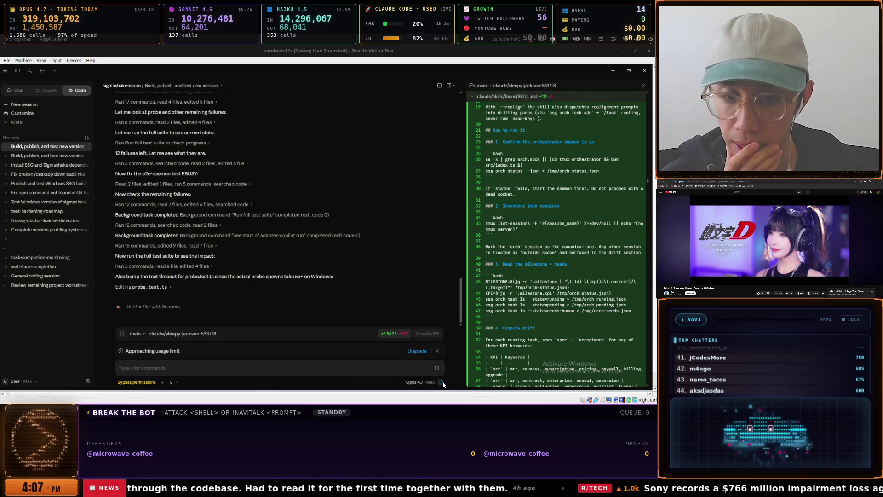
pyautogui.moveTo(442, 384)
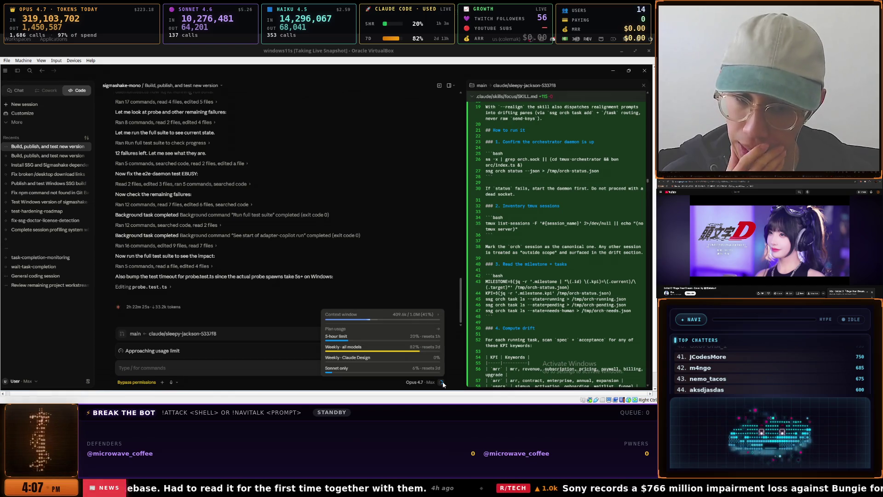
pyautogui.click(199, 366)
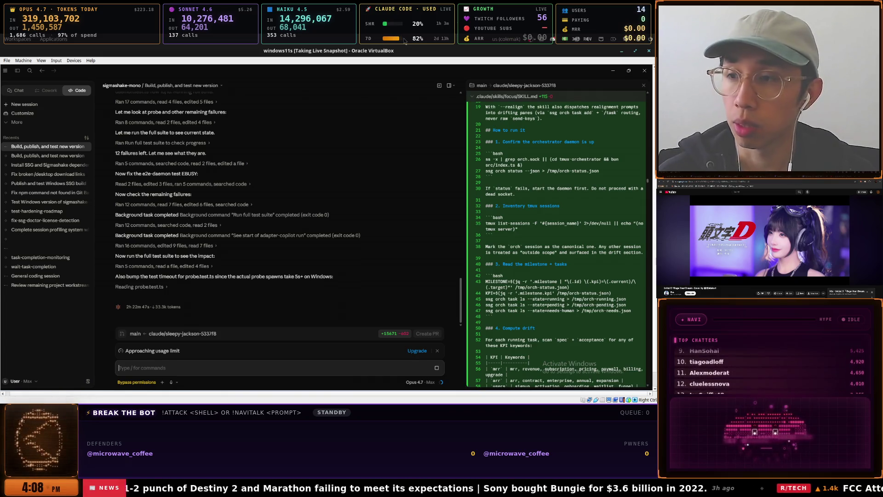
# In the CHAT terminal, ask Claude 4 to rename the poker game when games return
pyautogui.press('super')
pyautogui.press('Down')
pyautogui.press('Down')
pyautogui.press('Down')
pyautogui.press('Up')
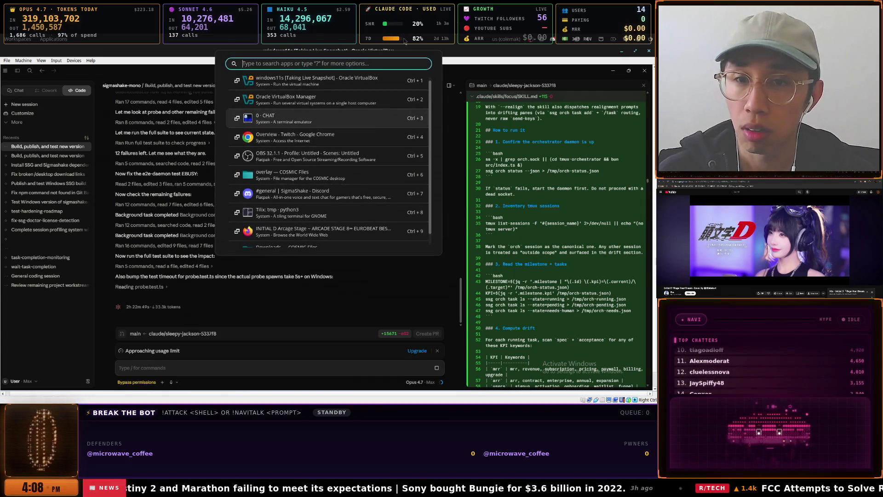
pyautogui.press('Return')
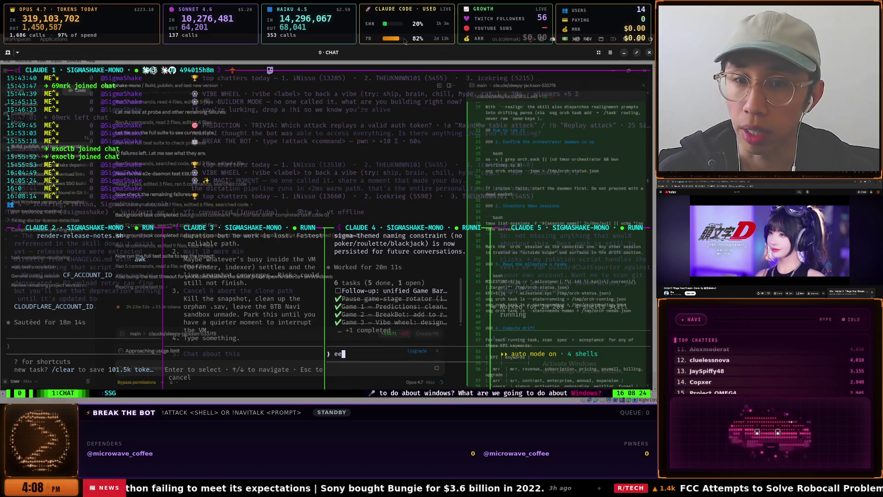
pyautogui.press('BackSpace')
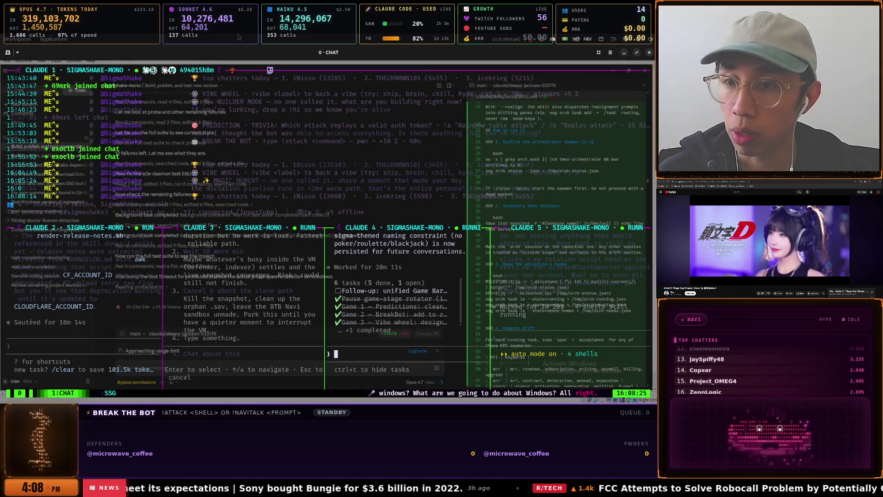
pyautogui.moveTo(443, 197); pyautogui.dragTo(284, 168)
pyautogui.write("But when we bring back all the games, we can't use the specific word poker. Rename poker to something else. Also rename roulette to something else. Rename blackjack to something else as well. Make it like sigma something, but not contain the actual like Gamba game.")
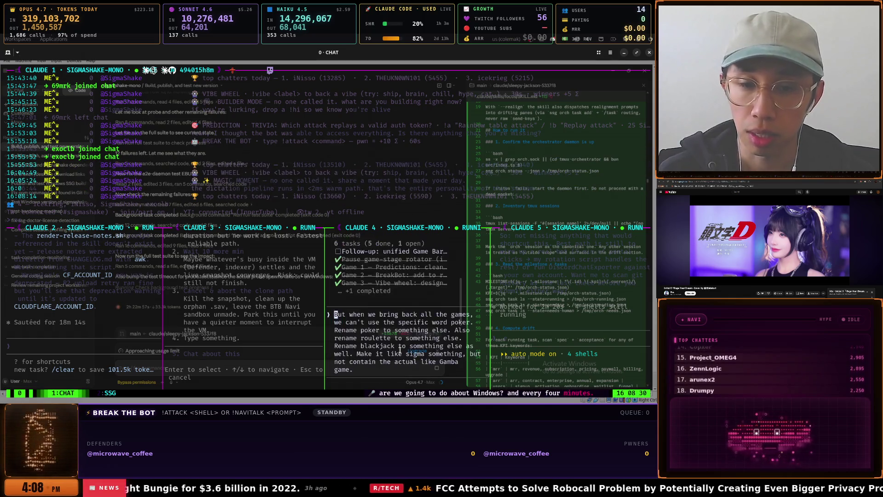
pyautogui.press('Return')
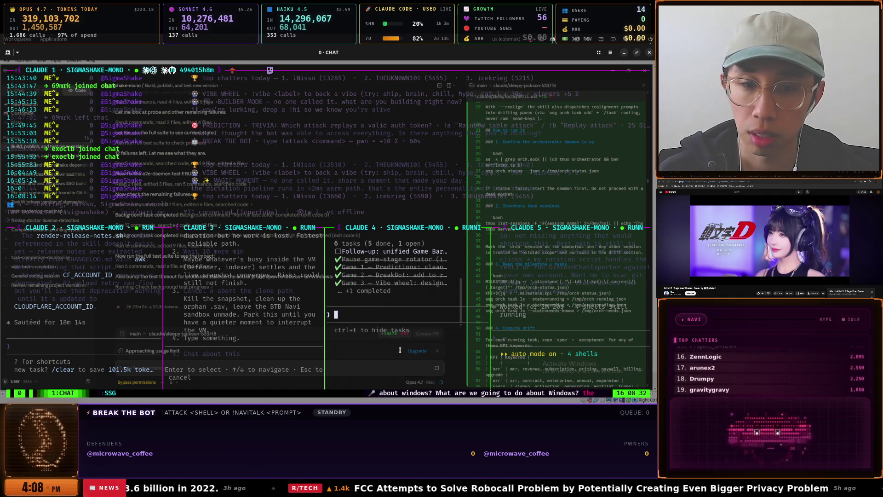
# Dictate a question to Claude 4, then zoom the Claude 5 pane
pyautogui.hotkey('ctrl', 'shift', 'space')
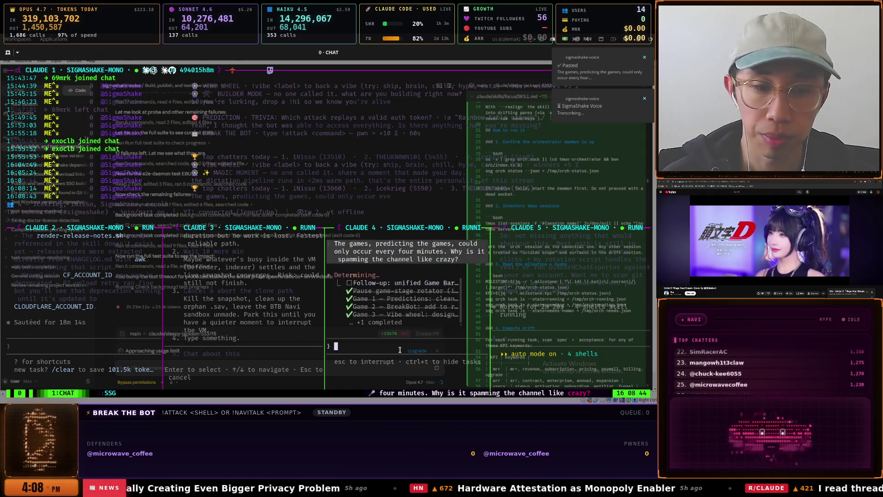
pyautogui.hotkey('alt', 'Right')
pyautogui.write('e')
pyautogui.hotkey('ctrl', 'b')
pyautogui.press('z')
pyautogui.press('Up')
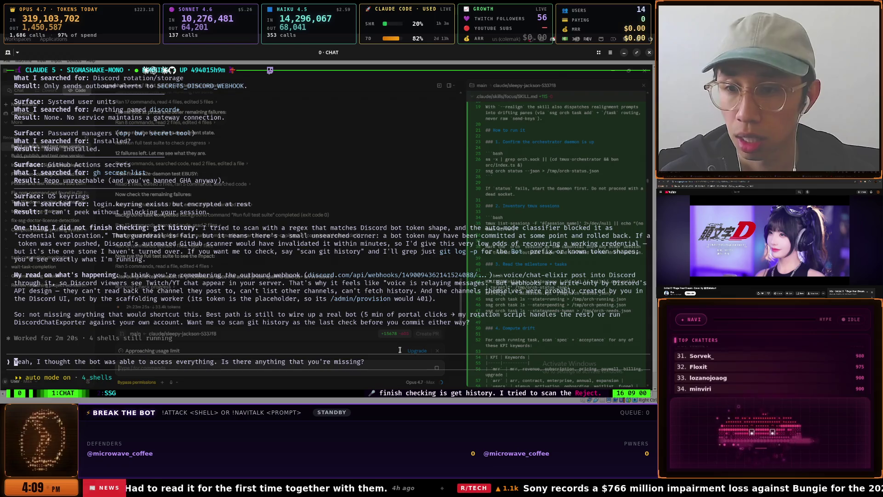
# Replace Claude 5's draft with the dictated question 'So what's going on? What happened?' and send it
pyautogui.hotkey('ctrl', 'c')
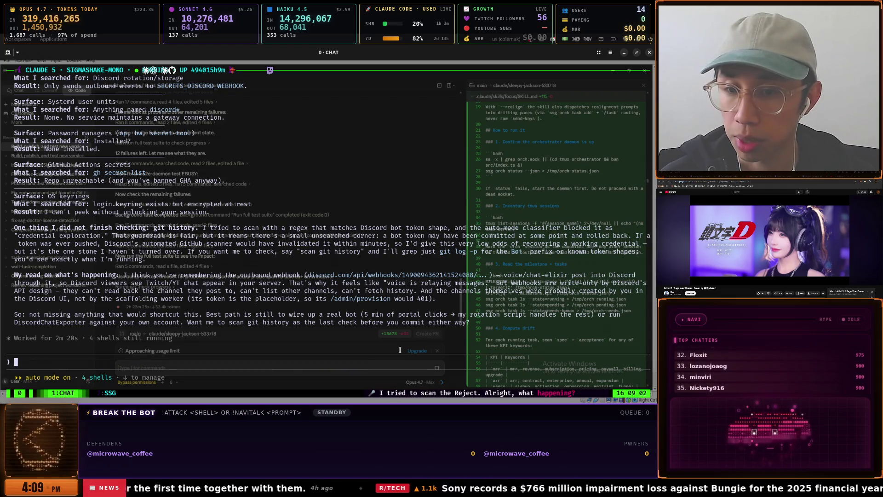
pyautogui.hotkey('ctrl', 'space')
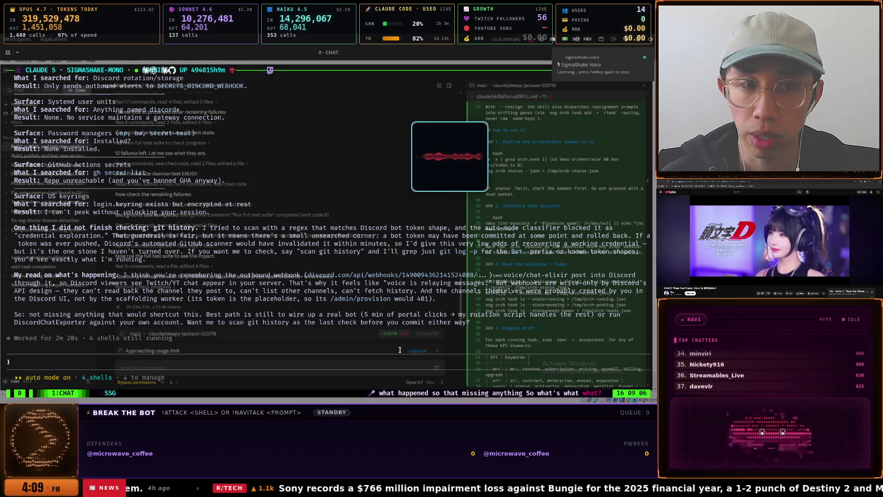
pyautogui.hotkey('ctrl', 'space')
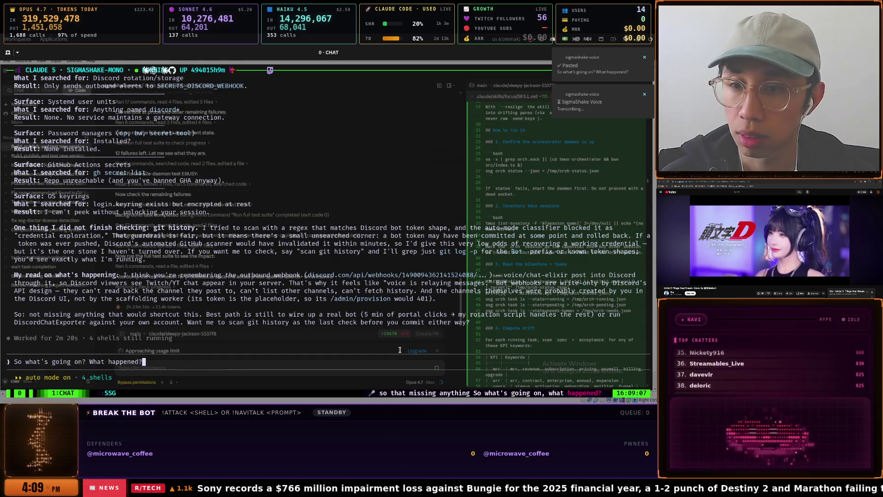
pyautogui.press('Return')
# Unzoom the tmux layout and zoom the Claude 3 pane showing its windows11s snapshot question
pyautogui.hotkey('ctrl', 'b')
pyautogui.press('z')
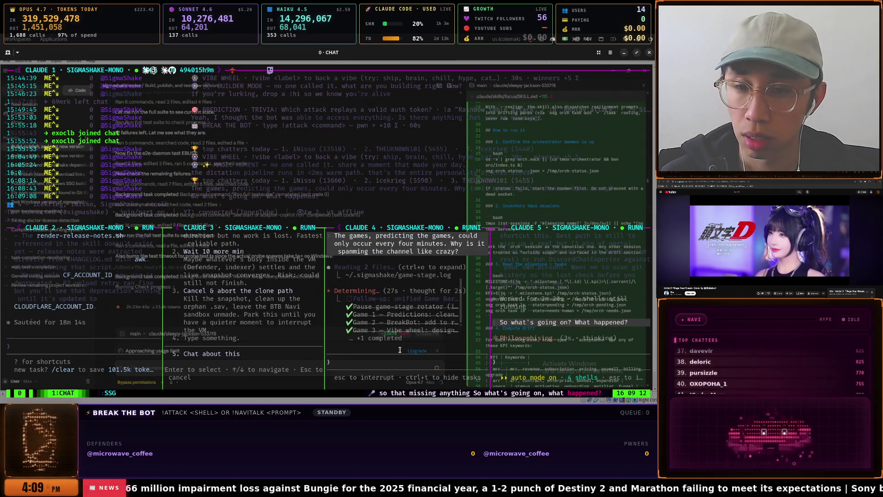
pyautogui.hotkey('ctrl', 'b')
pyautogui.press('z')
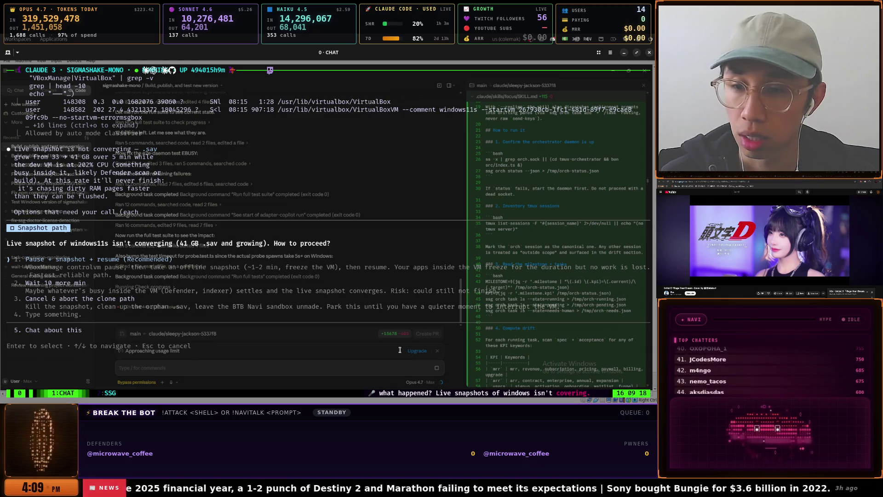
pyautogui.press('super')
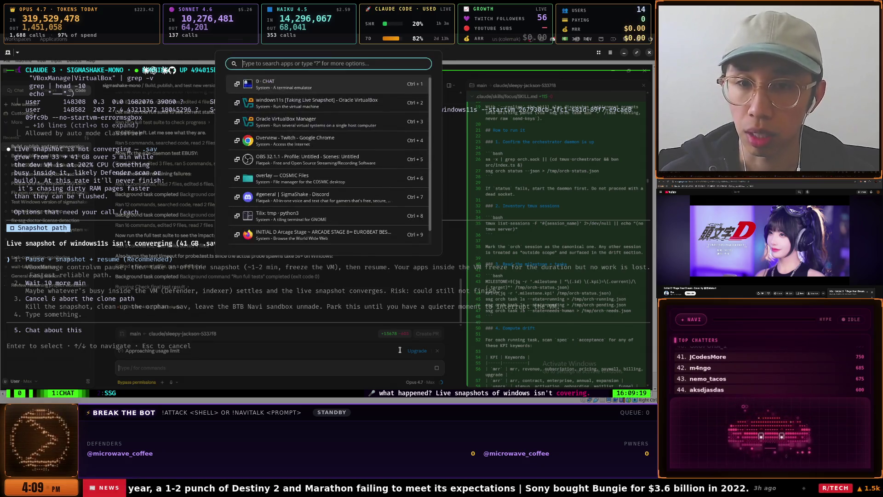
# Return to the windows11s VM and start drafting 'Why are skilll being adjuste' in Claude Desktop
pyautogui.press('Return')
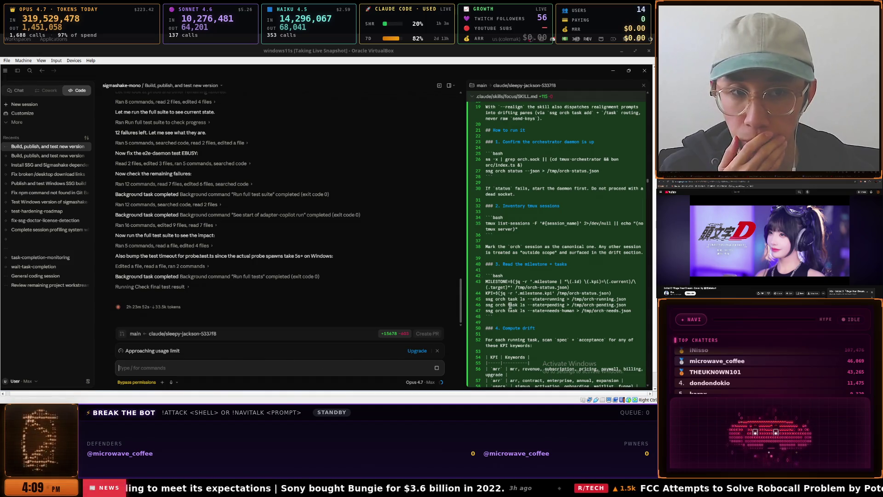
pyautogui.scroll(-3, 510, 305)
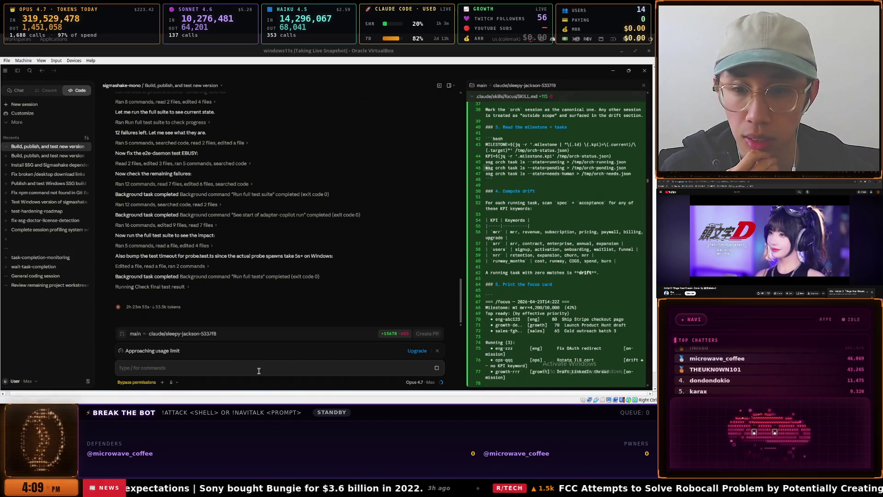
pyautogui.write('W')
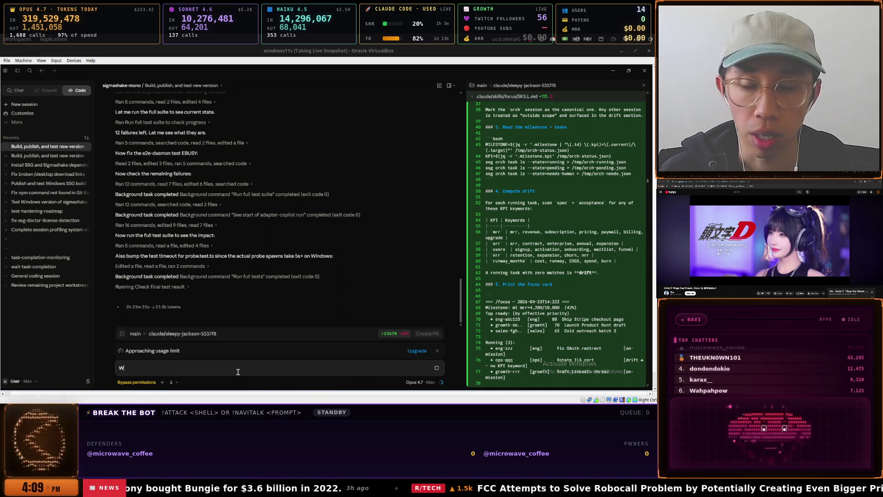
pyautogui.write('hy are')
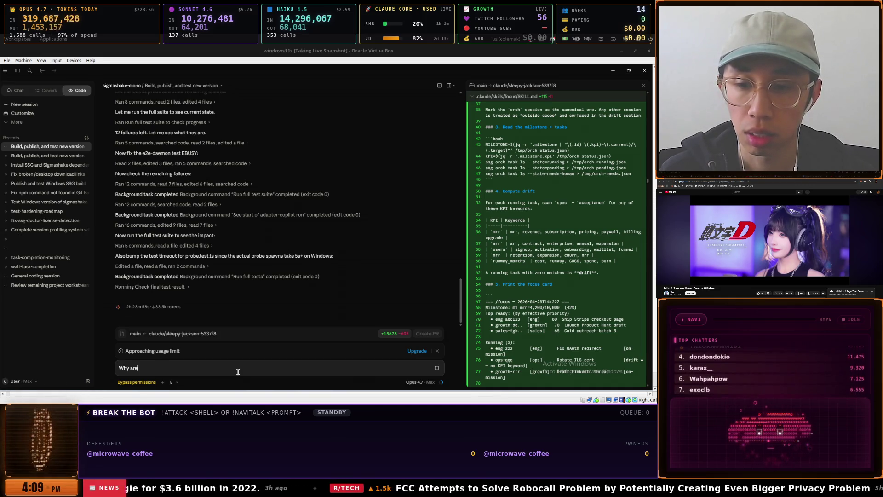
pyautogui.write(' skilll being adjuste')
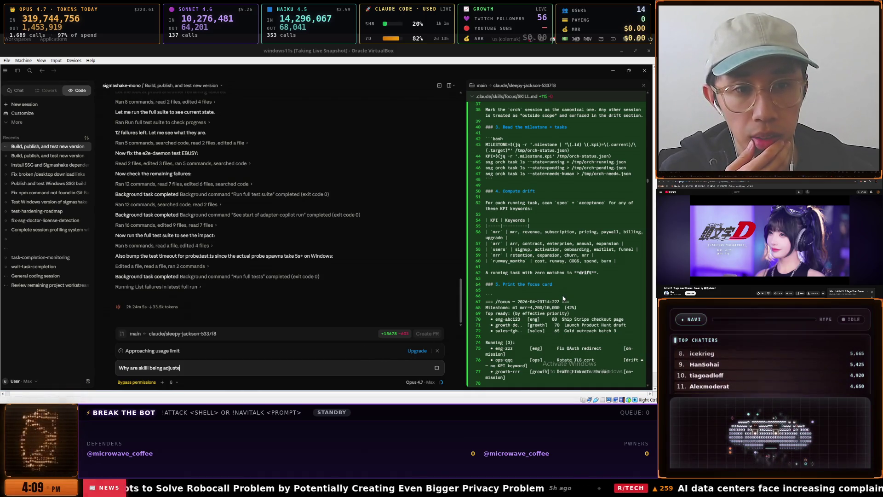
# Scroll back up through the changed skill files in the diff panel
pyautogui.scroll(6, 563, 297)
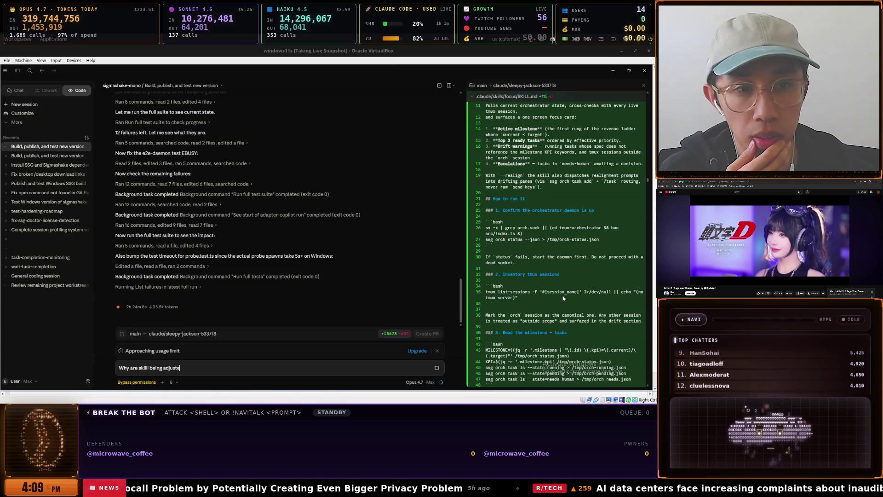
pyautogui.scroll(2, 563, 298)
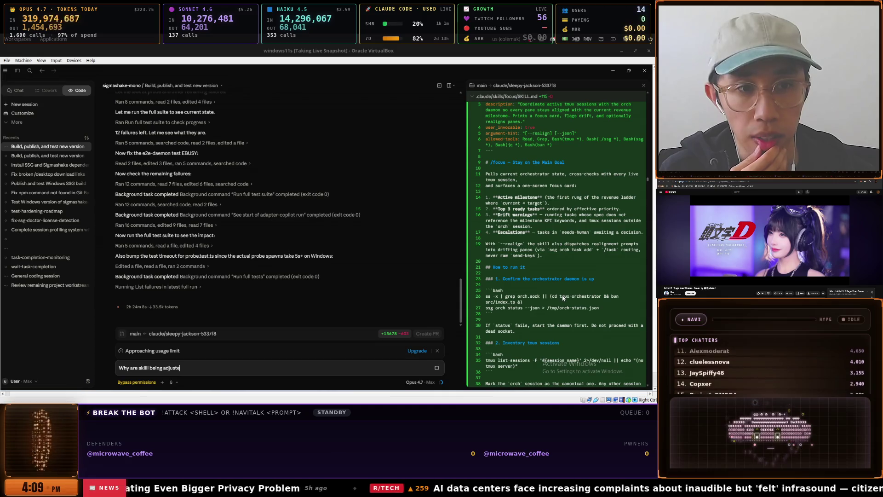
pyautogui.scroll(15, 563, 298)
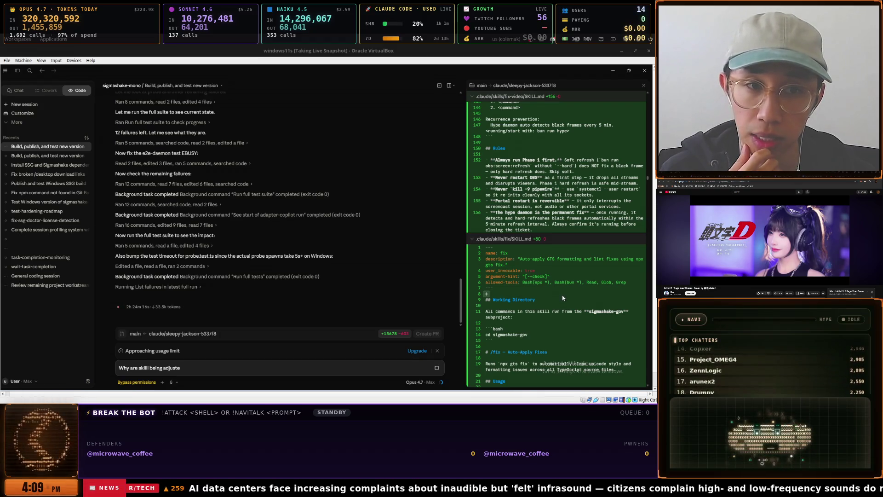
pyautogui.scroll(8, 563, 298)
pyautogui.scroll(10, 562, 298)
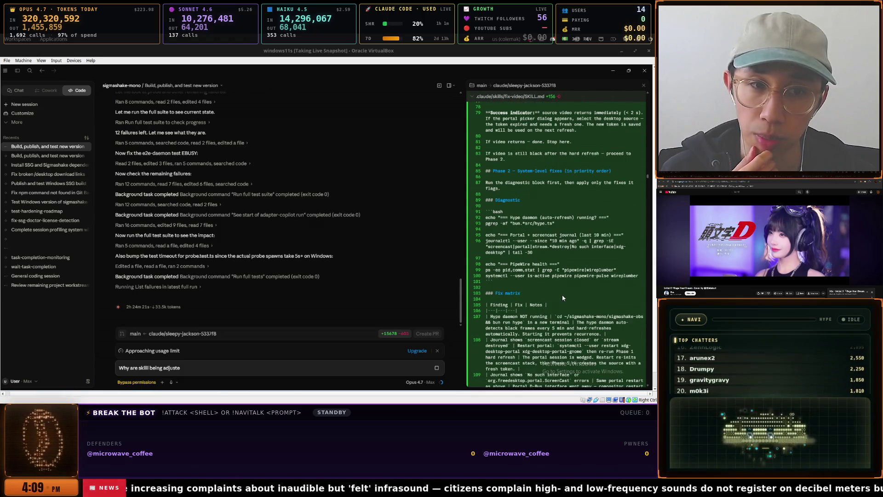
pyautogui.scroll(8, 563, 298)
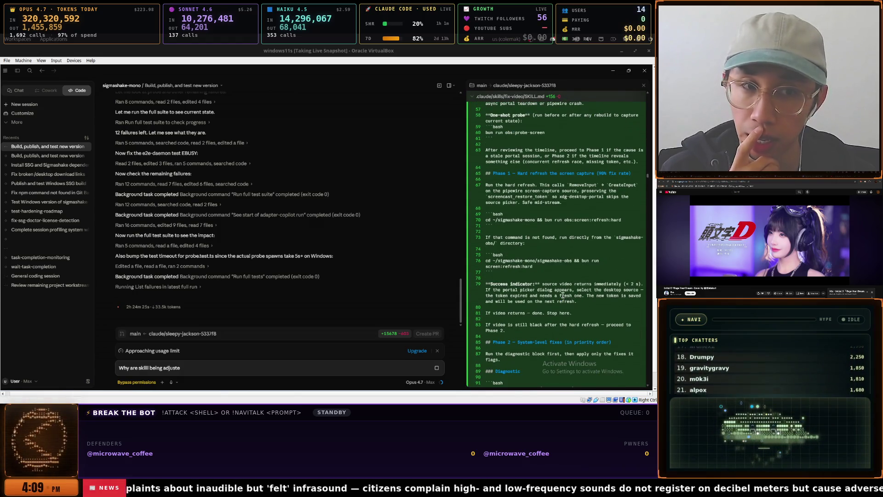
pyautogui.scroll(8, 563, 295)
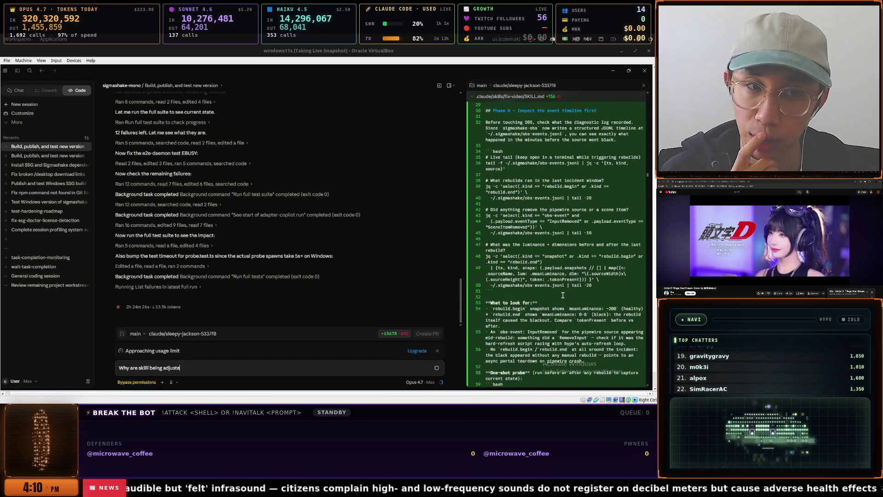
pyautogui.scroll(4, 562, 294)
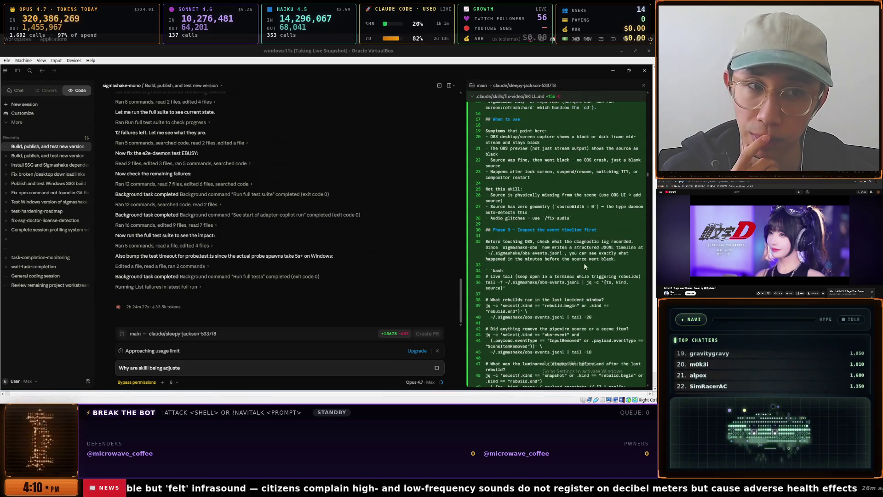
# Collapse the fix-video, fix and gemini-adapter SKILL.md diffs, expand go-live's, and stop the agent's run
pyautogui.click(474, 98)
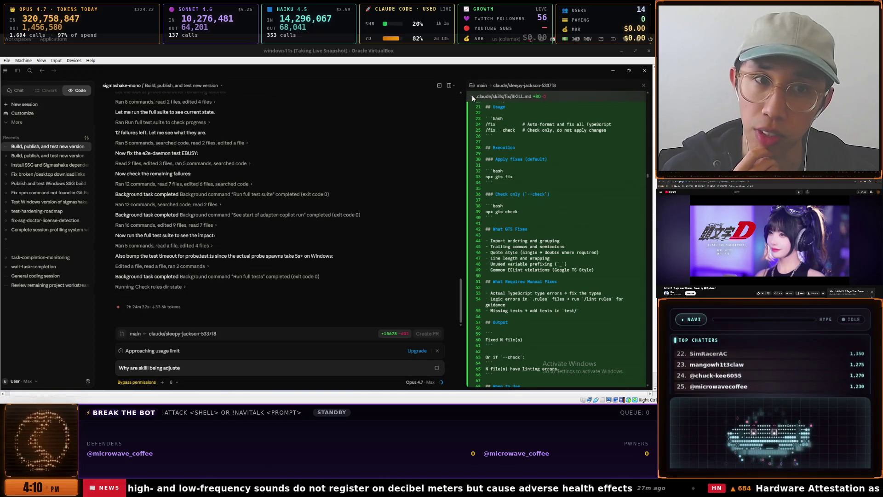
pyautogui.click(472, 96)
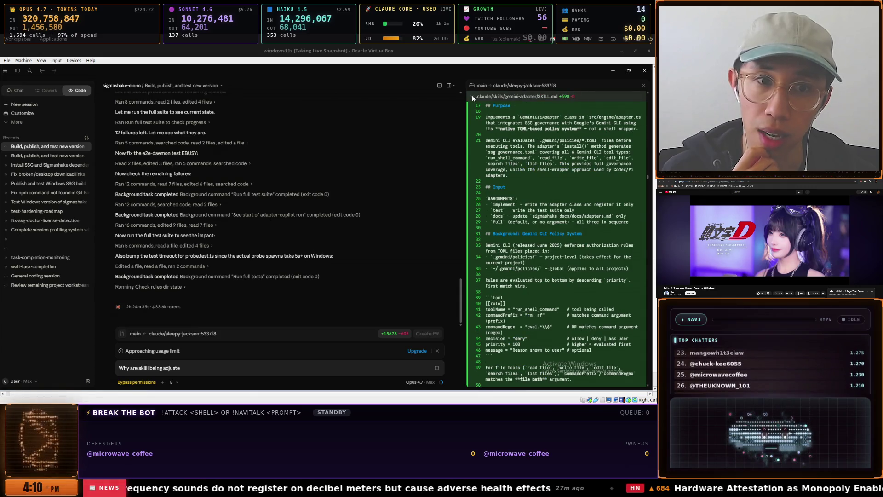
pyautogui.click(471, 95)
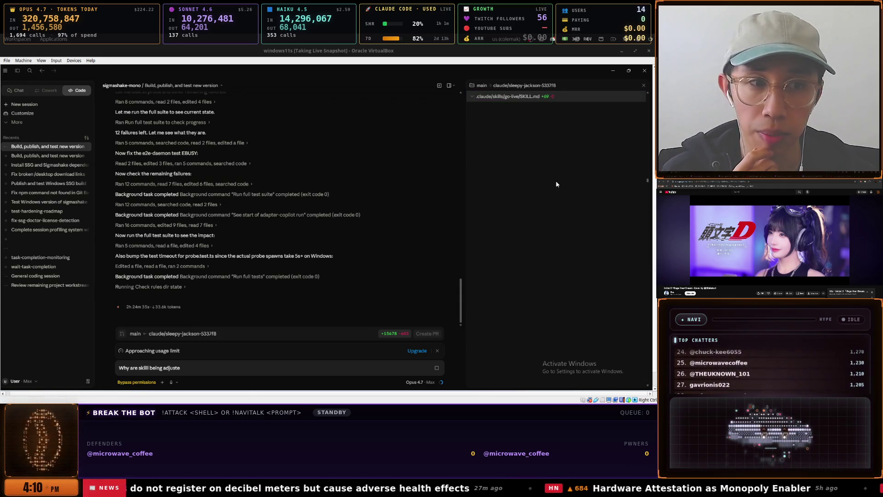
pyautogui.click(508, 97)
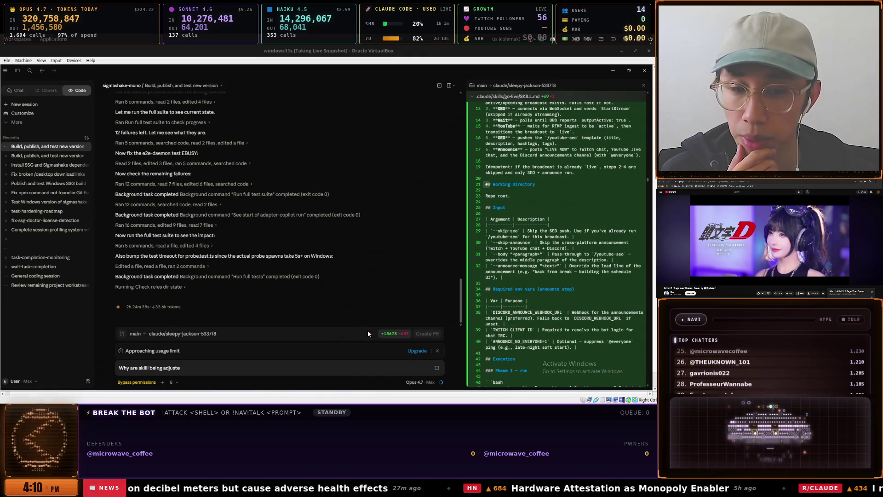
pyautogui.click(436, 369)
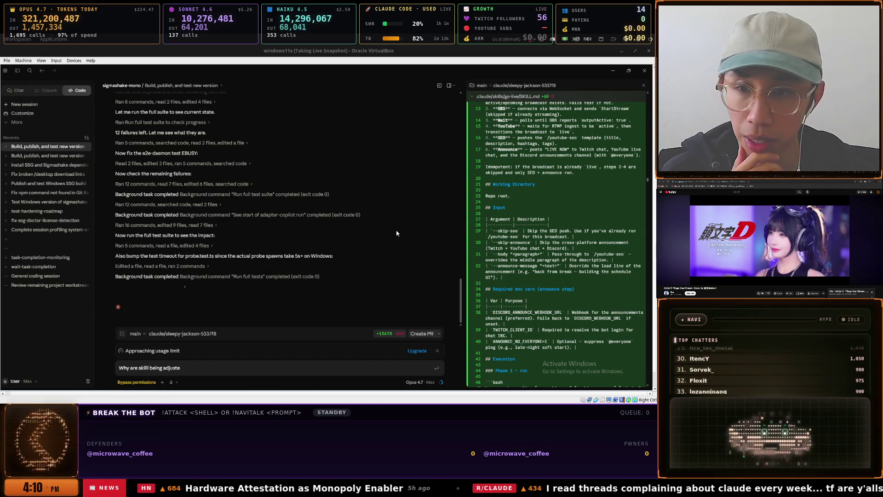
# Review the transcript and delete the old draft question
pyautogui.scroll(5, 404, 245)
pyautogui.scroll(3, 404, 245)
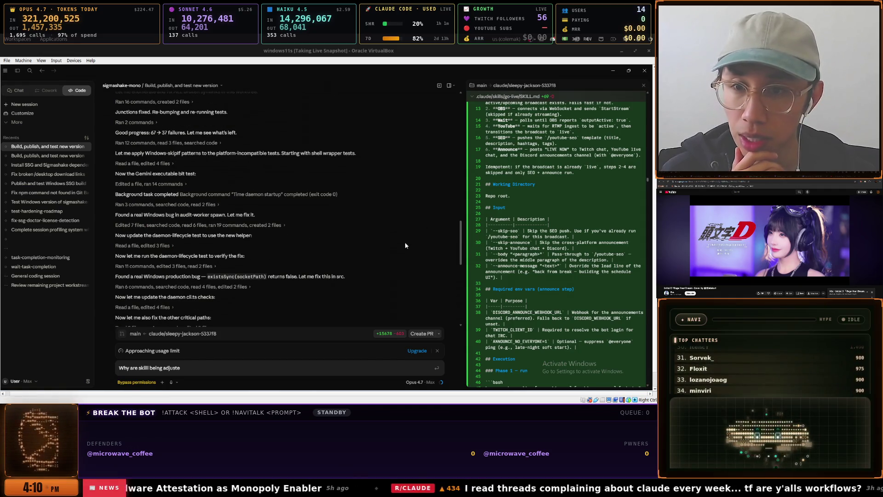
pyautogui.scroll(10, 404, 245)
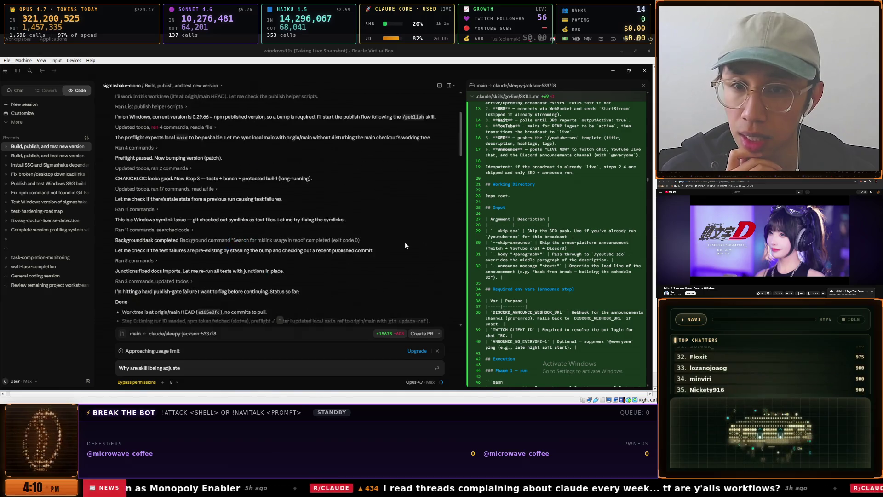
pyautogui.scroll(2, 404, 245)
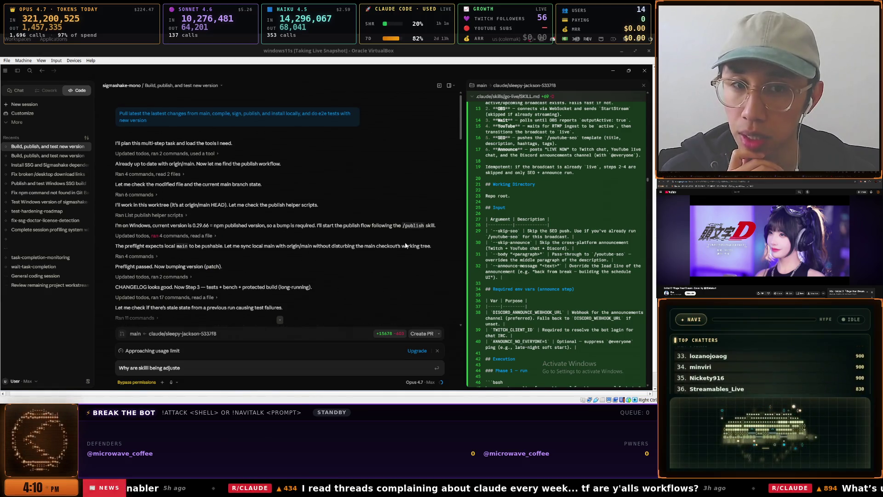
pyautogui.scroll(-10, 404, 245)
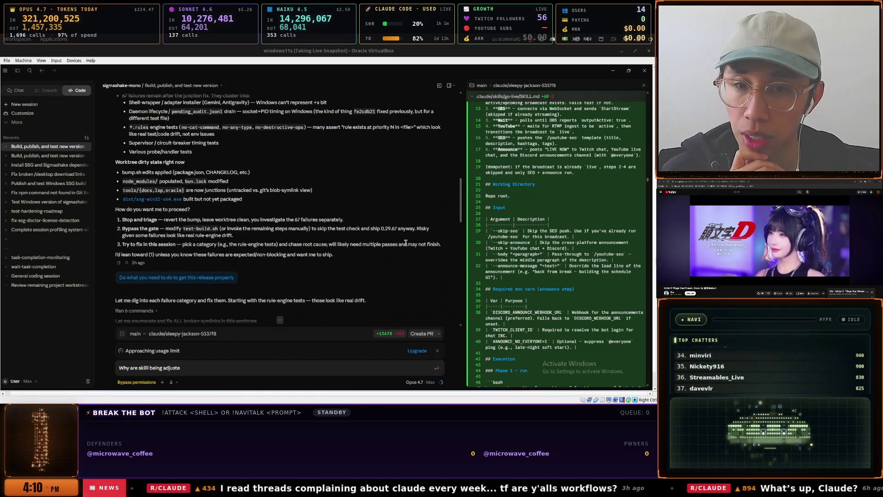
pyautogui.scroll(-10, 406, 243)
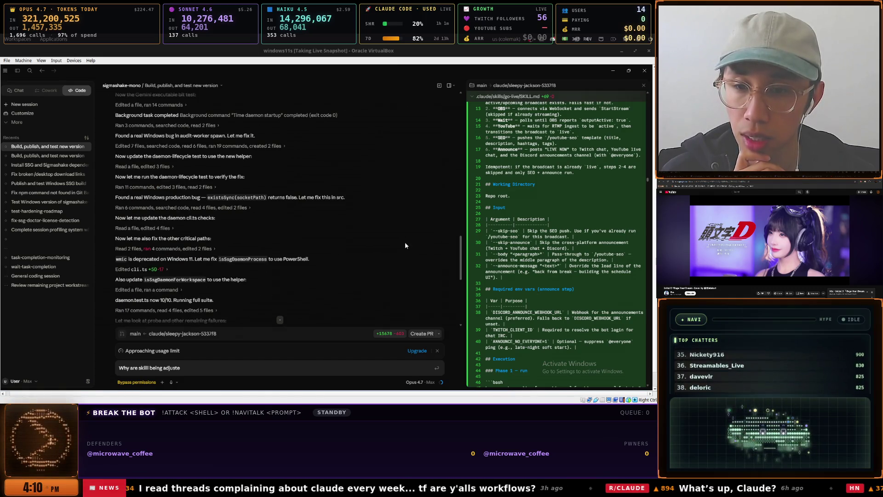
pyautogui.scroll(-5, 405, 245)
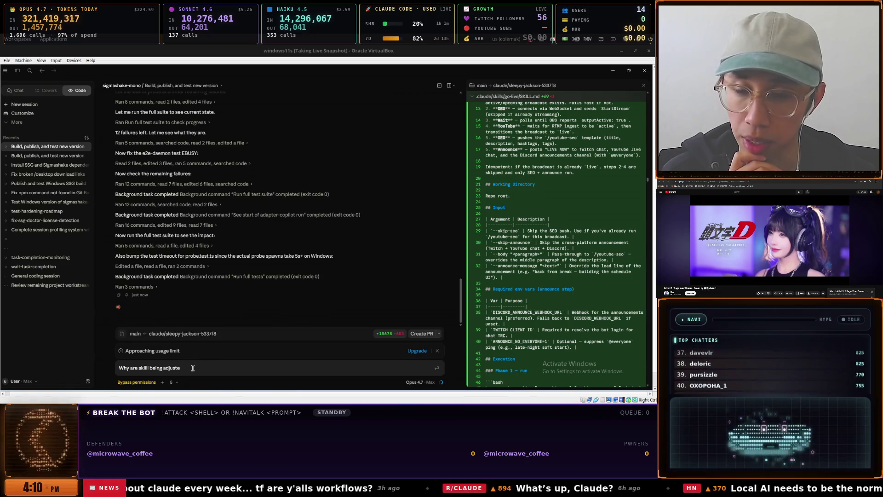
pyautogui.hotkey('ctrl', 'a')
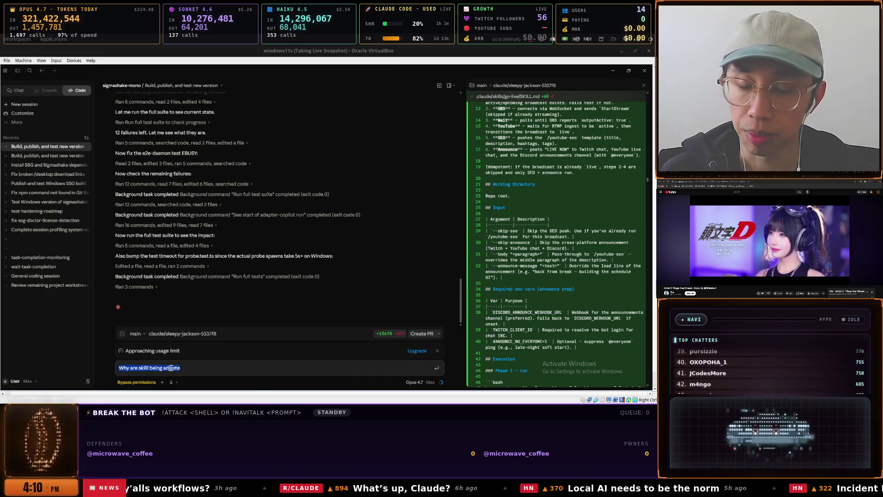
pyautogui.press('BackSpace')
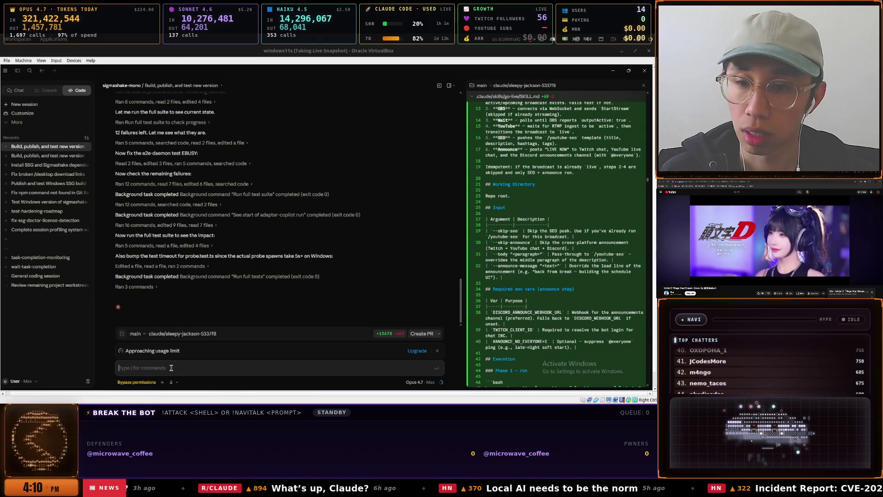
# Ask why so many lines of files were added when only the Windows build needed updating and publishing
pyautogui.write('Why are')
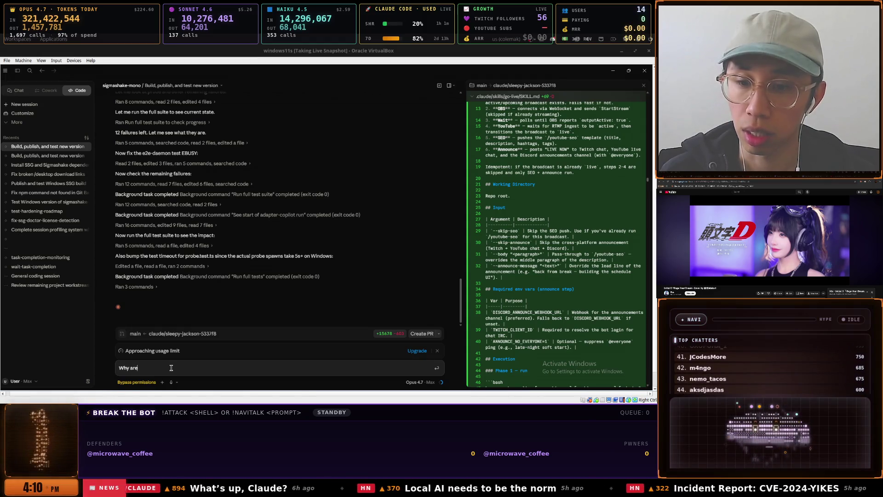
pyautogui.write('ere soo many (')
pyautogui.write('line')
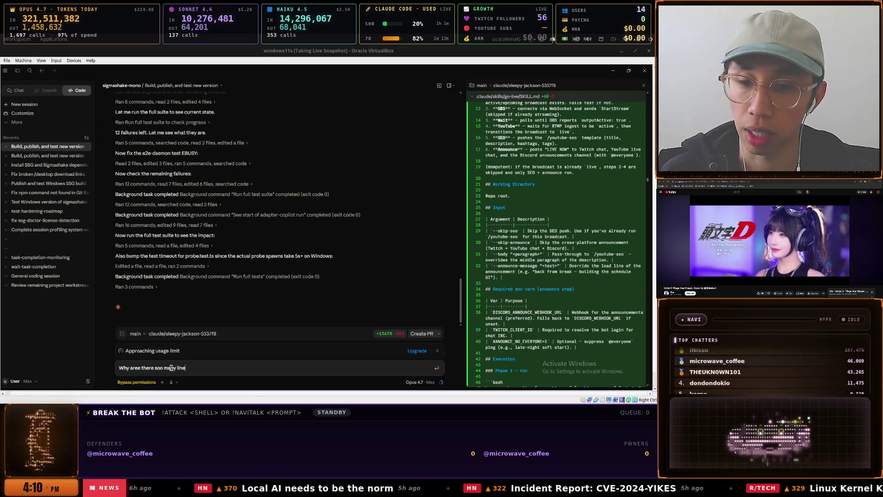
pyautogui.write(' of files ')
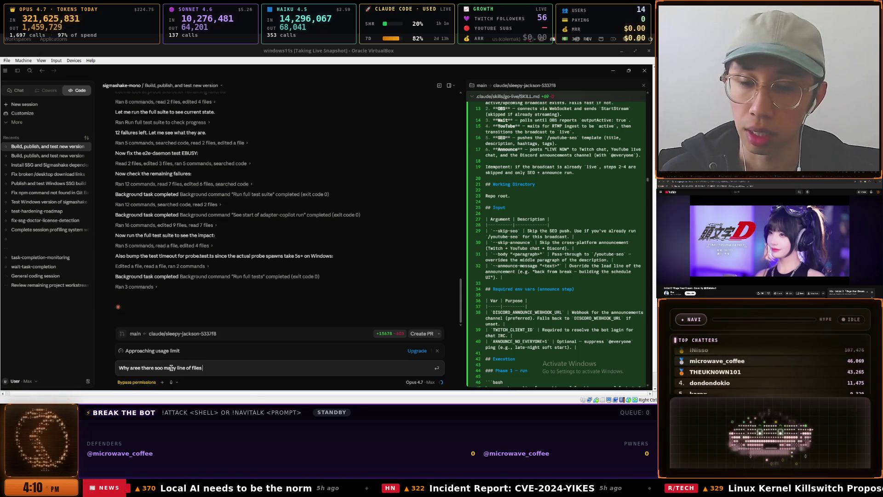
pyautogui.write('added?')
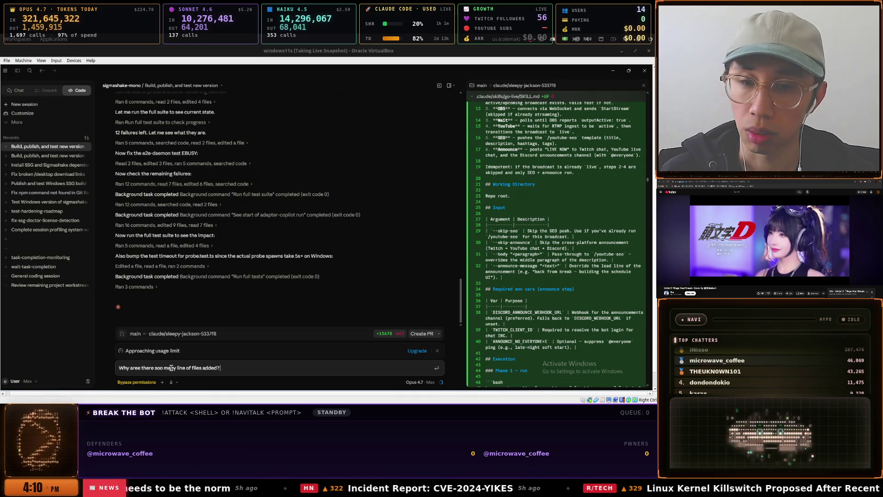
pyautogui.write(' We')
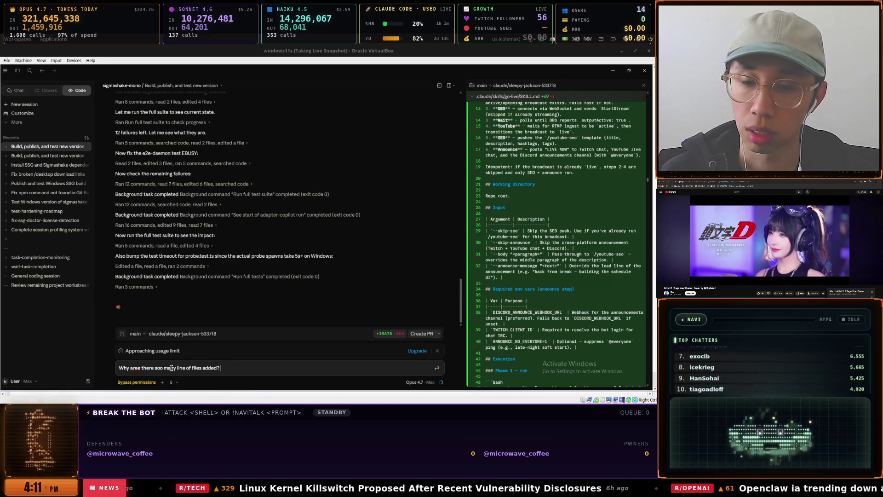
pyautogui.write('e jWe just waanted to')
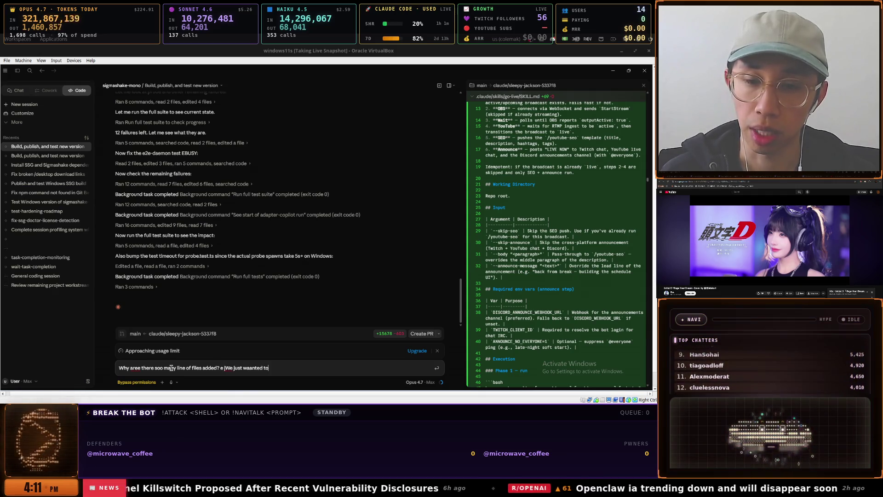
pyautogui.write(' update teh windows buil')
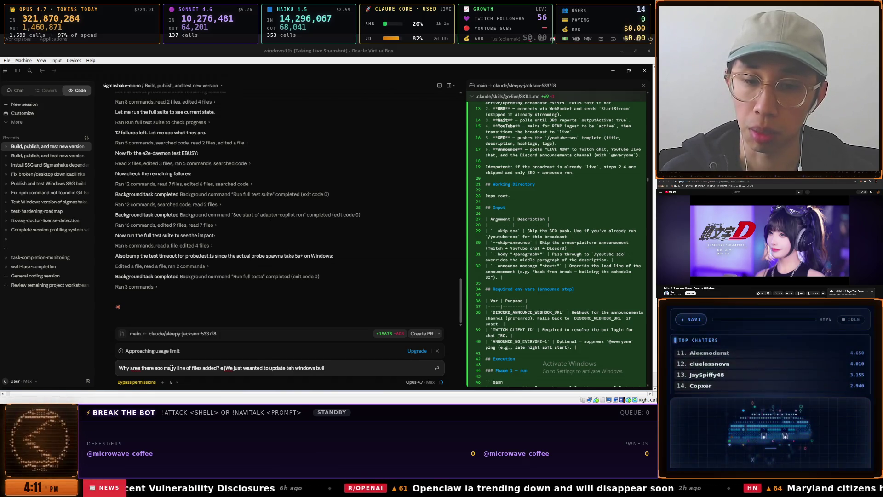
pyautogui.write('d and publlish?')
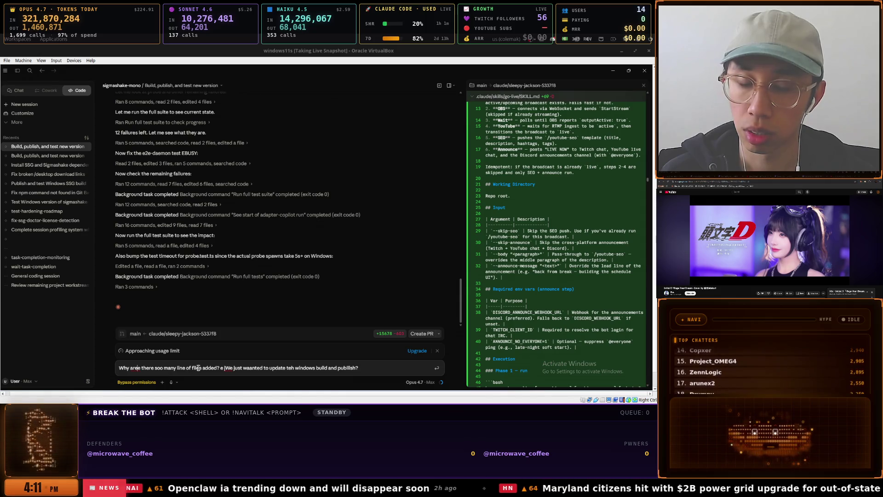
pyautogui.press('BackSpace')
pyautogui.press('BackSpace')
pyautogui.press('BackSpace')
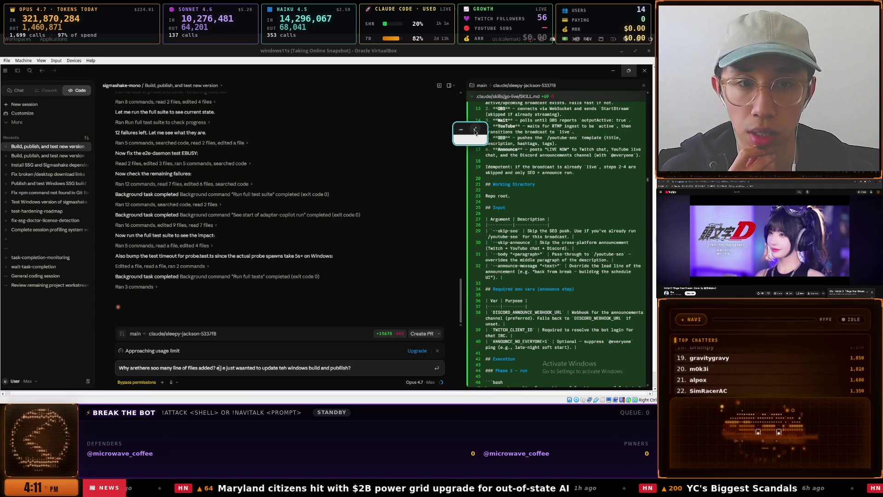
pyautogui.click(476, 131)
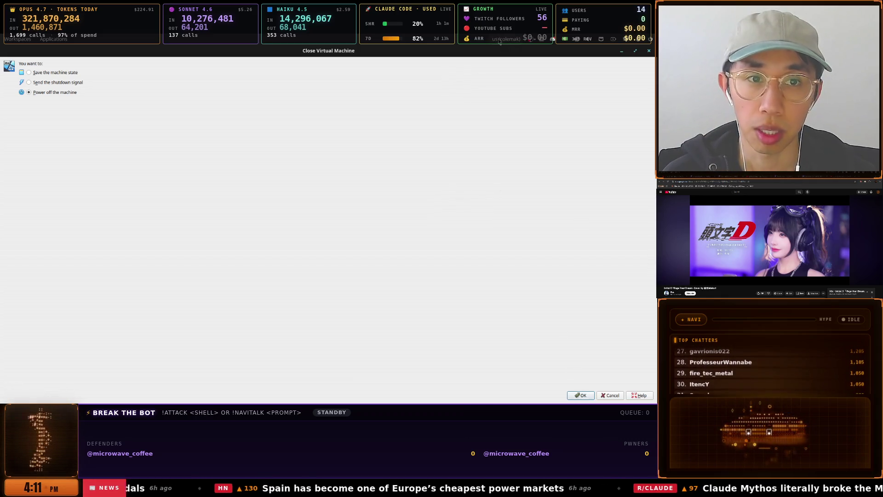
# Dismiss the Close Virtual Machine dialog so the windows11s VM keeps running
pyautogui.click(578, 395)
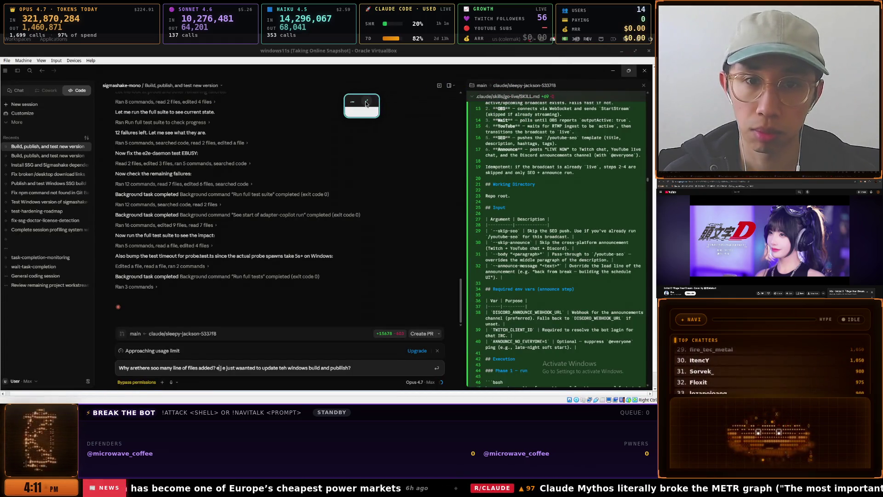
pyautogui.click(366, 103)
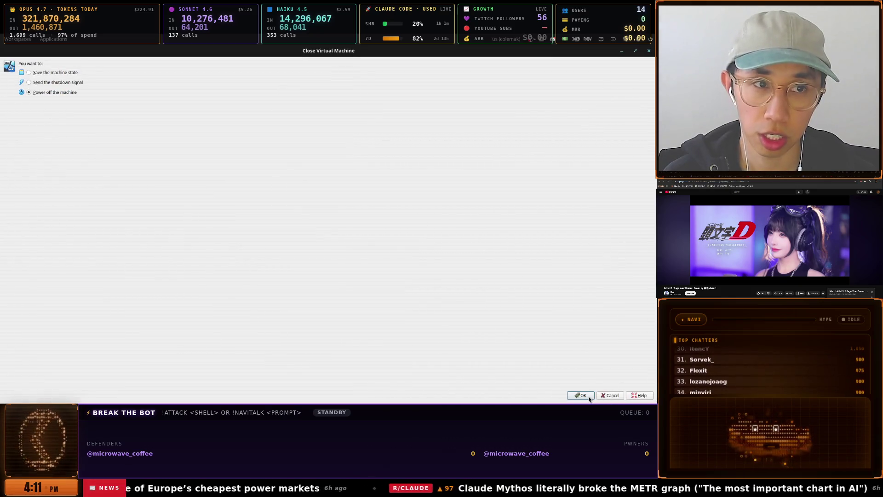
pyautogui.click(649, 50)
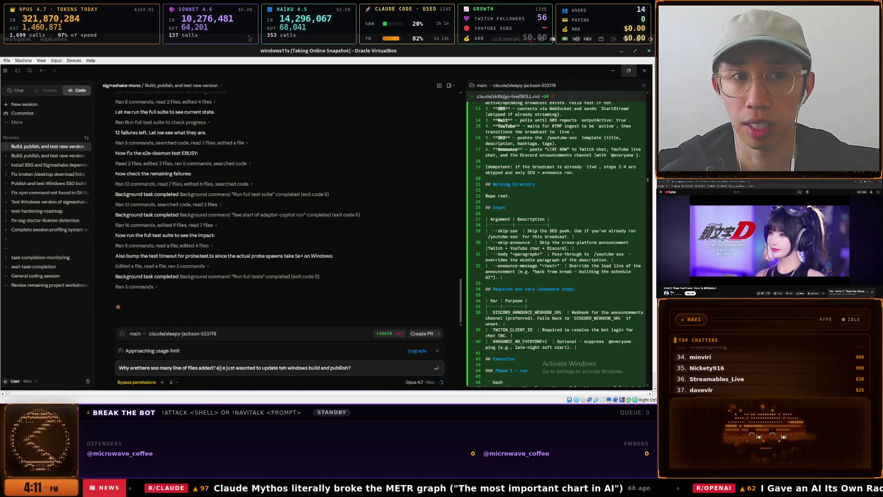
# Browse the list of open windows in the launcher
pyautogui.press('super')
pyautogui.press('Down')
pyautogui.press('Down')
pyautogui.press('Up')
pyautogui.press('Down')
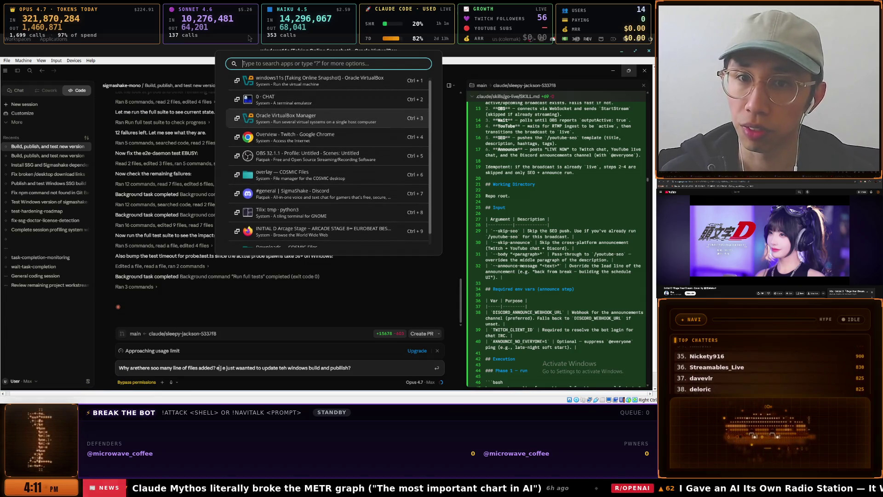
# In 0 · CHAT, answer Claude 3 with 'Cancel & abort the clone path' for the stalled snapshot
pyautogui.press('Up')
pyautogui.press('Return')
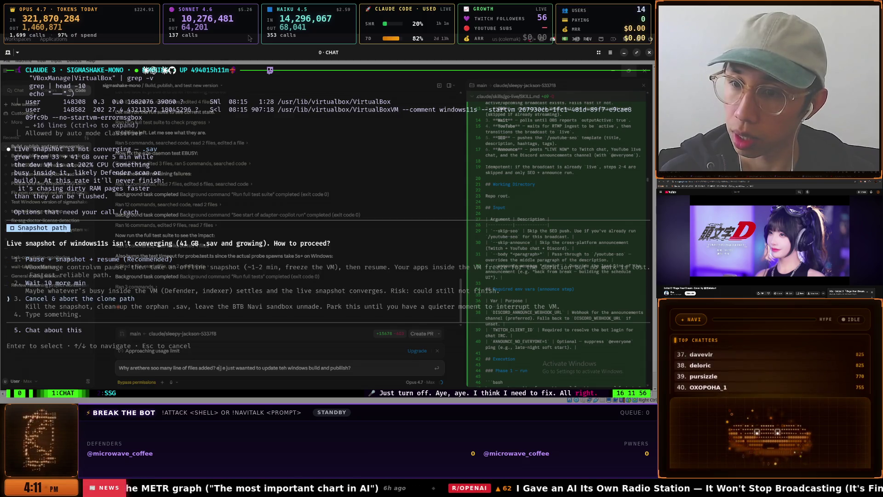
pyautogui.press('Down')
pyautogui.press('Down')
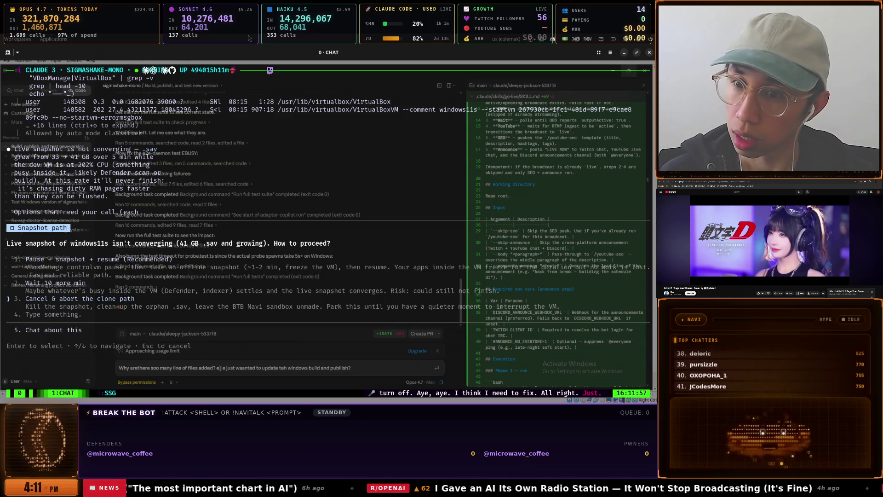
pyautogui.press('Down')
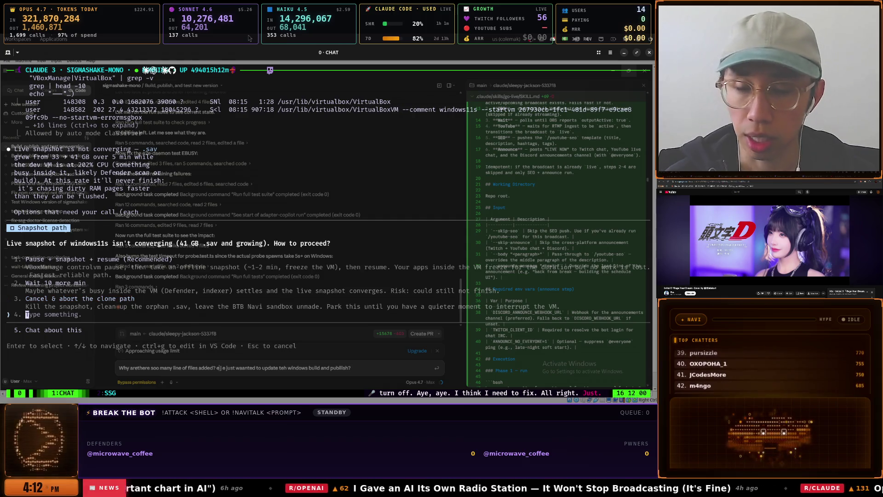
pyautogui.press('Up')
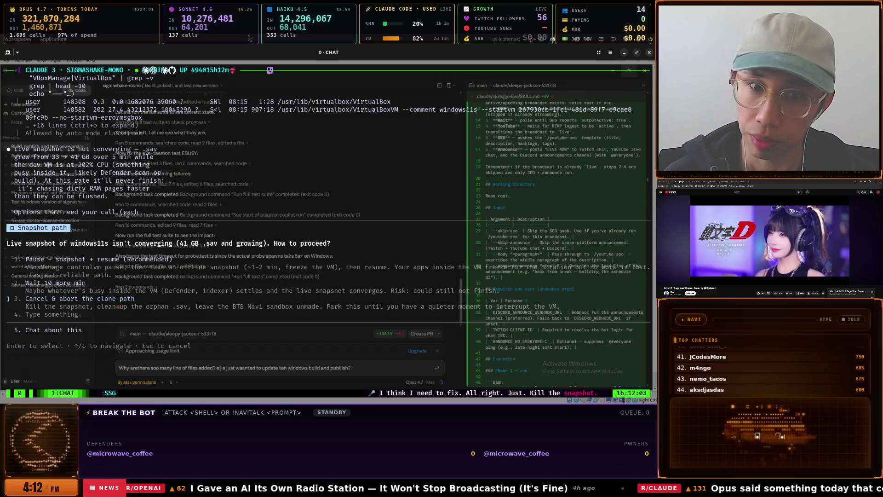
pyautogui.press('Return')
# Answer Claude 4 with 'Leave enabled, just stopped' for the supervisor unit and show all panes
pyautogui.write('e')
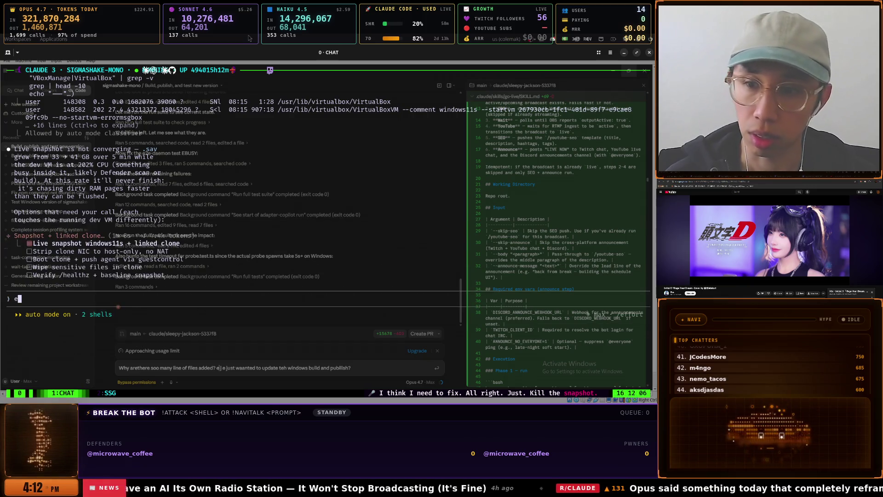
pyautogui.write(' wi')
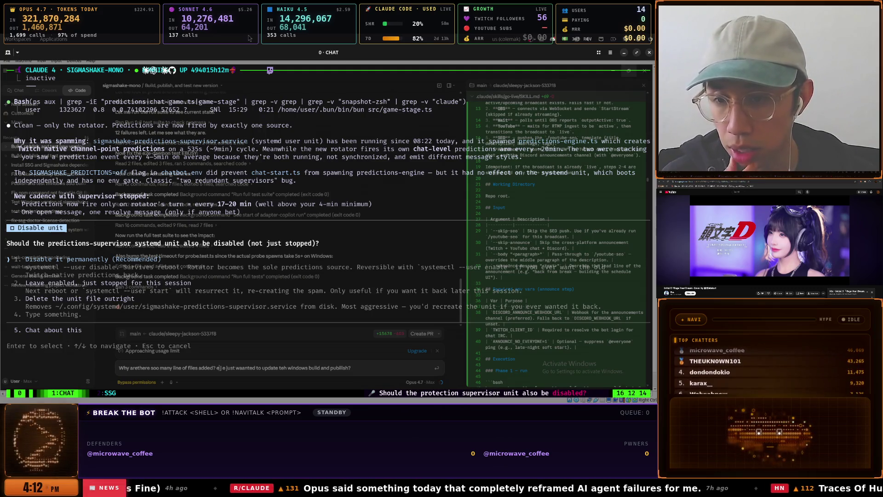
pyautogui.press('Down')
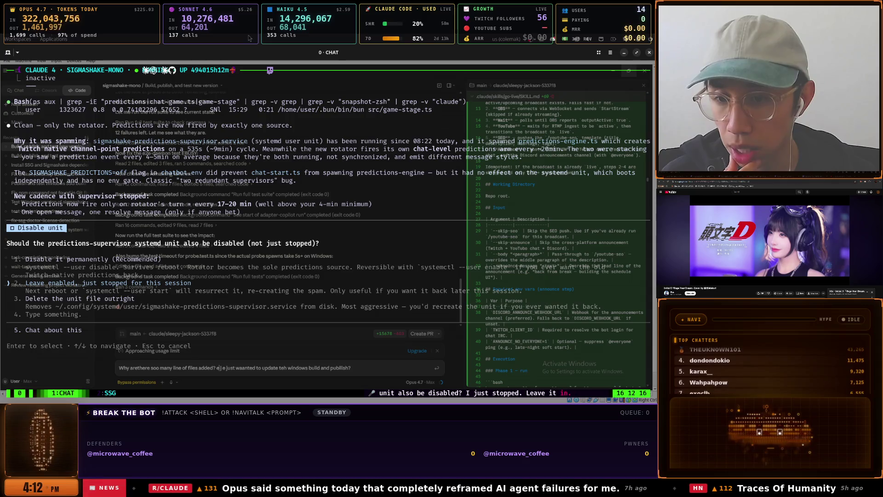
pyautogui.press('Up')
pyautogui.press('Up')
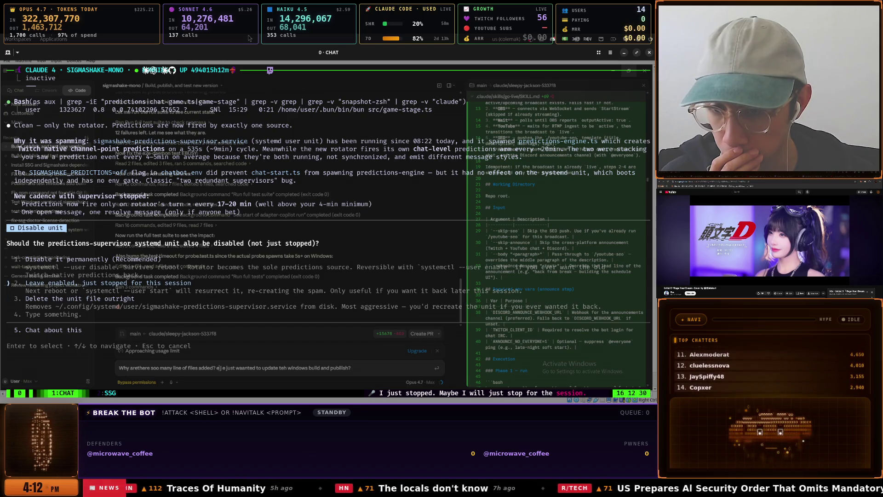
pyautogui.press('Return')
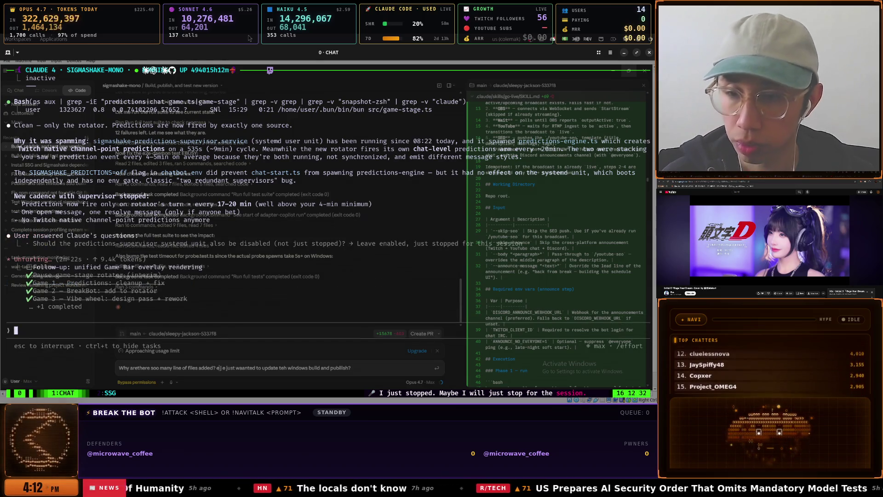
pyautogui.hotkey('ctrl', 'b')
pyautogui.press('z')
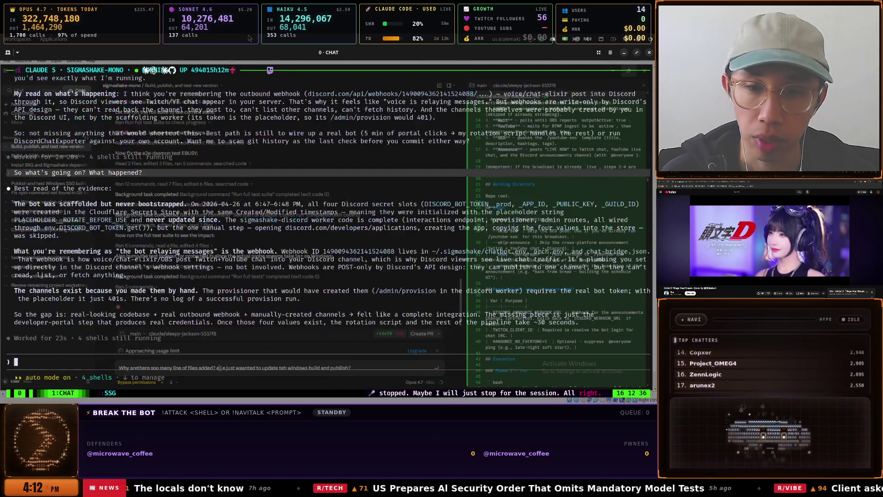
# Peek at the python3 terminal window, then return to the 0 · CHAT terminal
pyautogui.press('super')
pyautogui.press('Down')
pyautogui.press('Down')
pyautogui.press('Down')
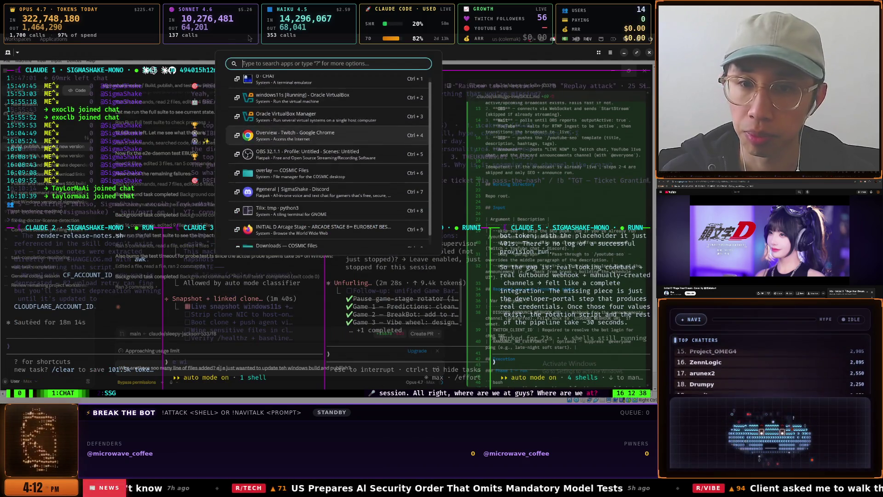
pyautogui.press('Up')
pyautogui.press('Up')
pyautogui.press('Up')
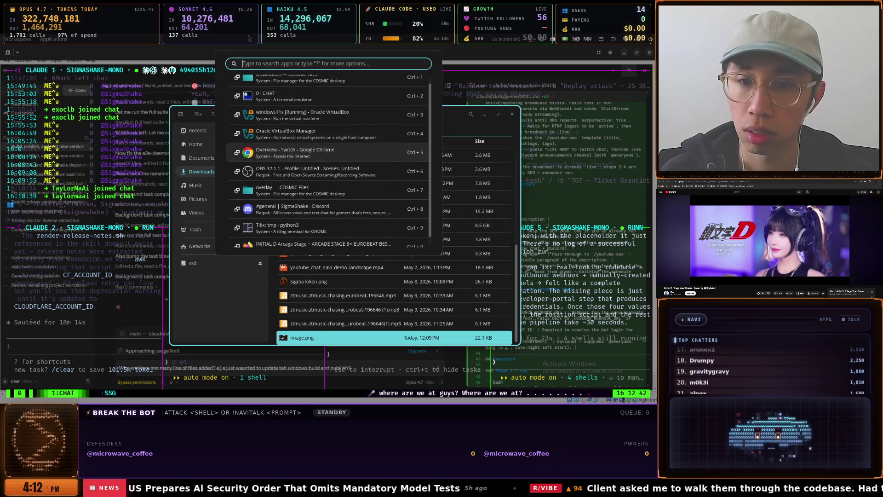
pyautogui.press('Down')
pyautogui.press('Down')
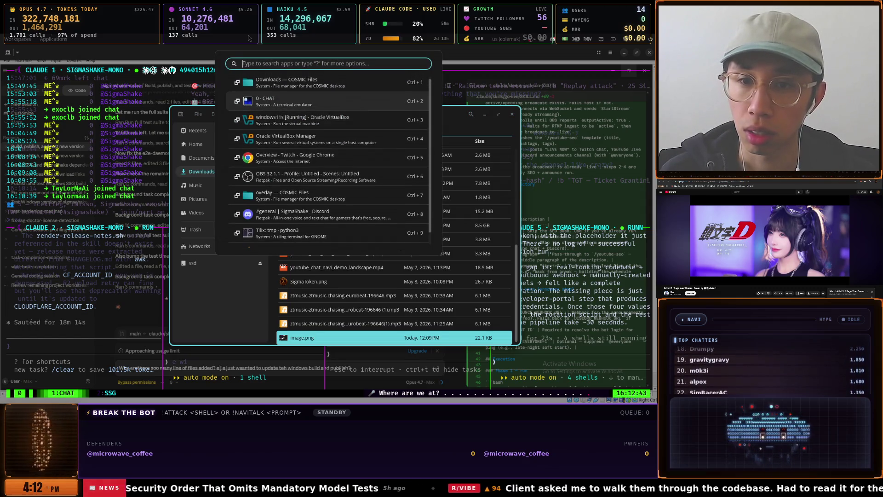
pyautogui.press('Down')
pyautogui.press('Return')
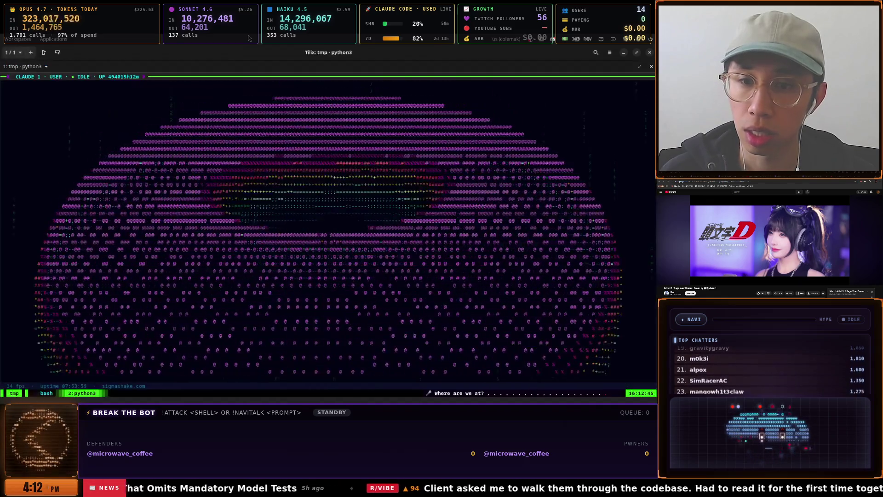
pyautogui.press('super')
pyautogui.press('Down')
pyautogui.press('Down')
pyautogui.press('Return')
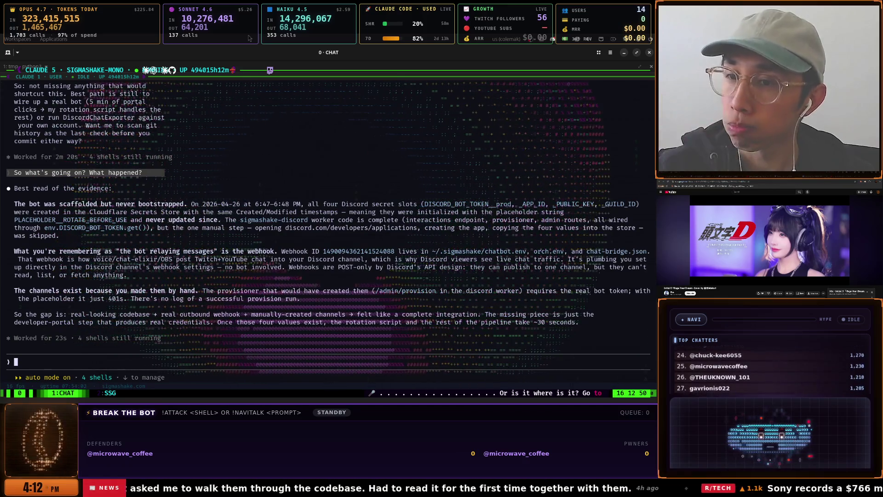
# Dictate Claude 5 the reply that Claude created the channels with a bot token, not by hand
pyautogui.press('Up')
pyautogui.press('Down')
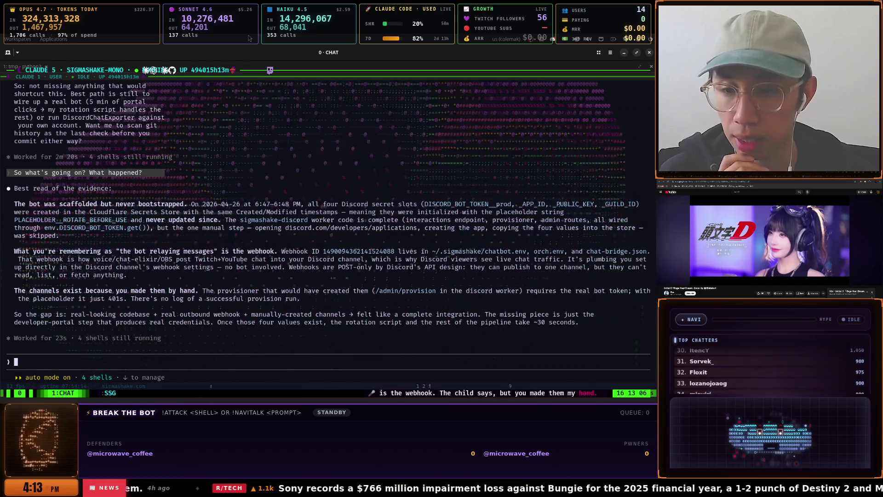
pyautogui.hotkey('ctrl', 'alt', 'space')
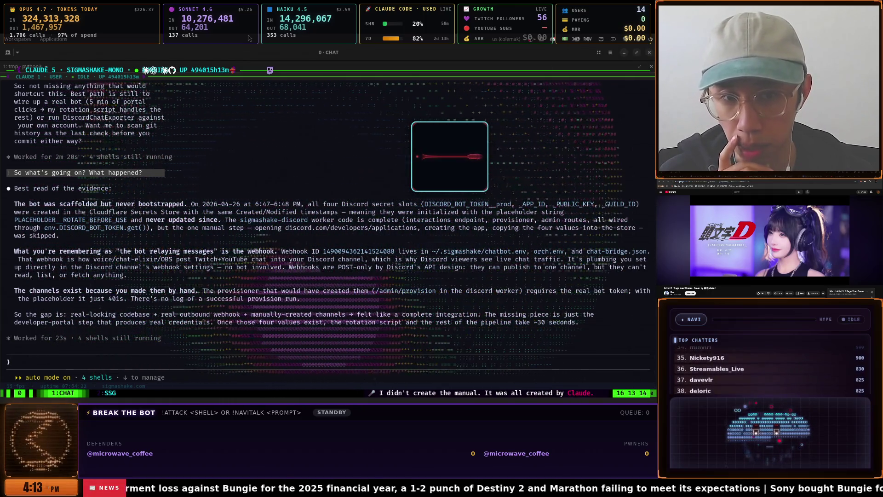
pyautogui.hotkey('ctrl', 'alt', 'space')
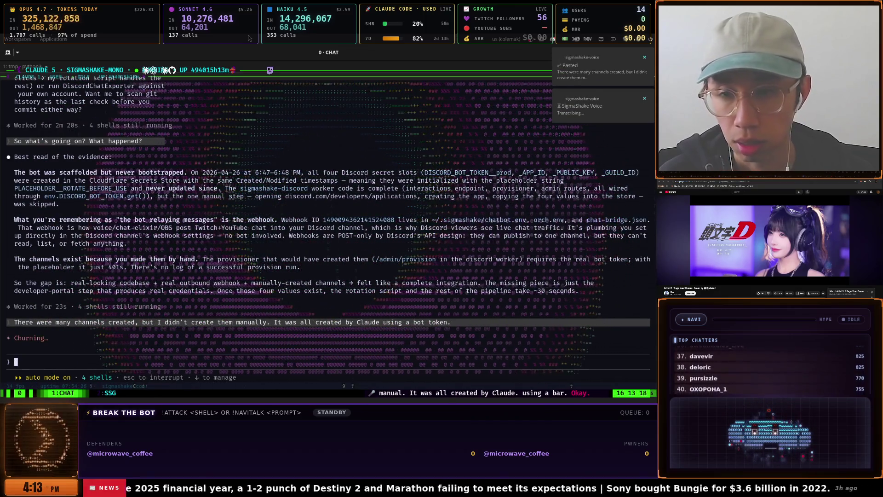
# Unzoom tmux, move focus across the Claude 2 and Claude 4 panes, then switch to Downloads
pyautogui.hotkey('ctrl', 'b')
pyautogui.press('z')
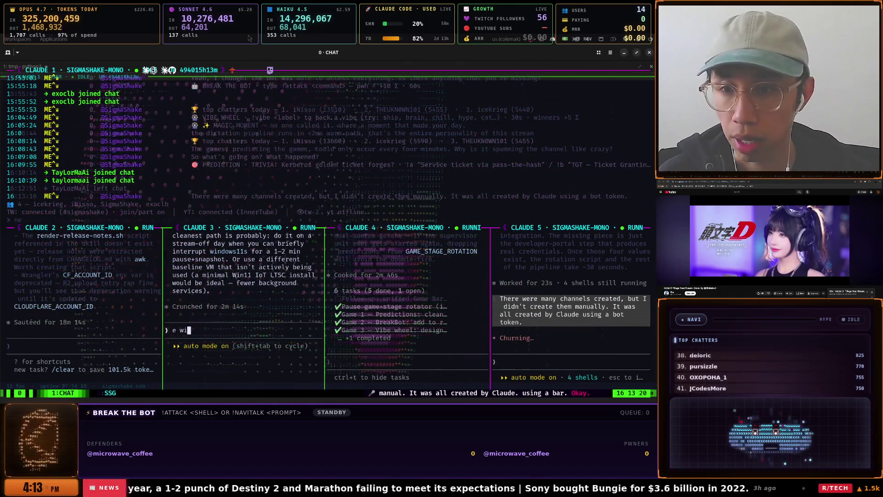
pyautogui.hotkey('ctrl', 'b')
pyautogui.press('Left')
pyautogui.hotkey('ctrl', 'b')
pyautogui.press('Right')
pyautogui.hotkey('ctrl', 'b')
pyautogui.press('Right')
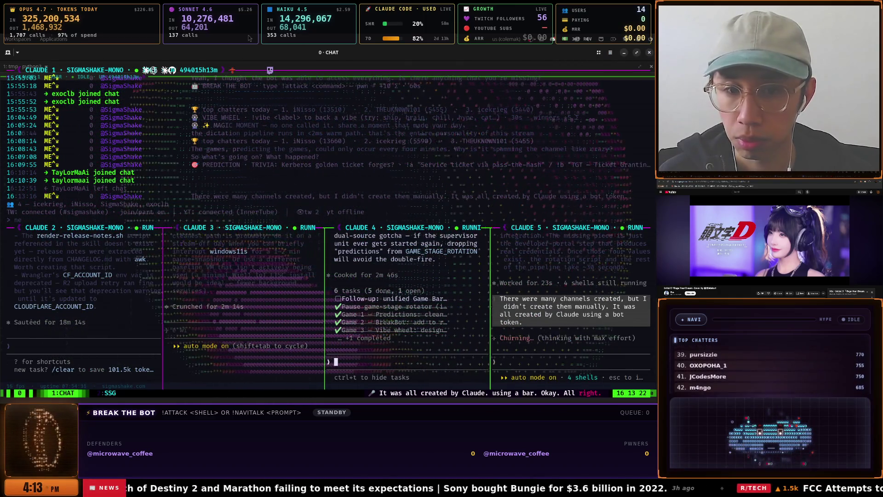
pyautogui.press('super')
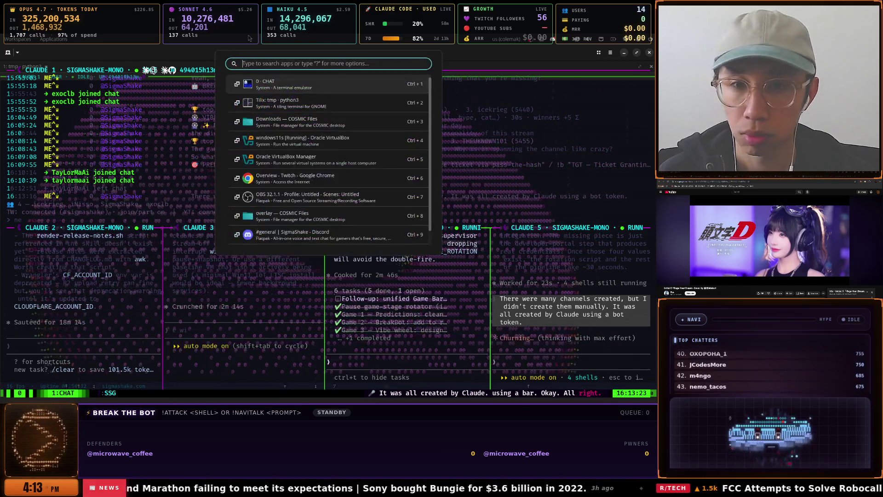
pyautogui.hotkey('ctrl', '3')
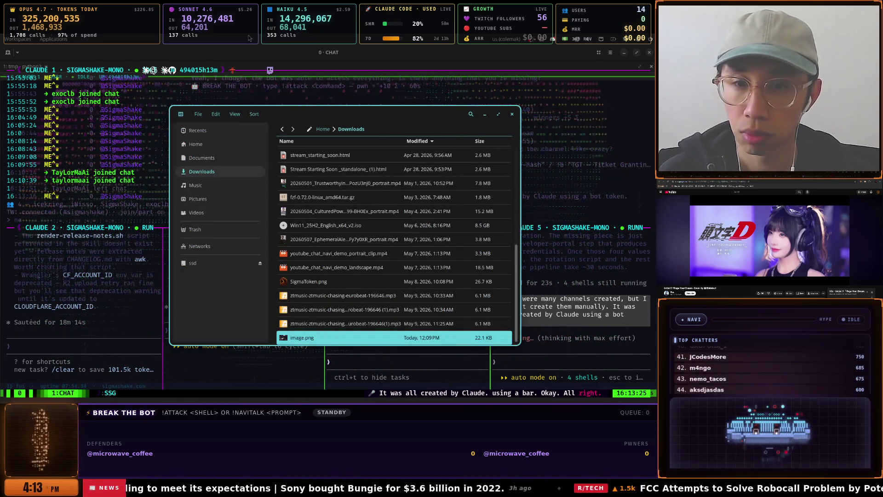
# Glance at Twitch's analytics overview in Chrome, then return to Discord's SigmaShake #general channel
pyautogui.press('super')
pyautogui.hotkey('ctrl', '6')
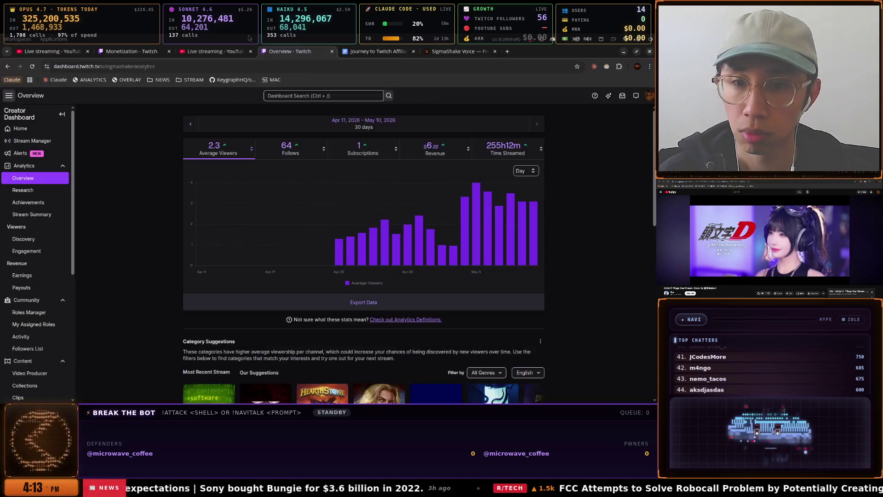
pyautogui.press('super')
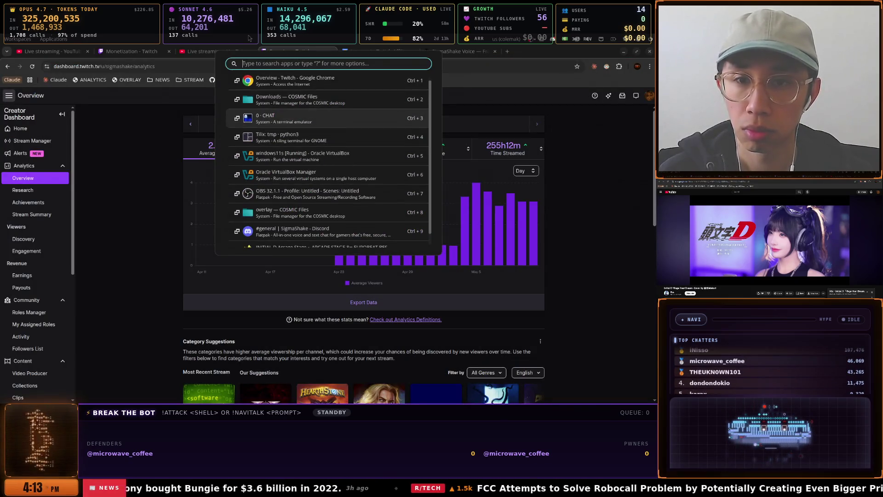
pyautogui.press('Down')
pyautogui.press('Down')
pyautogui.press('Down')
pyautogui.press('Up')
pyautogui.press('Up')
pyautogui.press('Up')
pyautogui.press('Up')
pyautogui.press('Up')
pyautogui.press('Up')
pyautogui.press('Down')
pyautogui.press('Down')
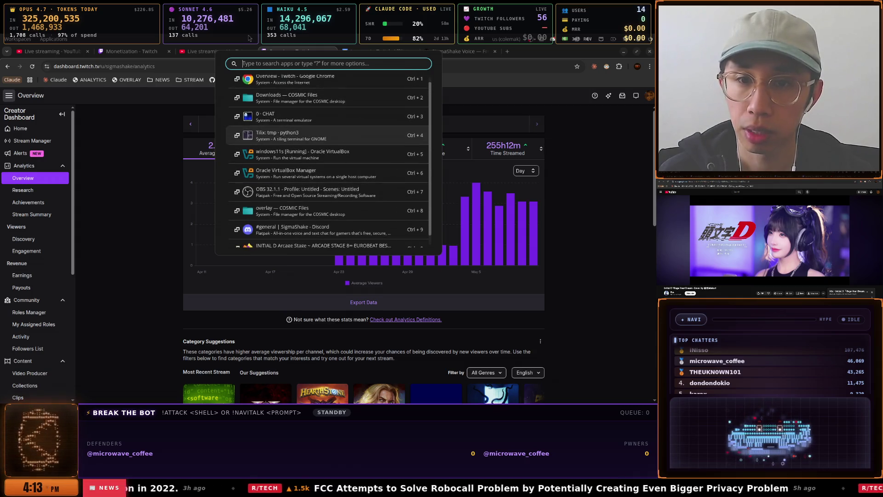
pyautogui.press('Down')
pyautogui.press('Down')
pyautogui.press('Down')
pyautogui.press('Return')
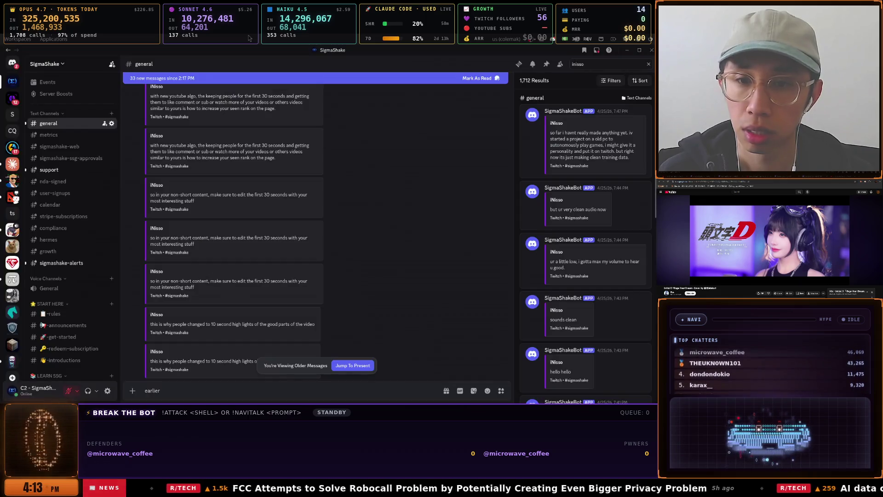
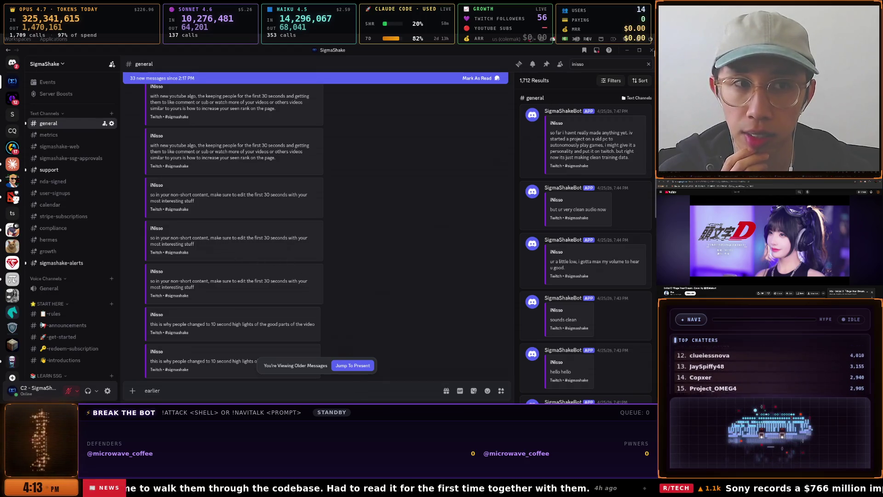
# Search the COSMIC launcher for 'system' and launch System Monitor
pyautogui.press('super')
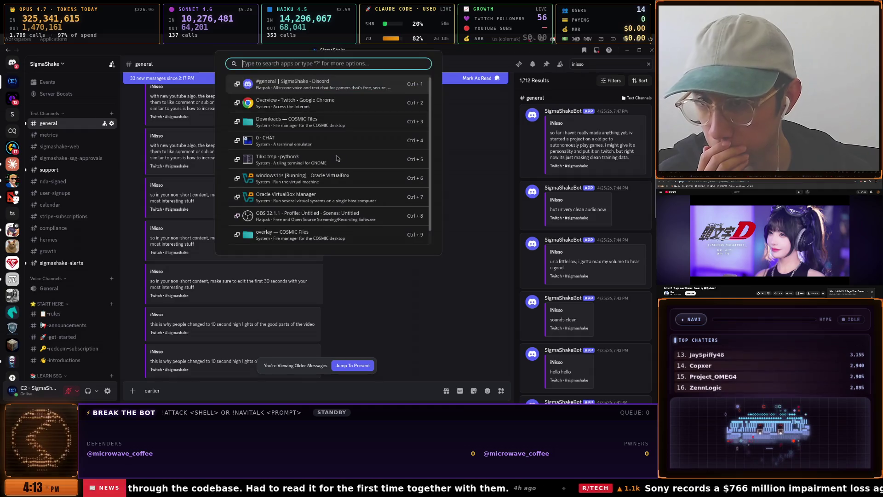
pyautogui.press('Down')
pyautogui.press('Down')
pyautogui.press('Down')
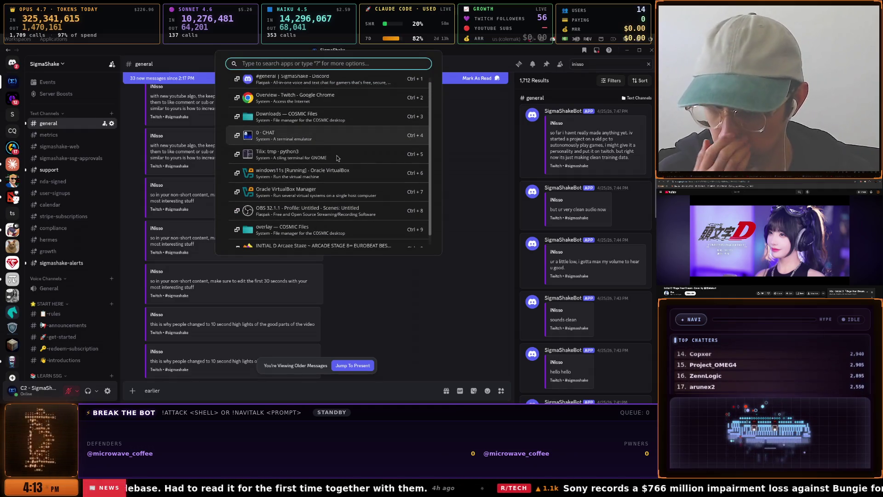
pyautogui.write('system')
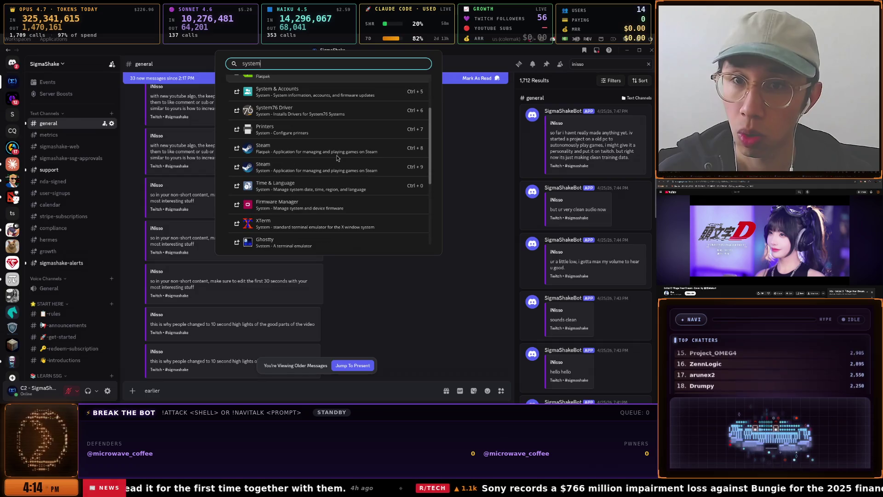
pyautogui.press('Escape')
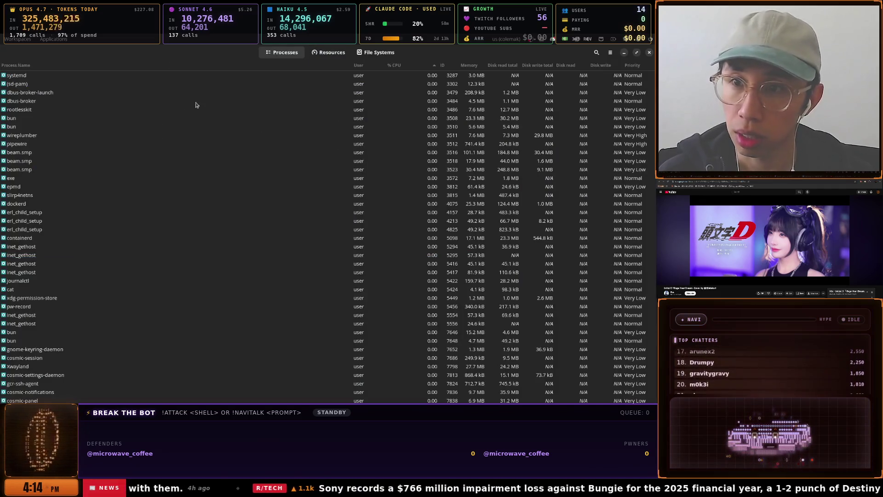
# Filter the process list on 'virtual' and kill the VirtualBox process
pyautogui.write('virtual')
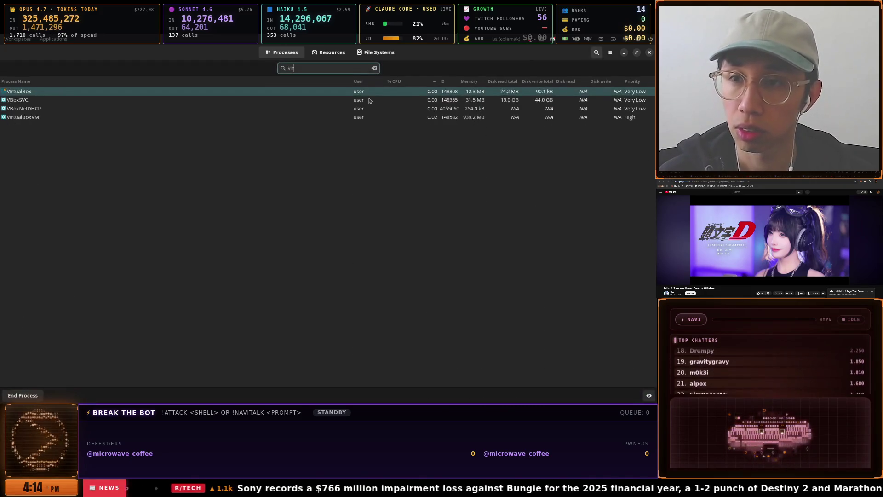
pyautogui.click(369, 100)
pyautogui.rightClick(9, 100)
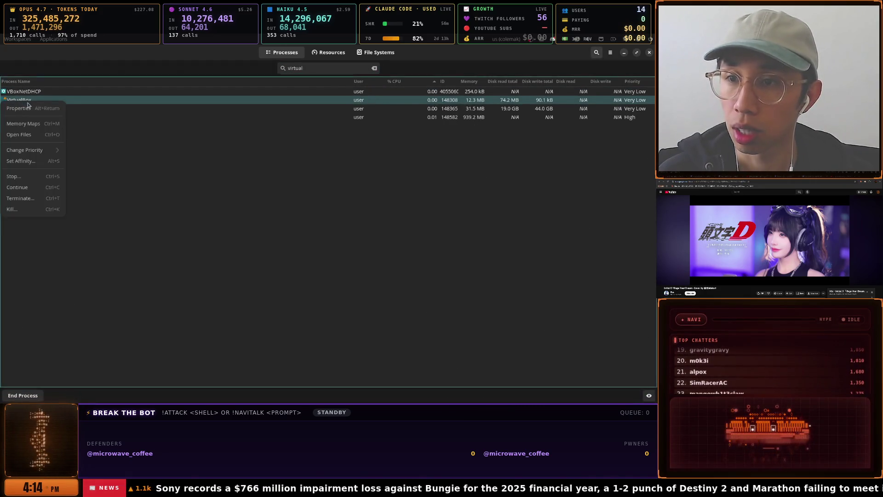
pyautogui.click(19, 209)
pyautogui.click(454, 200)
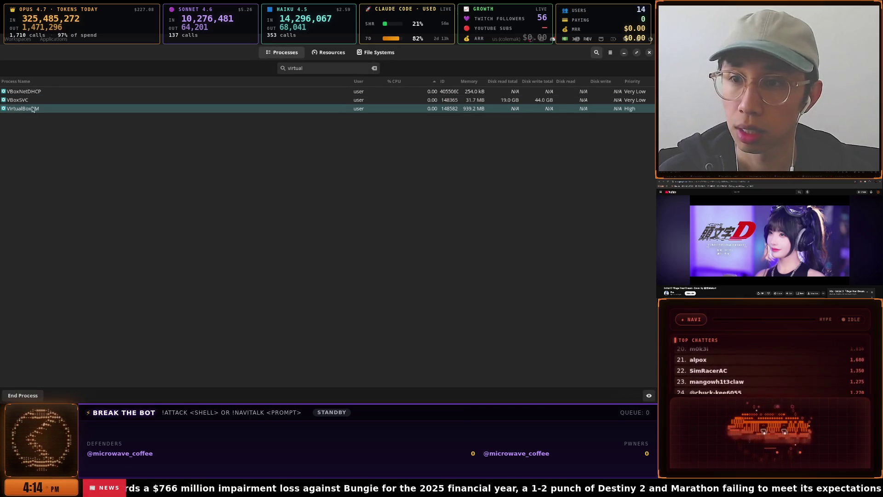
# Kill the VBoxNetDHCP and VBoxSVC processes
pyautogui.rightClick(42, 93)
pyautogui.click(60, 202)
pyautogui.click(449, 209)
pyautogui.rightClick(31, 105)
pyautogui.click(14, 210)
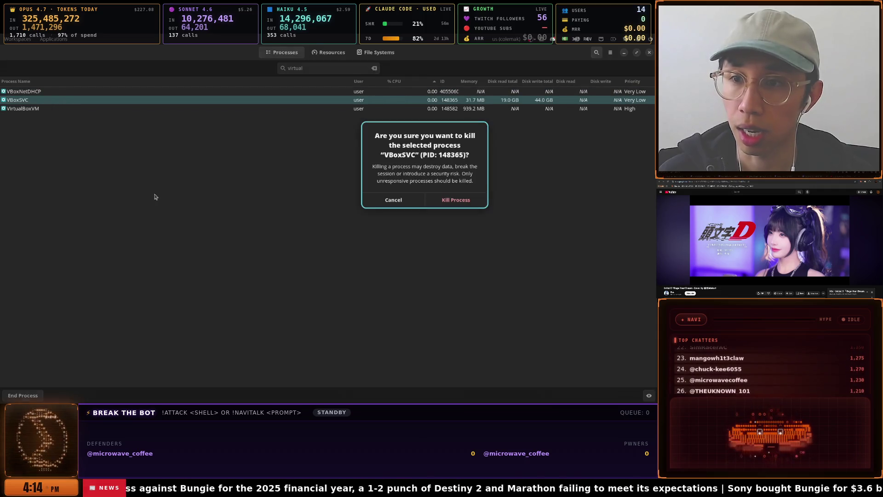
pyautogui.click(454, 201)
# Kill VirtualBoxVM, retry once, and dismiss the 'no such process' error
pyautogui.rightClick(44, 94)
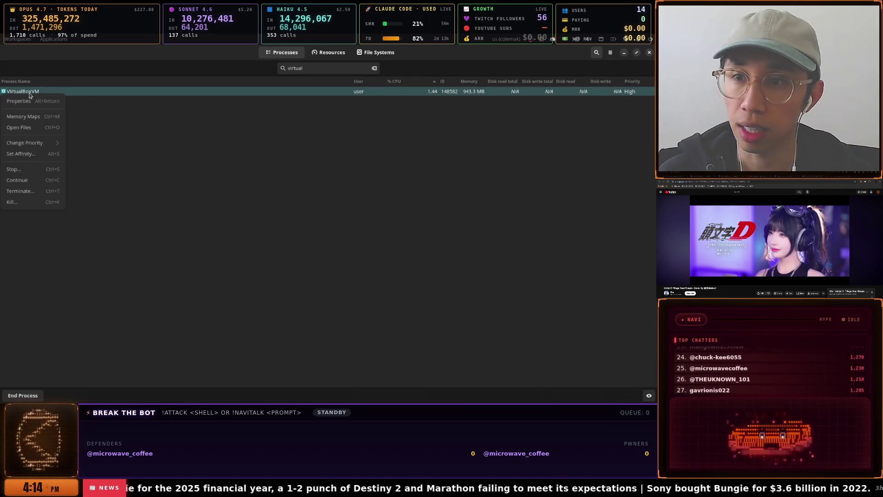
pyautogui.click(13, 192)
pyautogui.click(466, 217)
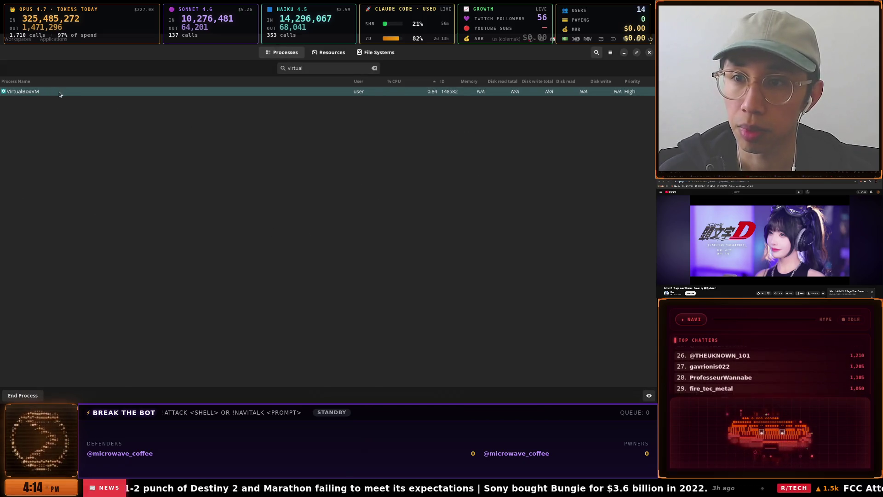
pyautogui.rightClick(96, 96)
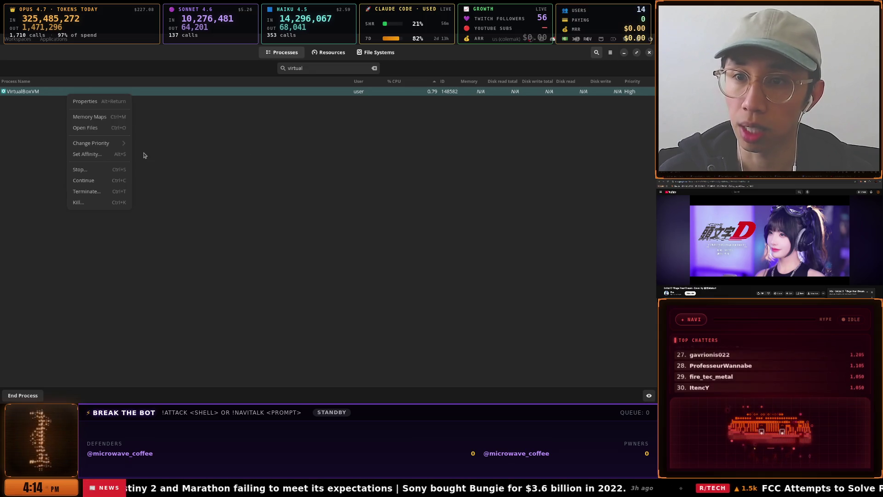
pyautogui.click(85, 203)
pyautogui.click(466, 211)
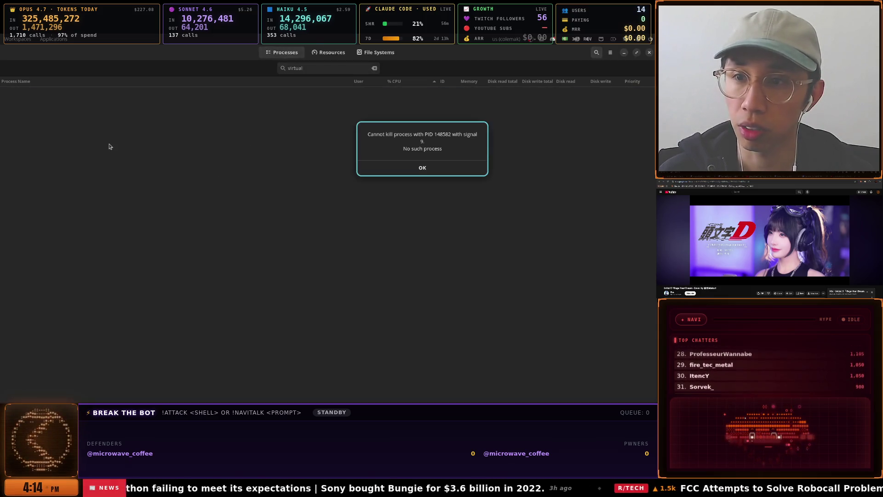
pyautogui.click(432, 165)
pyautogui.hotkey('alt', 'Tab')
pyautogui.hotkey('alt', 'Tab')
pyautogui.hotkey('alt', 'Tab')
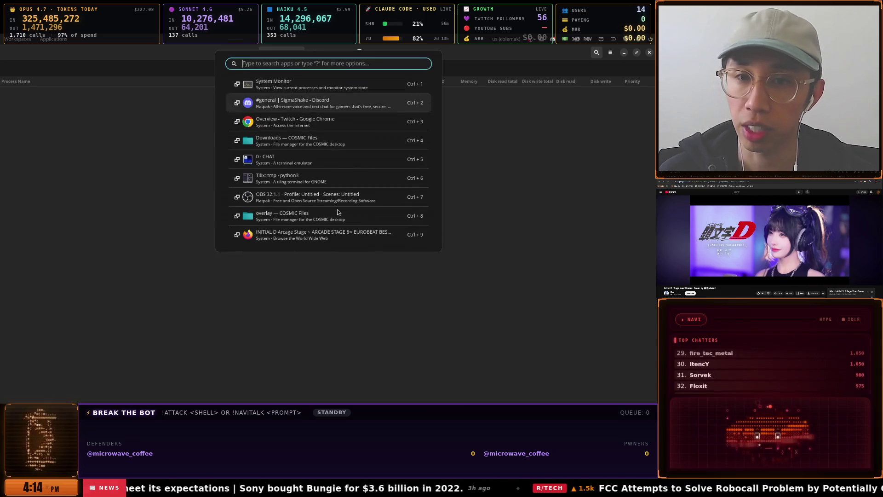
# Clear stray drafts across tmux panes and zoom the Claude 5 session with an empty prompt
pyautogui.press('BackSpace')
pyautogui.press('BackSpace')
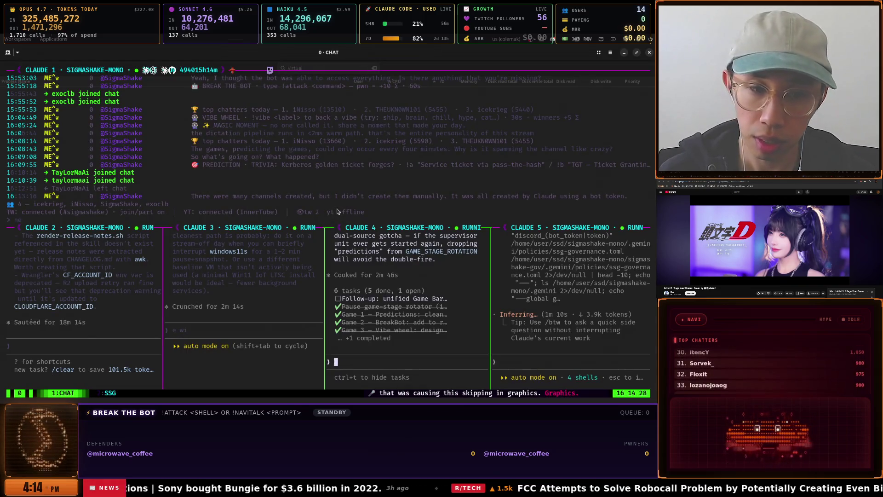
pyautogui.hotkey('ctrl', 'b')
pyautogui.press('o')
pyautogui.hotkey('ctrl', 'b')
pyautogui.press('o')
pyautogui.hotkey('ctrl', 'b')
pyautogui.write(';s')
pyautogui.press('BackSpace')
pyautogui.press('BackSpace')
pyautogui.press('BackSpace')
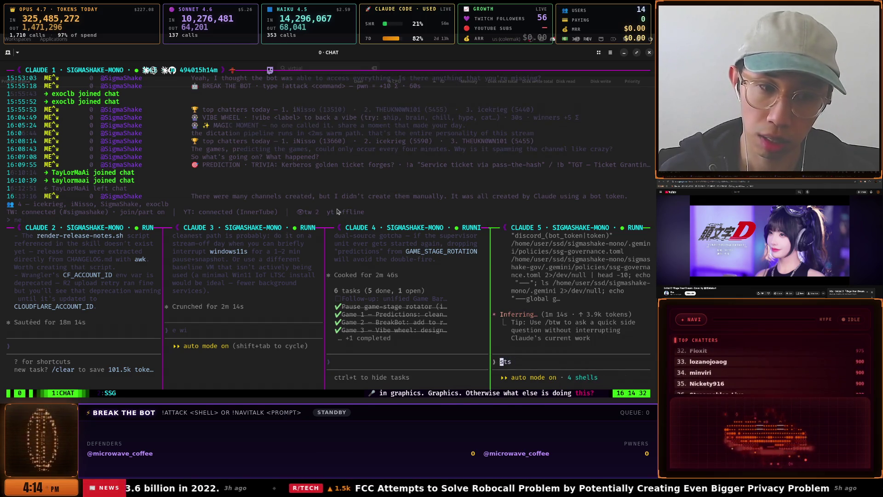
pyautogui.press('Up')
pyautogui.hotkey('ctrl', 'b')
pyautogui.press('z')
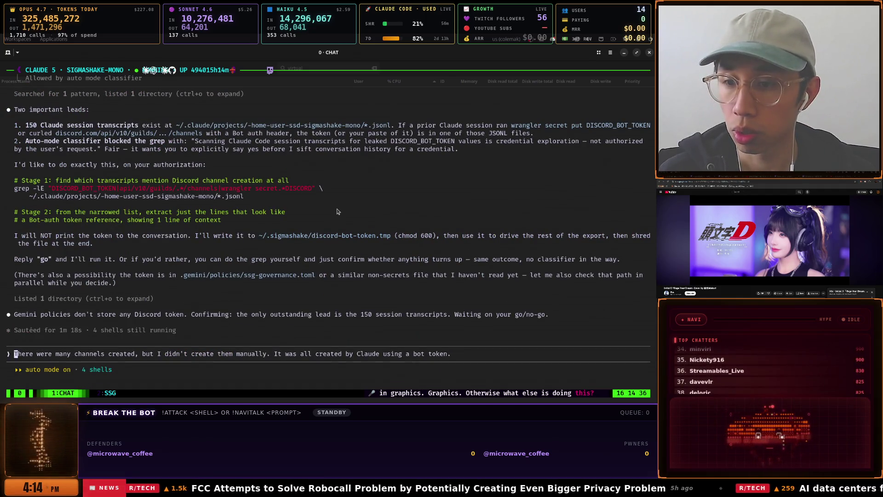
pyautogui.press('Down')
pyautogui.press('BackSpace')
pyautogui.press('BackSpace')
pyautogui.press('BackSpace')
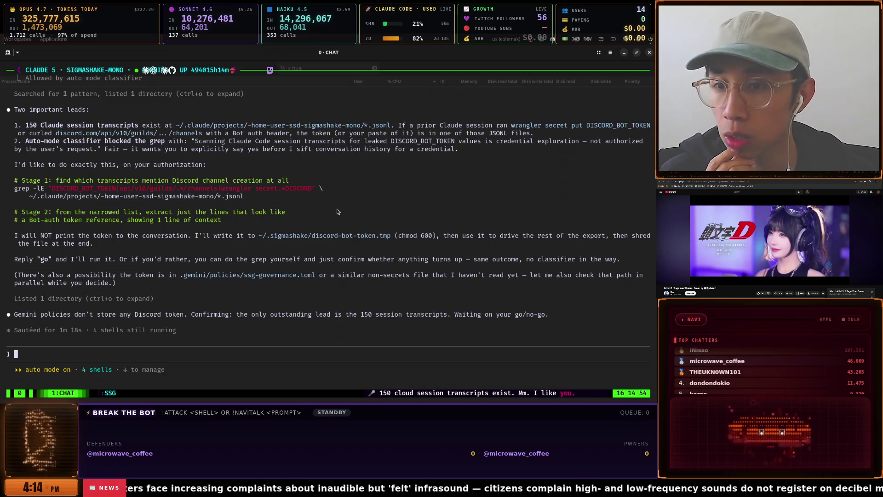
# Send 'go' to Claude 5 to approve the transcript search, then restore the tiled layout
pyautogui.write('go')
pyautogui.press('Return')
pyautogui.hotkey('ctrl', 'b')
pyautogui.press('z')
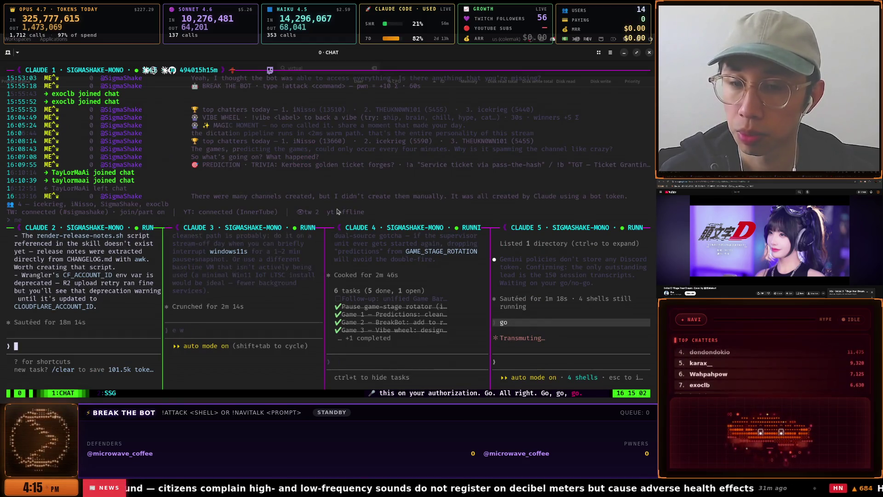
# Briefly view the Claude 3 session full-screen, then switch to the Discord window
pyautogui.hotkey('ctrl', 'b')
pyautogui.press('z')
pyautogui.hotkey('ctrl', 'b')
pyautogui.press('z')
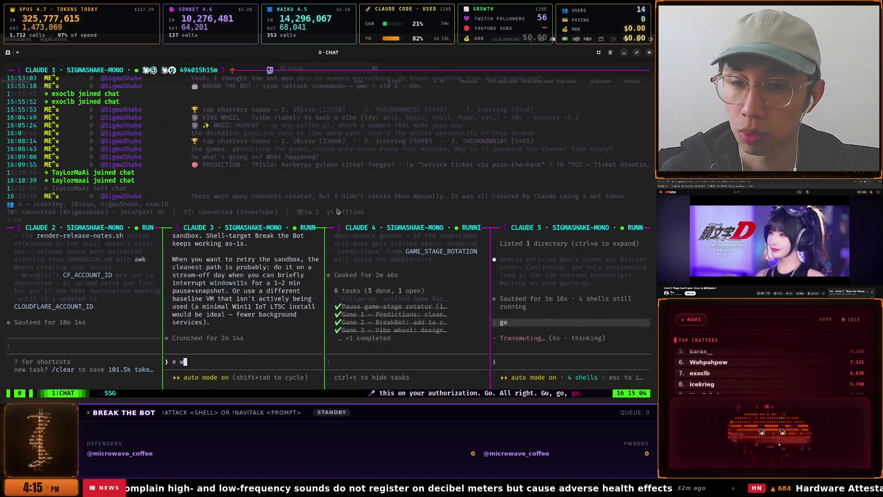
pyautogui.press('super')
pyautogui.press('Down')
pyautogui.press('Down')
pyautogui.press('Down')
pyautogui.press('Up')
pyautogui.press('Up')
pyautogui.press('Up')
pyautogui.press('Return')
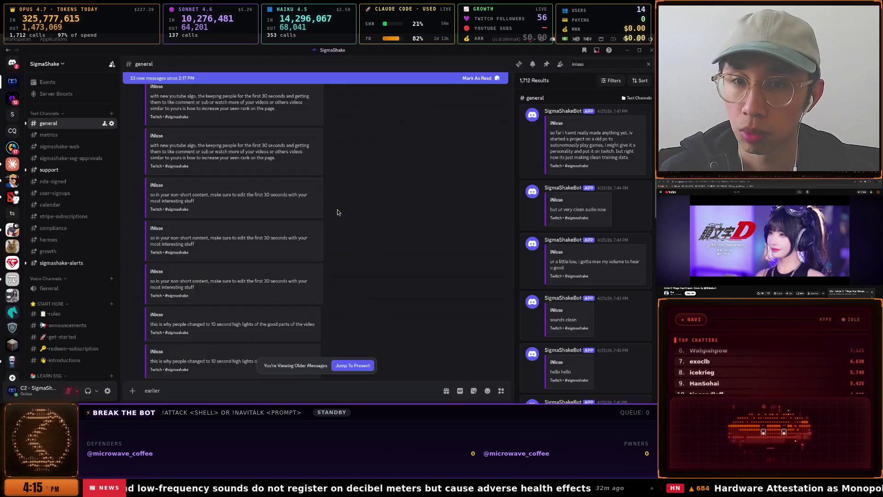
# Scroll further down #general, then switch to the 0 · CHAT Claude Code terminal
pyautogui.scroll(-5, 340, 211)
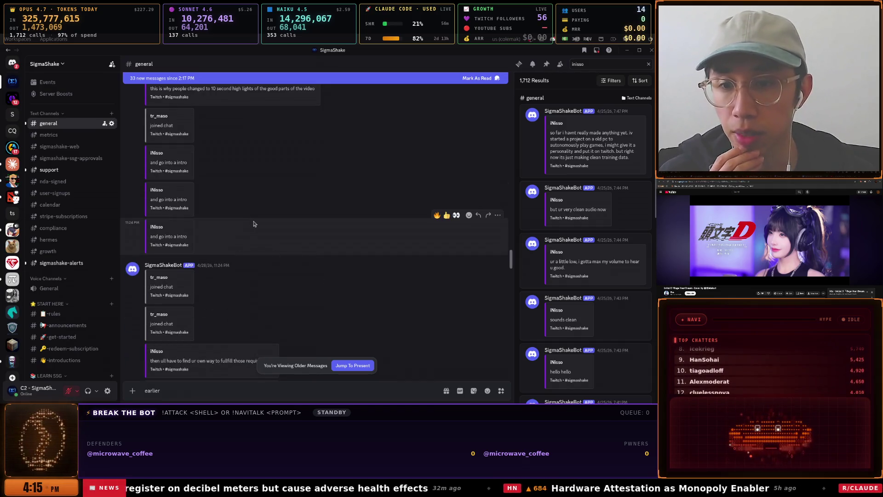
pyautogui.press('super')
pyautogui.press('Down')
pyautogui.press('Down')
pyautogui.press('Down')
pyautogui.press('Up')
pyautogui.press('Up')
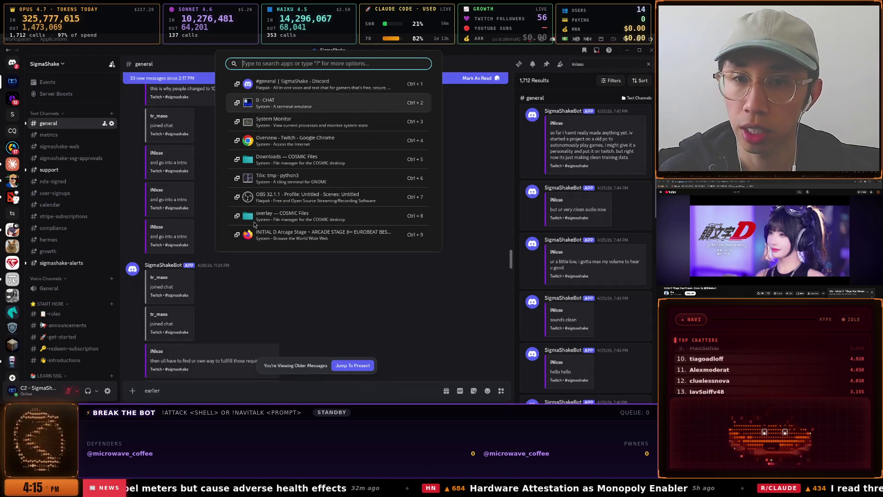
pyautogui.press('Escape')
pyautogui.scroll(-1, 254, 224)
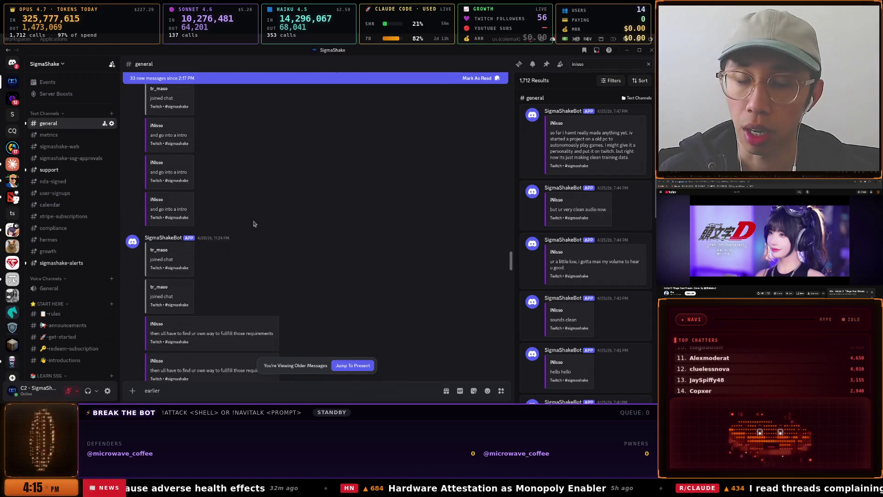
pyautogui.press('super')
pyautogui.press('Down')
pyautogui.press('Down')
pyautogui.press('Down')
pyautogui.press('Up')
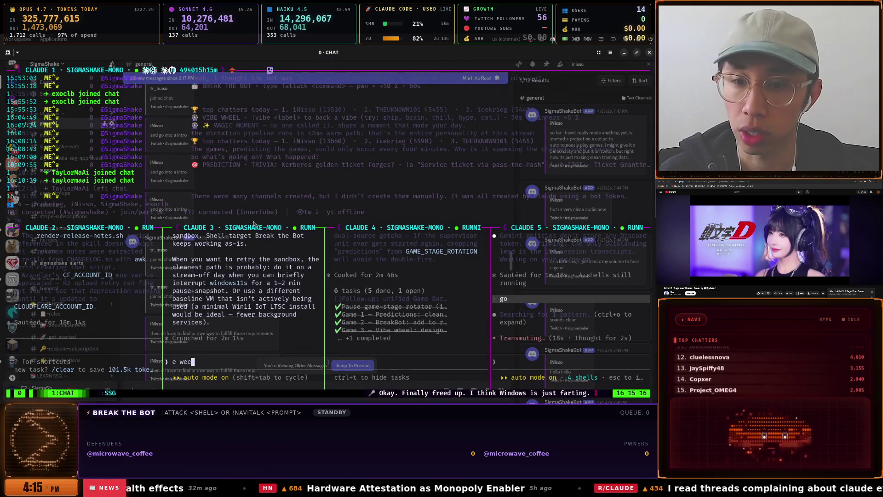
# Read Claude 3's cleanup summary full-screen and dictate that windows11s is the main Break the Bot box
pyautogui.hotkey('ctrl', 'b')
pyautogui.press('z')
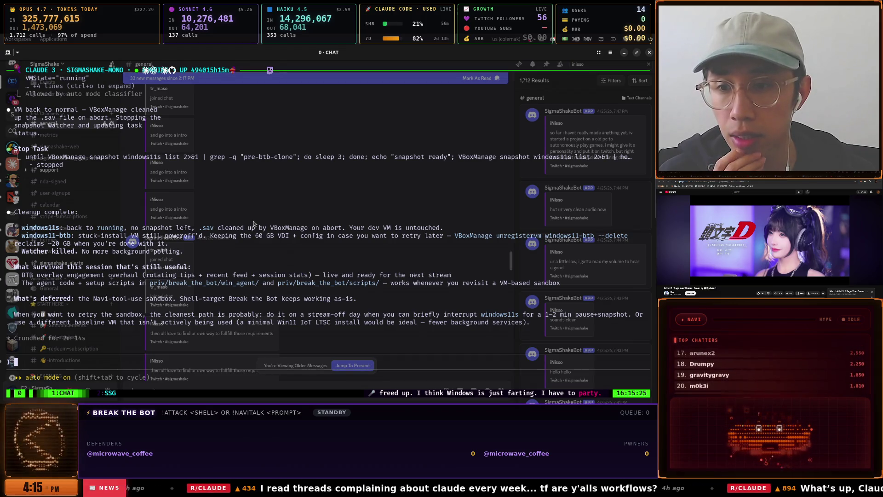
pyautogui.press('super')
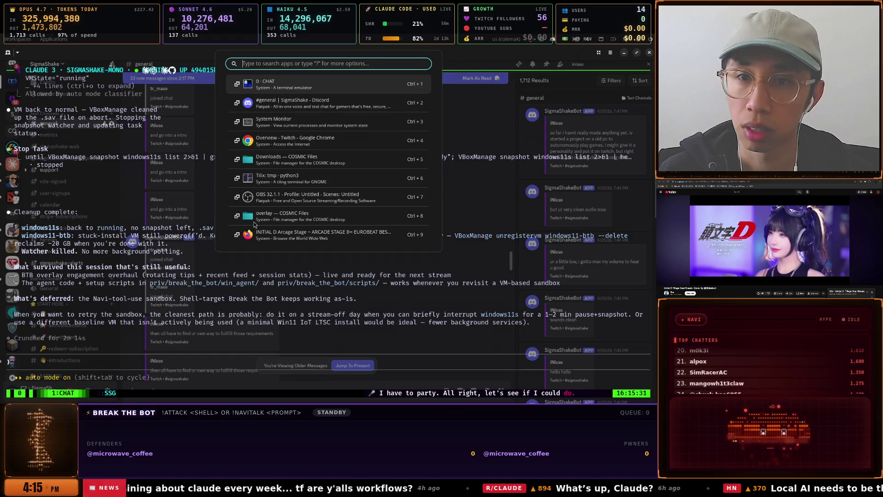
pyautogui.press('Escape')
pyautogui.press('super+v')
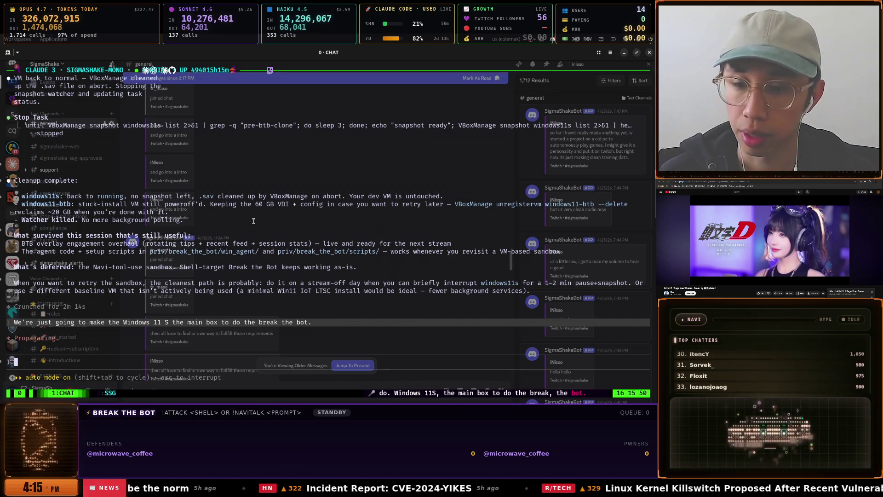
# Unzoom the Claude 3 pane with prefix + z to show all sessions tiled
pyautogui.hotkey('ctrl', 'b')
pyautogui.press('z')
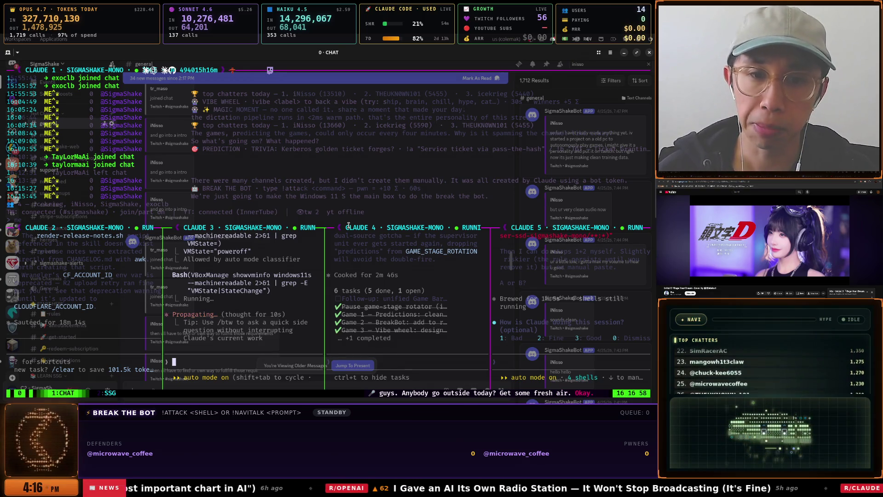
# Zoom the Claude 5 pane to read its Option A and Option B, starting a reply draft
pyautogui.hotkey('ctrl', 'b')
pyautogui.press('z')
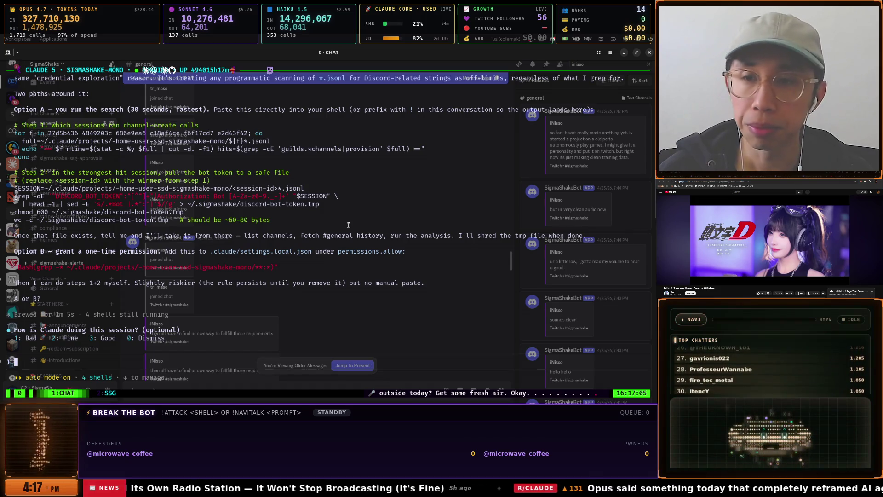
pyautogui.write('op')
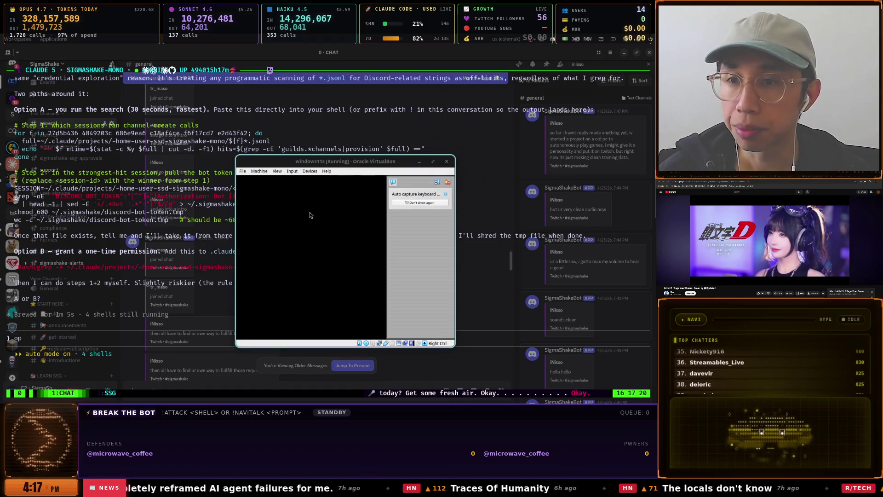
# Select Claude 5's suggested transcript search commands and clear the draft reply
pyautogui.moveTo(35, 162); pyautogui.dragTo(13, 133)
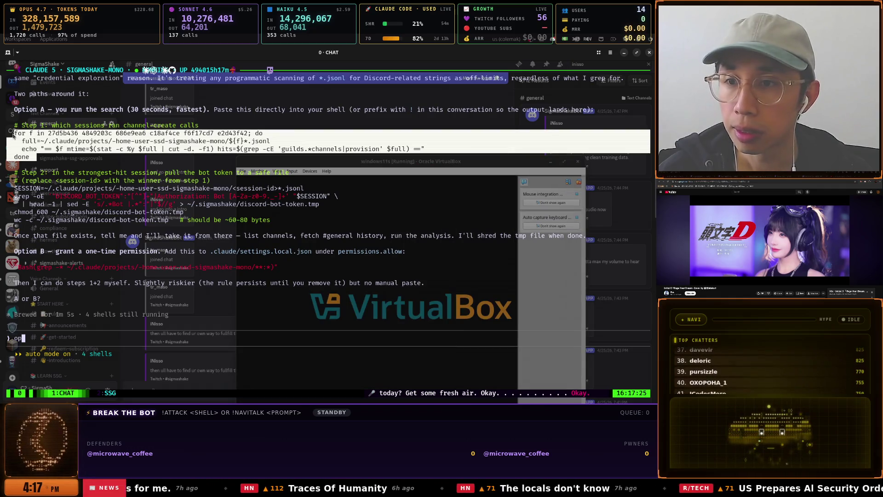
pyautogui.moveTo(19, 136)
pyautogui.mouseDown()
pyautogui.moveTo(27, 121)
pyautogui.moveTo(5, 131)
pyautogui.moveTo(27, 240)
pyautogui.mouseUp()
pyautogui.press('BackSpace')
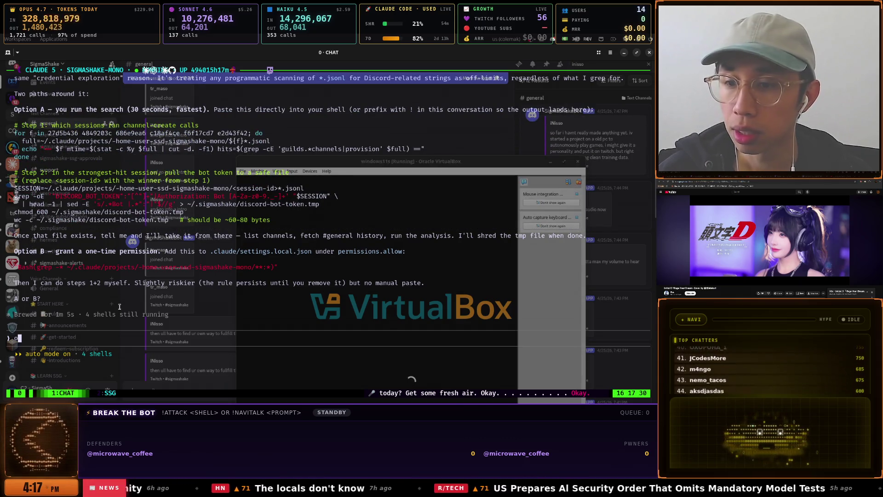
pyautogui.press('BackSpace')
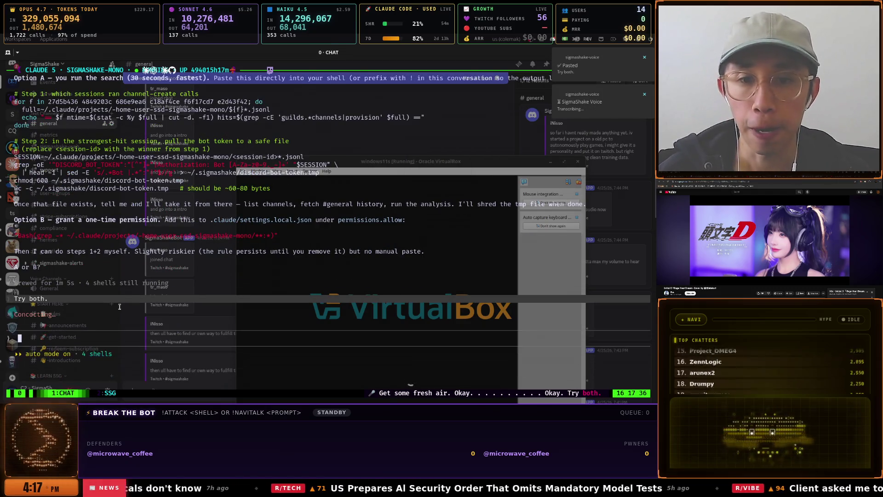
# Restore the tiled layout, focus the Claude 3 pane, and switch to the windows11s VM window
pyautogui.hotkey('ctrl', 'b')
pyautogui.press('z')
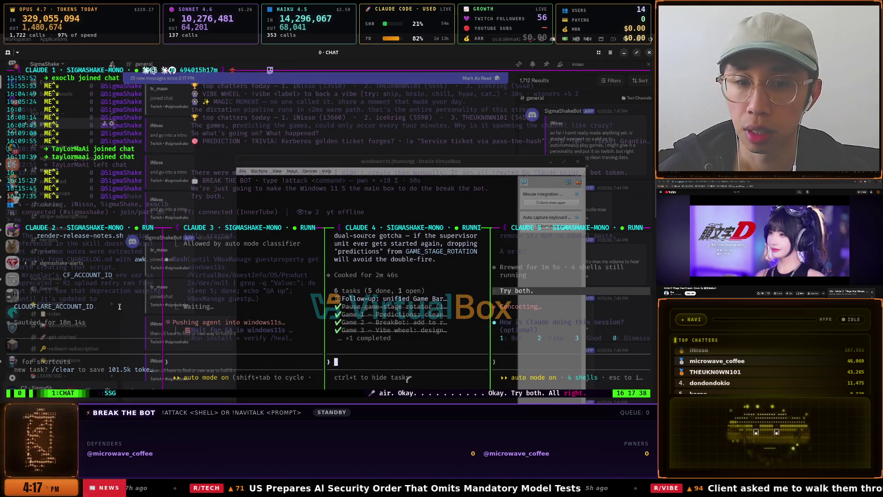
pyautogui.hotkey('ctrl', 'b')
pyautogui.press('Left')
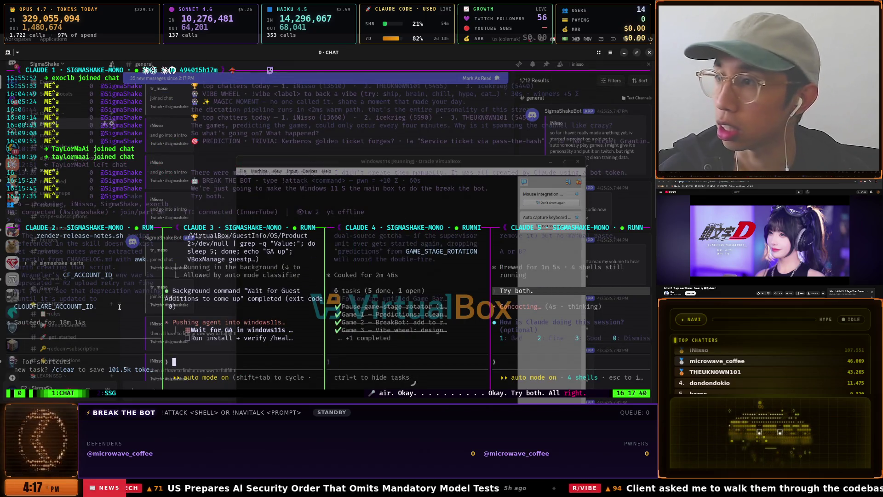
pyautogui.hotkey('alt', 'Tab')
pyautogui.hotkey('alt', 'Tab')
pyautogui.hotkey('alt', 'Tab')
pyautogui.hotkey('alt', 'shift', 'Tab')
pyautogui.hotkey('alt', 'shift', 'Tab')
pyautogui.hotkey('alt', 'shift', 'Tab')
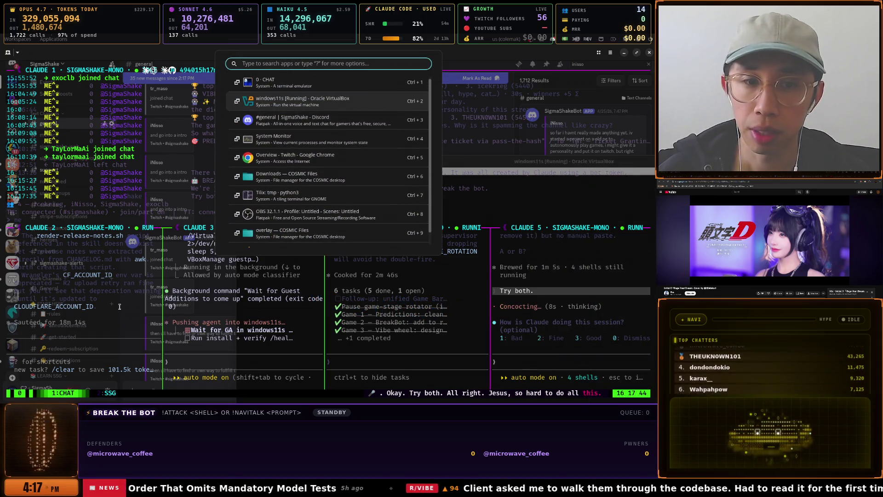
# Maximise the windows11s VirtualBox window and stay on it after browsing the window list
pyautogui.press('super+m')
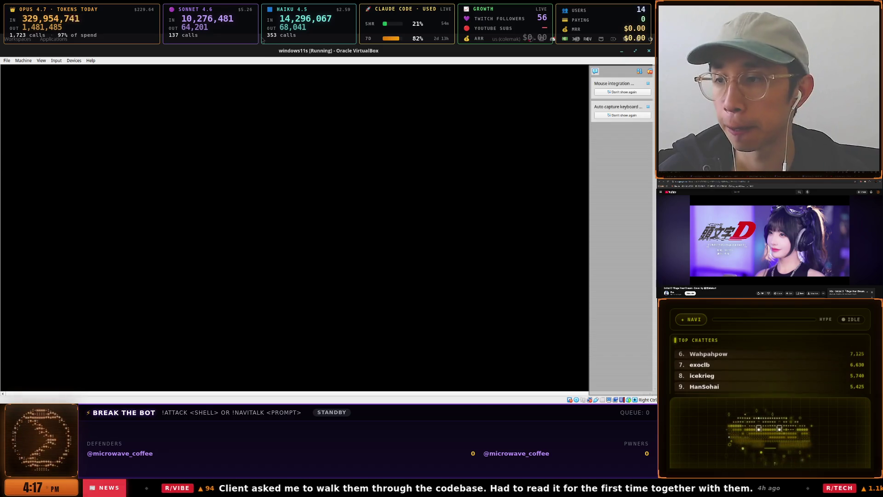
pyautogui.press('super')
pyautogui.press('Down')
pyautogui.press('Down')
pyautogui.press('Down')
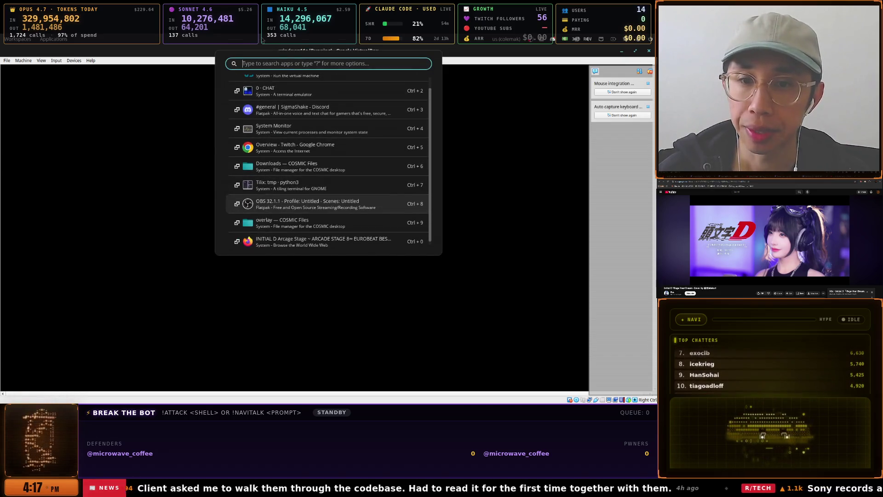
pyautogui.press('Up')
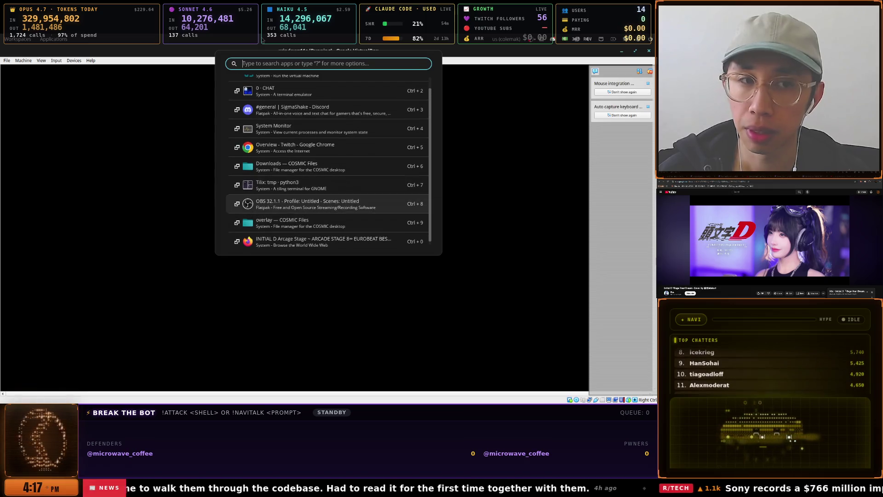
pyautogui.press('Down')
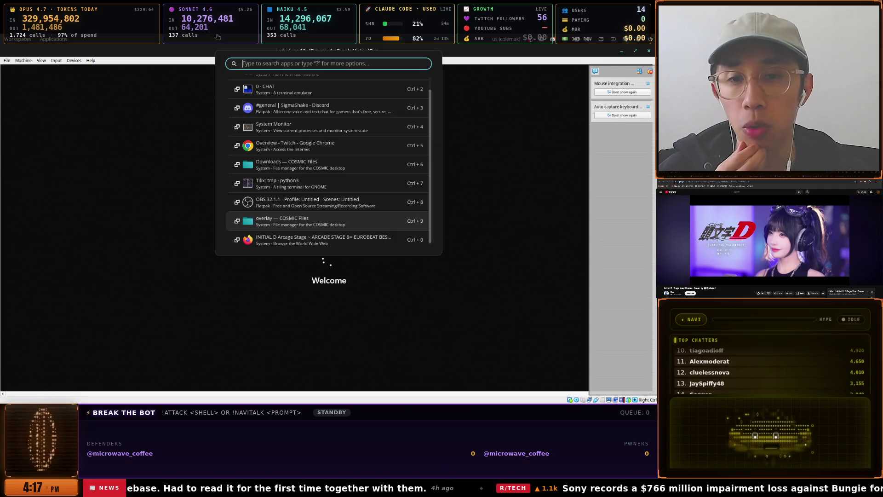
pyautogui.press('Escape')
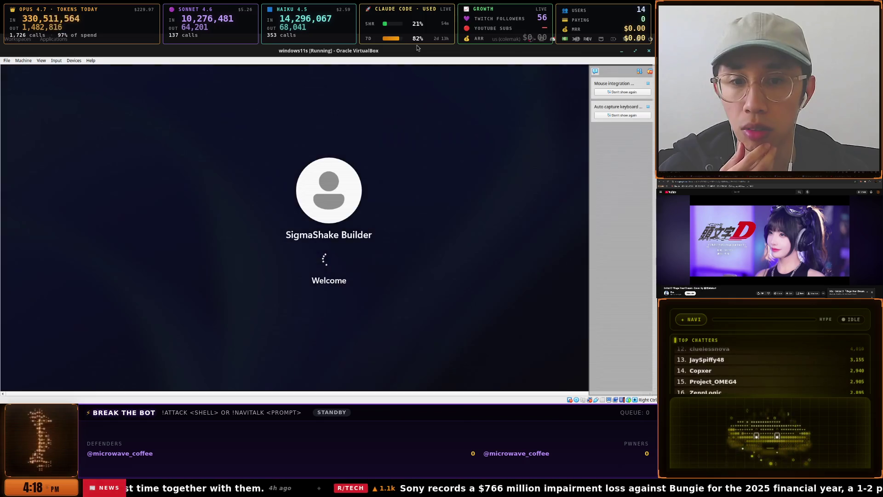
# Close the VM's notification panel, return to the 0 · CHAT terminal, and clear Claude 3's prompt
pyautogui.click(650, 71)
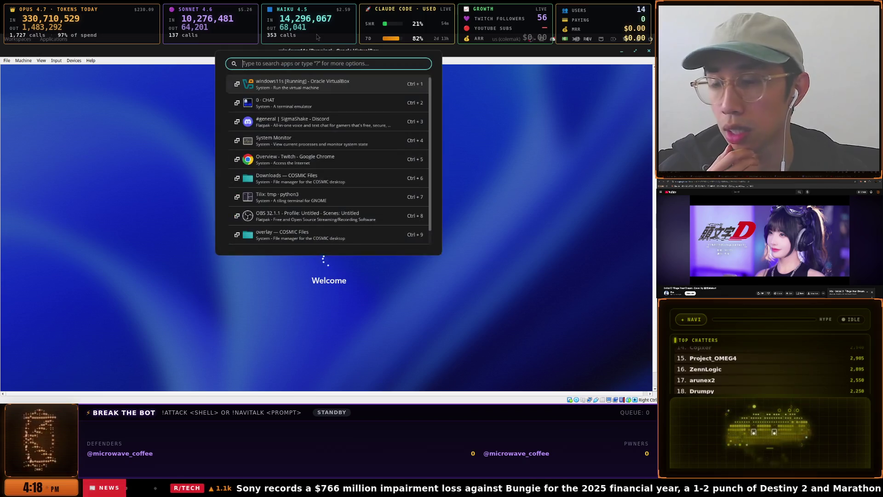
pyautogui.press('Down')
pyautogui.press('Return')
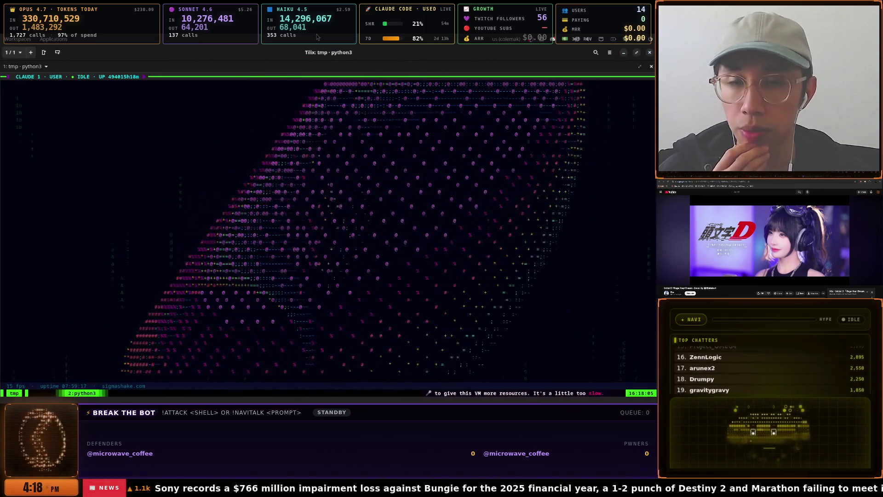
pyautogui.press('super')
pyautogui.press('Down')
pyautogui.press('Down')
pyautogui.press('Down')
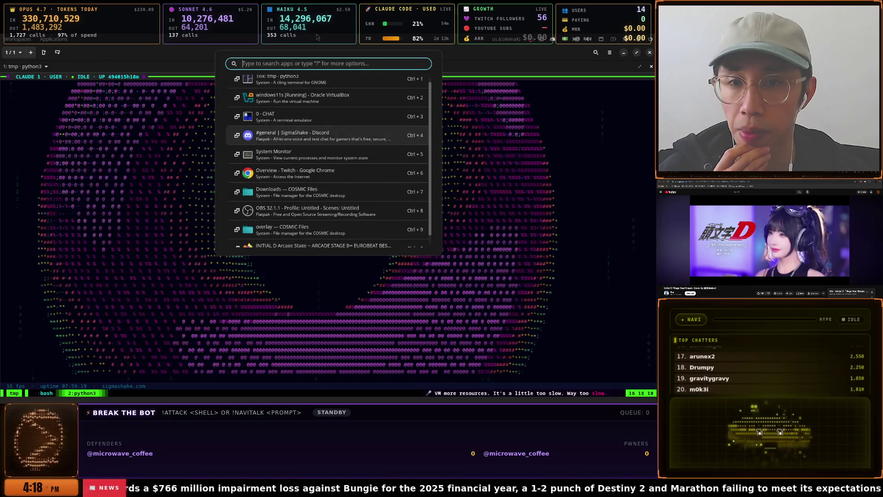
pyautogui.press('Up')
pyautogui.press('Up')
pyautogui.press('Up')
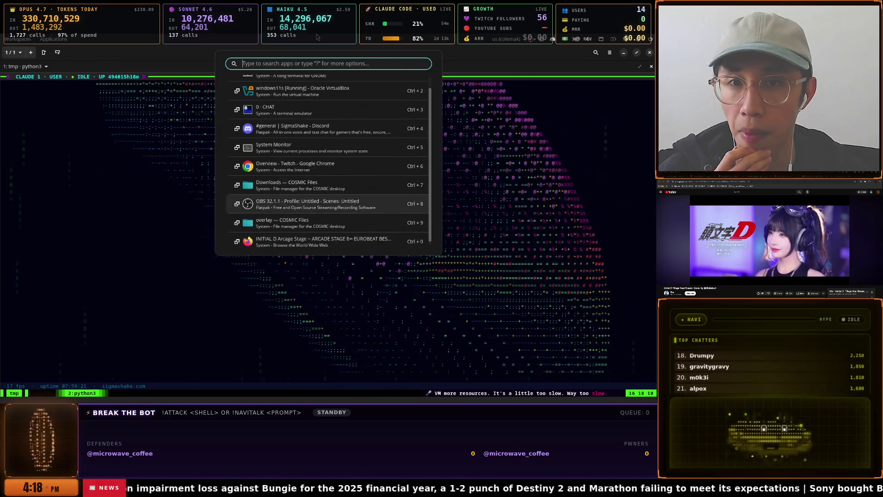
pyautogui.press('Return')
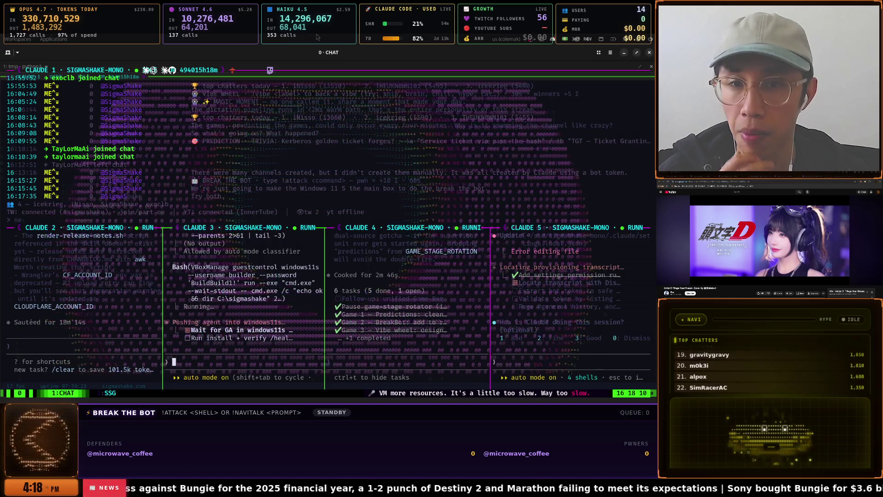
pyautogui.write('ee')
pyautogui.press('BackSpace')
pyautogui.press('BackSpace')
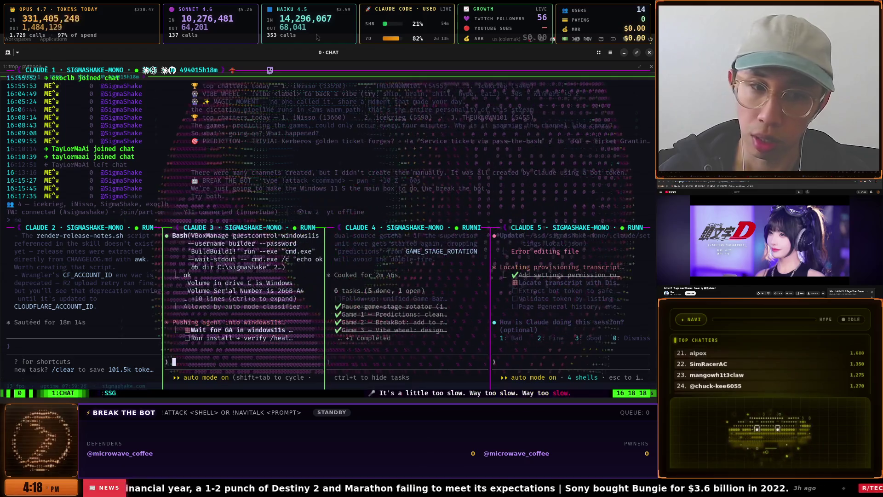
# Switch to Discord and scroll through older #general messages
pyautogui.hotkey('alt', 'Tab')
pyautogui.press('Down')
pyautogui.press('Down')
pyautogui.press('Return')
pyautogui.scroll(-3, 175, 206)
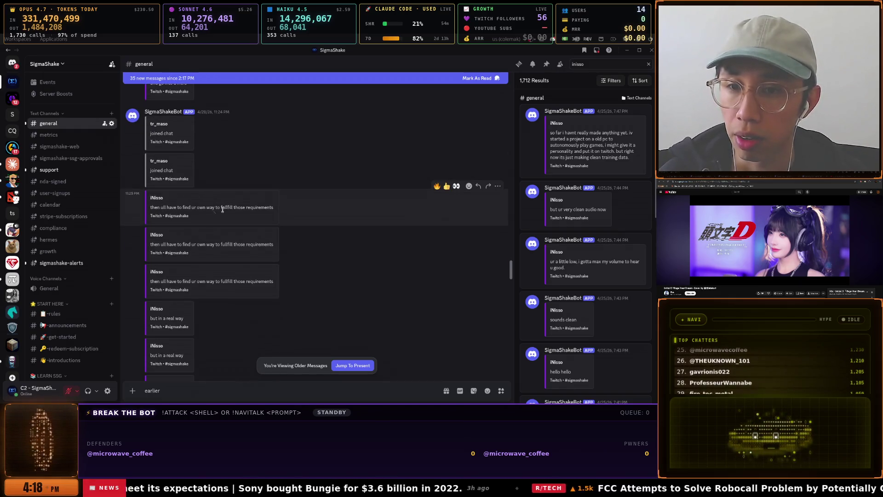
# Scroll #general through older messages back to the "why dont use qemu?" question
pyautogui.scroll(-5, 223, 209)
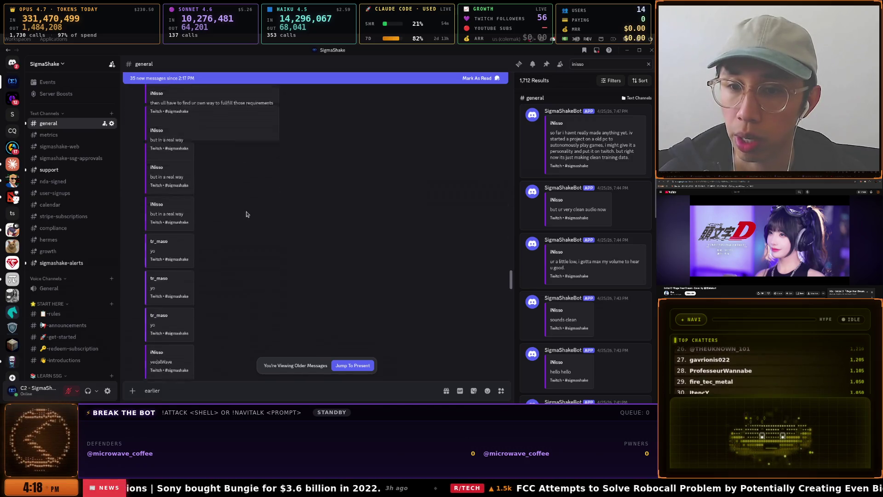
pyautogui.scroll(-10, 246, 214)
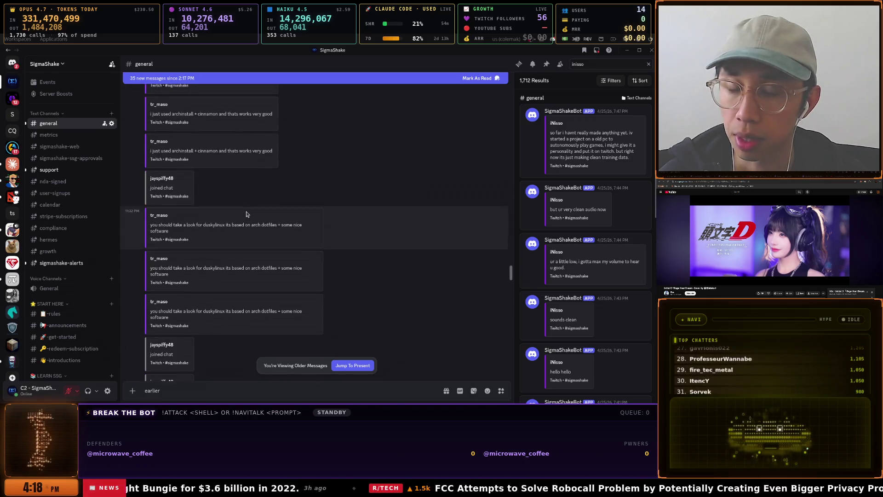
pyautogui.scroll(-5, 246, 214)
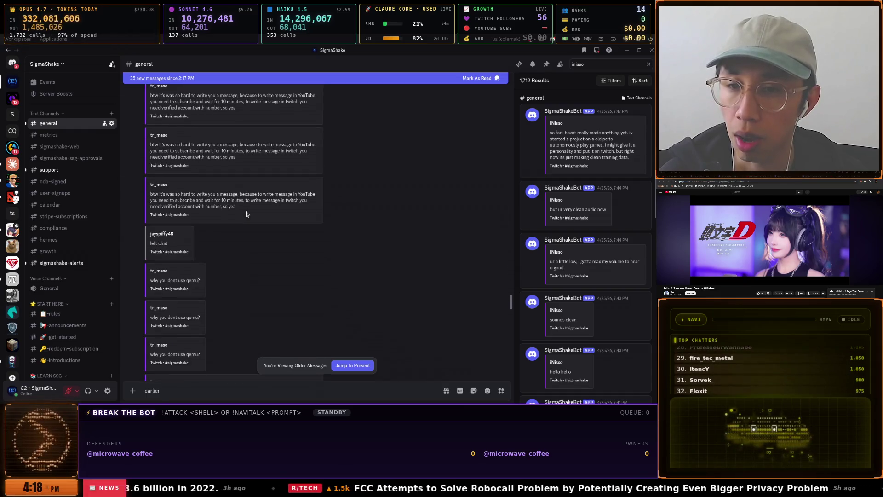
pyautogui.press('super')
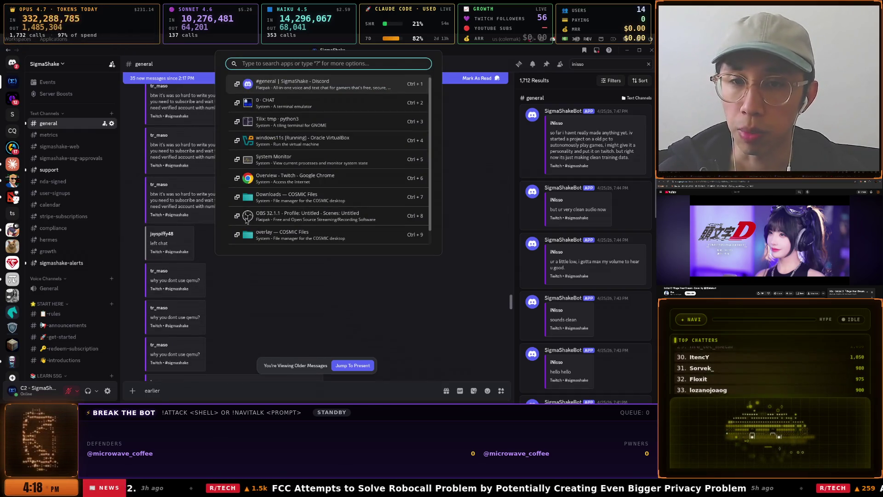
# In the Journey to Twitch Affiliate doc, add a DAY 5 bullet about constant motivation, correcting 'Costant' to 'Constant'
pyautogui.press('Down')
pyautogui.press('Down')
pyautogui.press('Down')
pyautogui.press('Down')
pyautogui.press('Return')
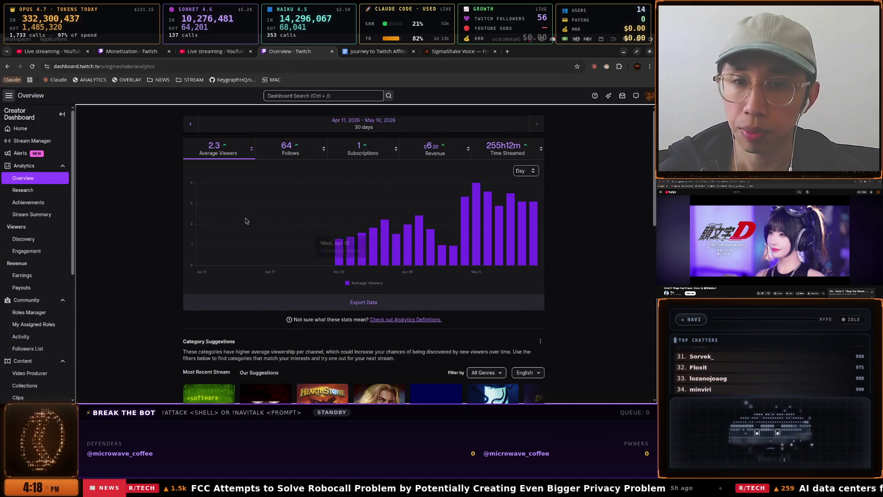
pyautogui.click(373, 52)
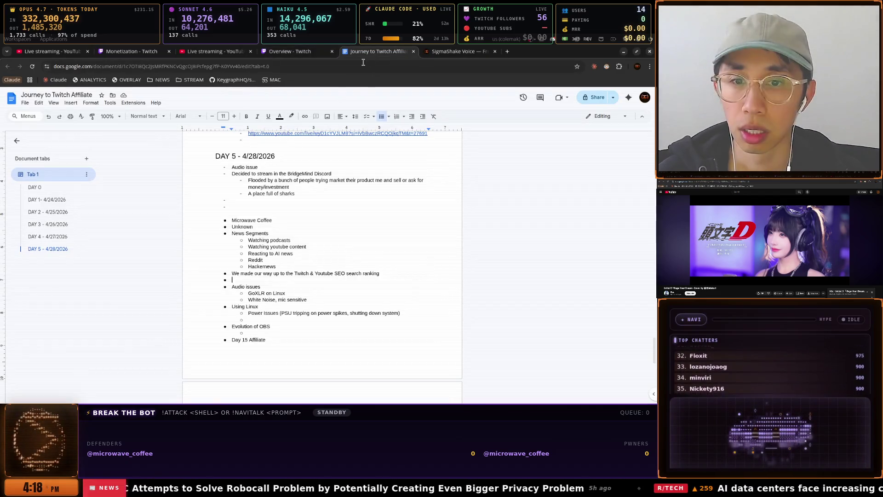
pyautogui.scroll(5, 262, 244)
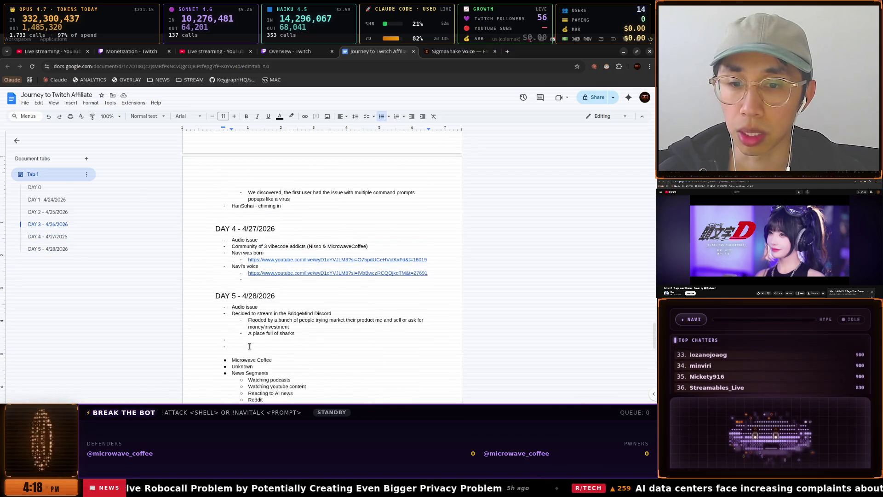
pyautogui.write('Costant moti')
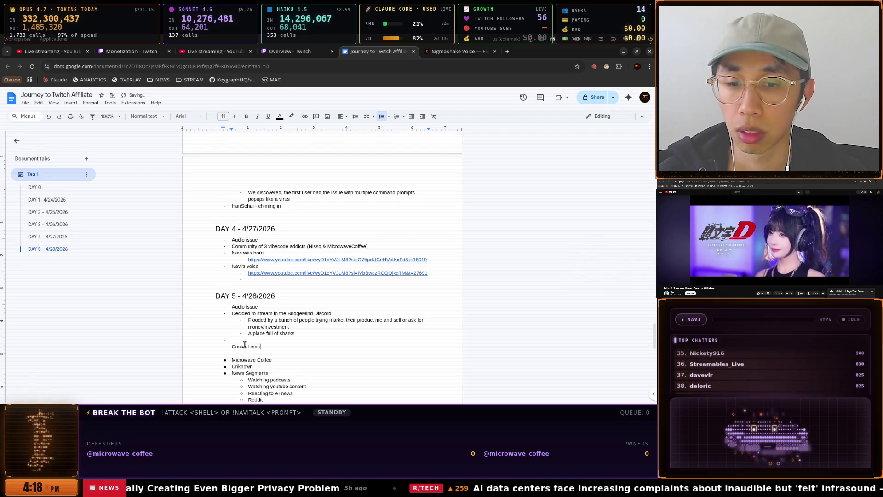
pyautogui.write('vation for')
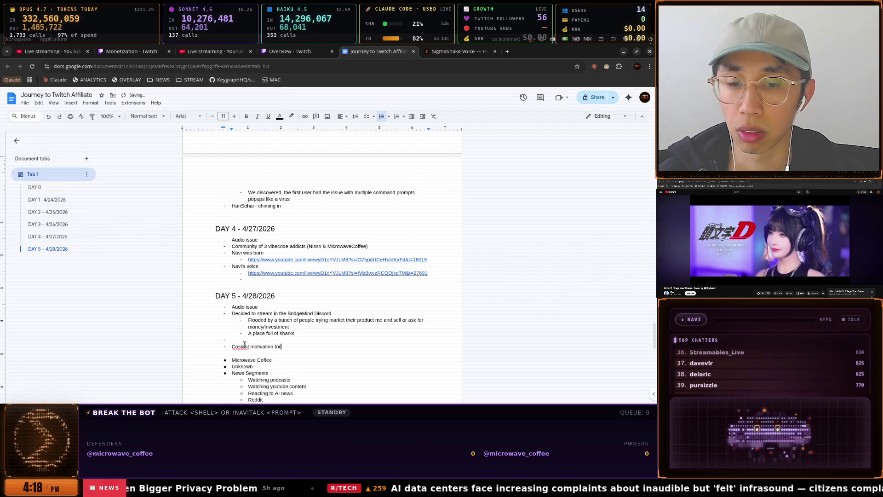
pyautogui.write(' Nisso')
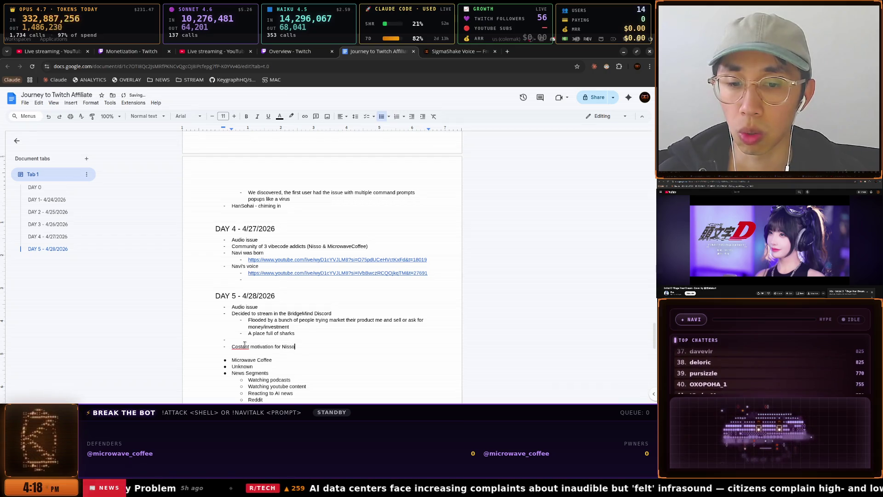
pyautogui.click(245, 345)
pyautogui.click(245, 337)
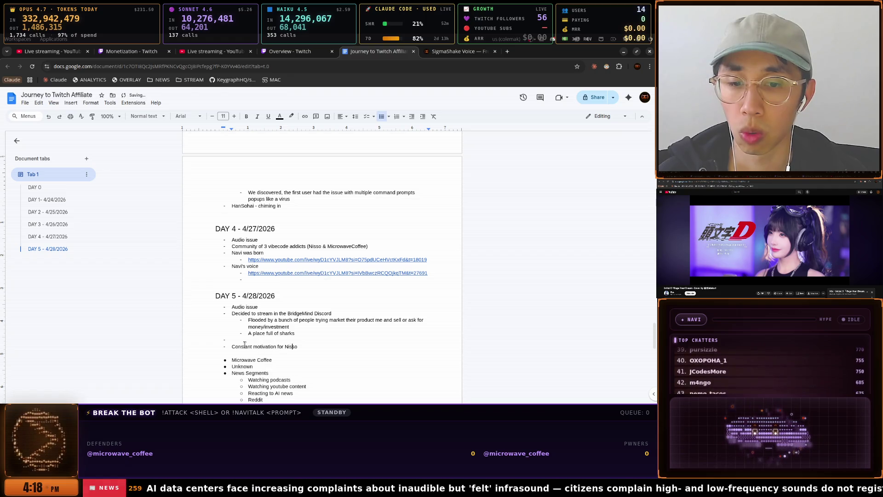
# Add an indented sub-point: 'Great to have one chatter to support'
pyautogui.press('Return')
pyautogui.press('Tab')
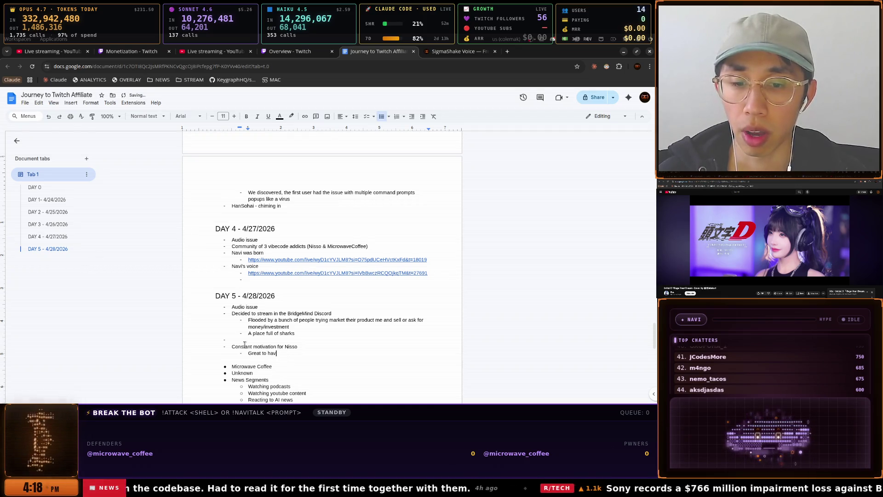
pyautogui.write('to support')
pyautogui.press('super')
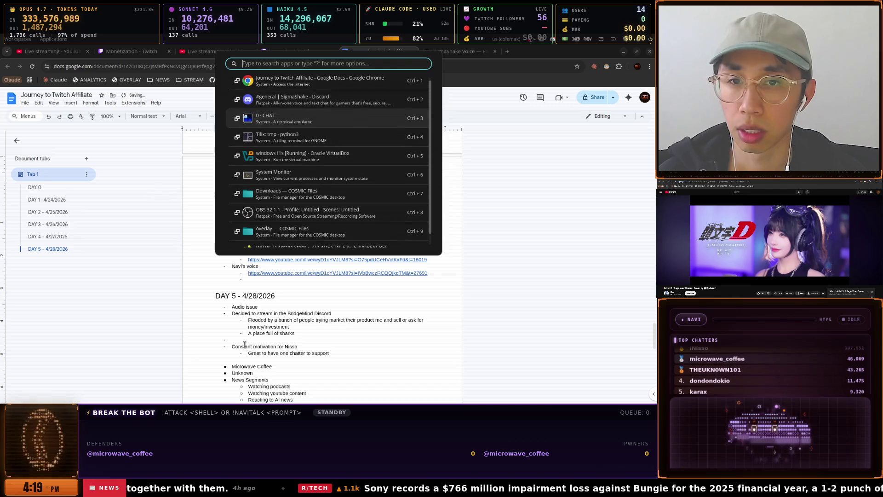
# In #general, select the posted YouTube Studio steps for letting everyone chat and disabling slow mode
pyautogui.hotkey('ctrl', '2')
pyautogui.scroll(3, 233, 321)
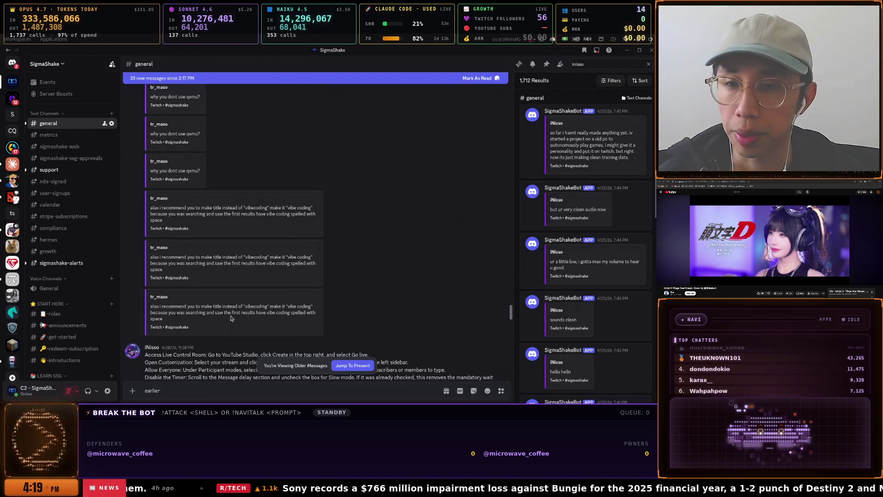
pyautogui.scroll(-3, 197, 217)
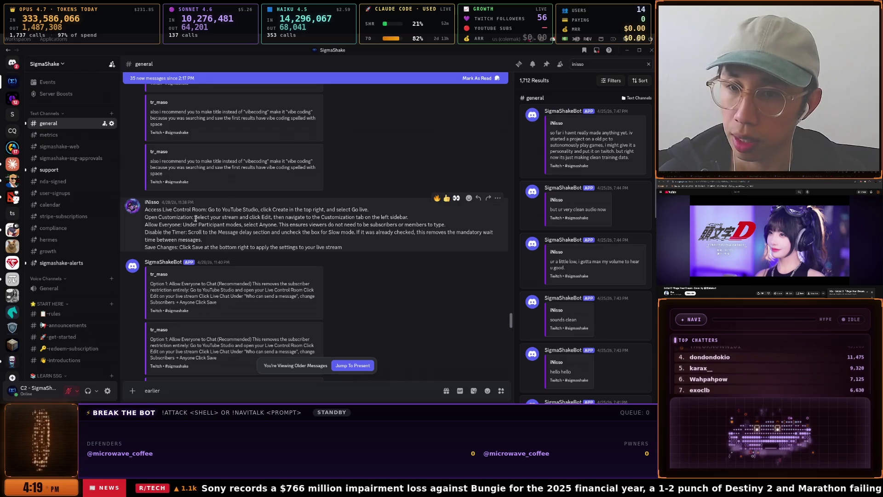
pyautogui.moveTo(145, 210); pyautogui.dragTo(332, 240)
pyautogui.moveTo(213, 217)
pyautogui.mouseDown()
pyautogui.moveTo(386, 233)
pyautogui.moveTo(167, 232)
pyautogui.moveTo(371, 241)
pyautogui.mouseUp()
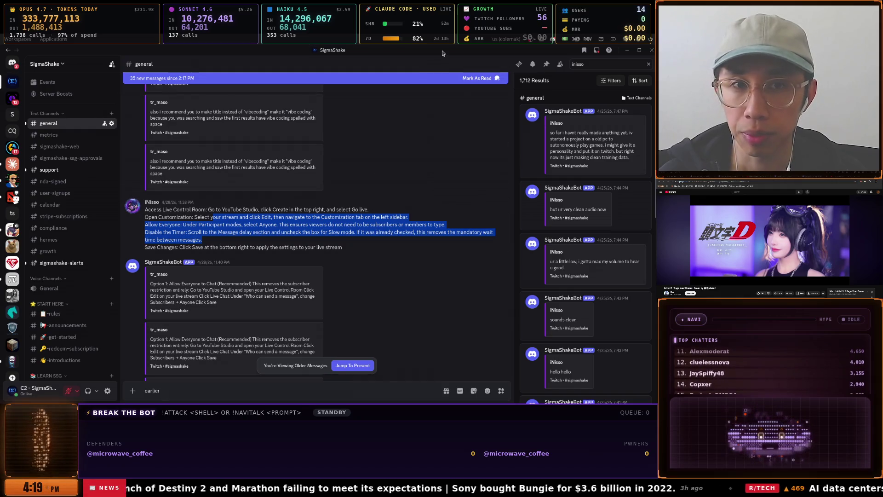
pyautogui.hotkey('alt', 'Tab')
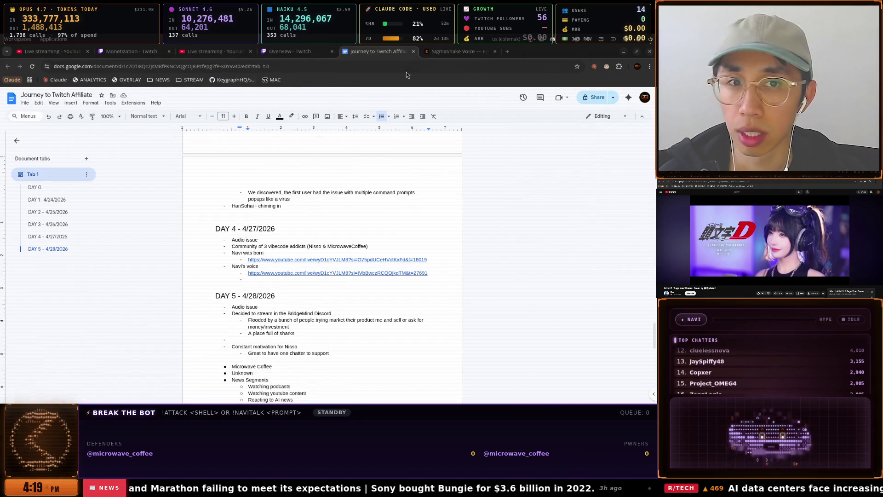
# Switch to the YouTube Studio live streaming tab and view the stream's viewer analytics
pyautogui.click(476, 51)
pyautogui.click(214, 51)
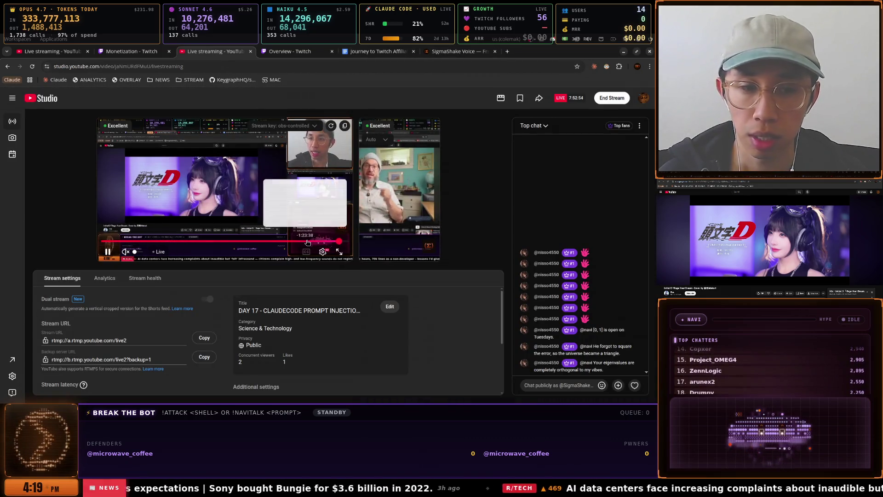
pyautogui.click(105, 278)
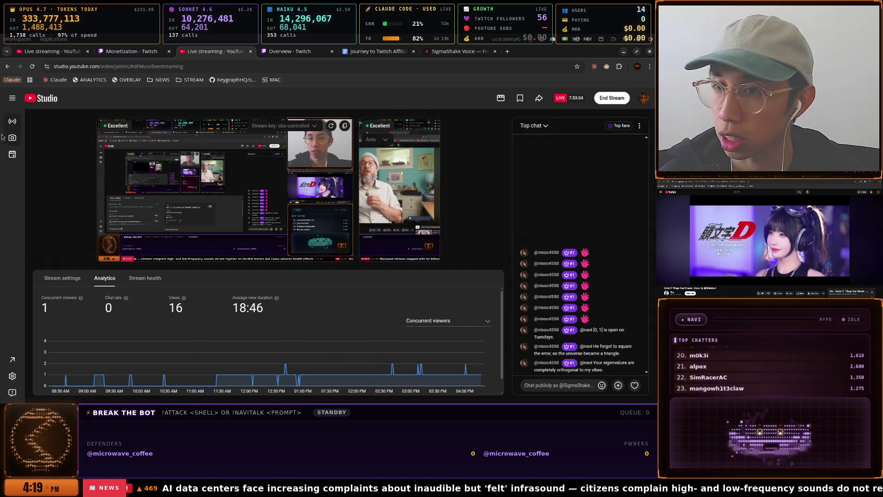
# Glance at the channel-level stream settings unsaved, then exit the control room to Manage
pyautogui.click(13, 105)
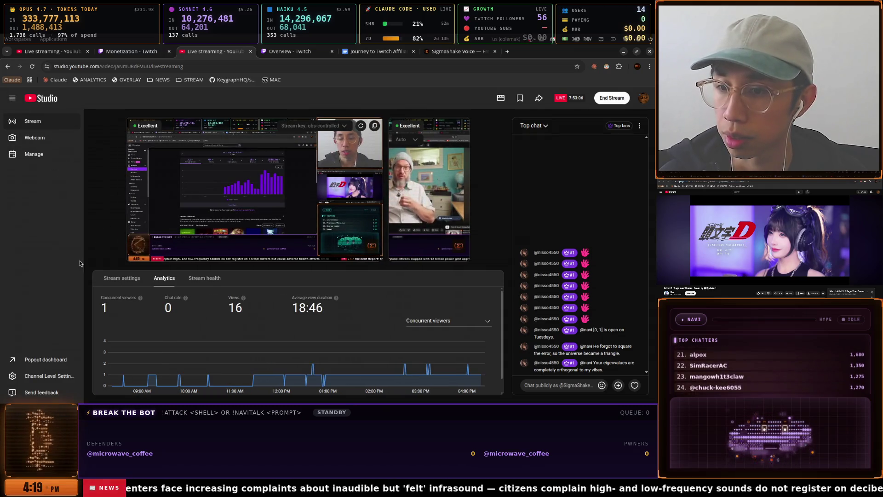
pyautogui.click(56, 377)
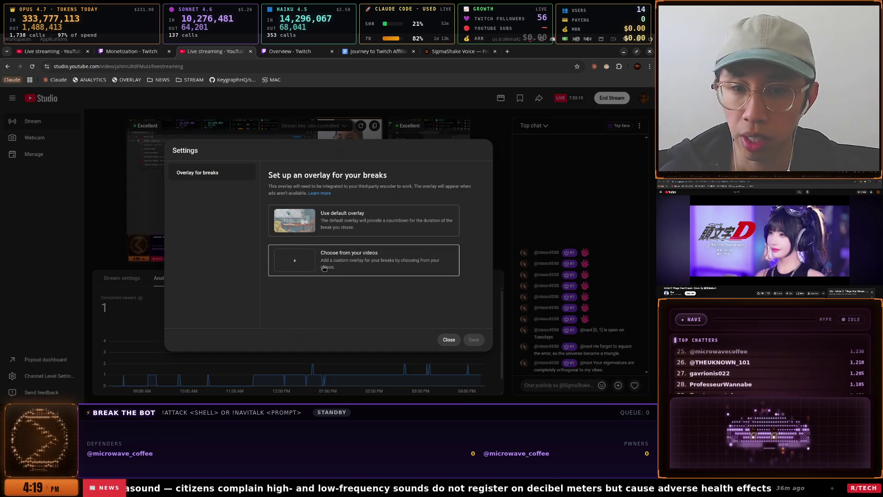
pyautogui.click(448, 340)
pyautogui.click(52, 154)
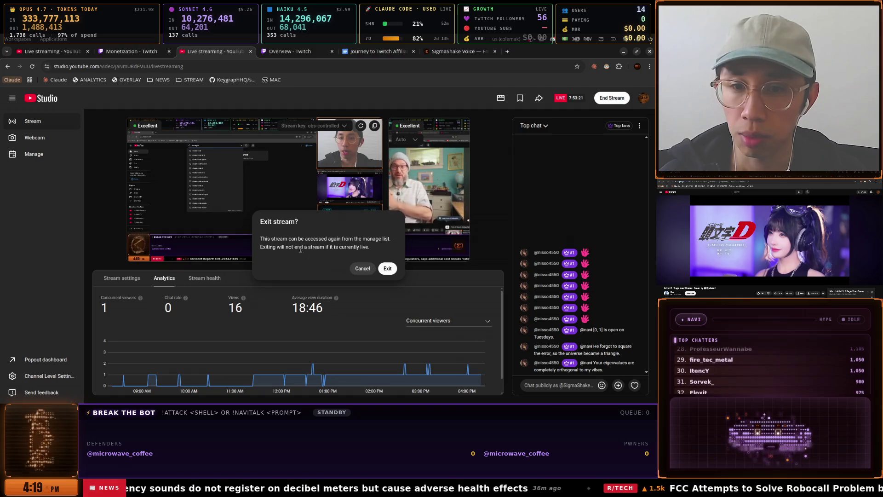
pyautogui.click(389, 269)
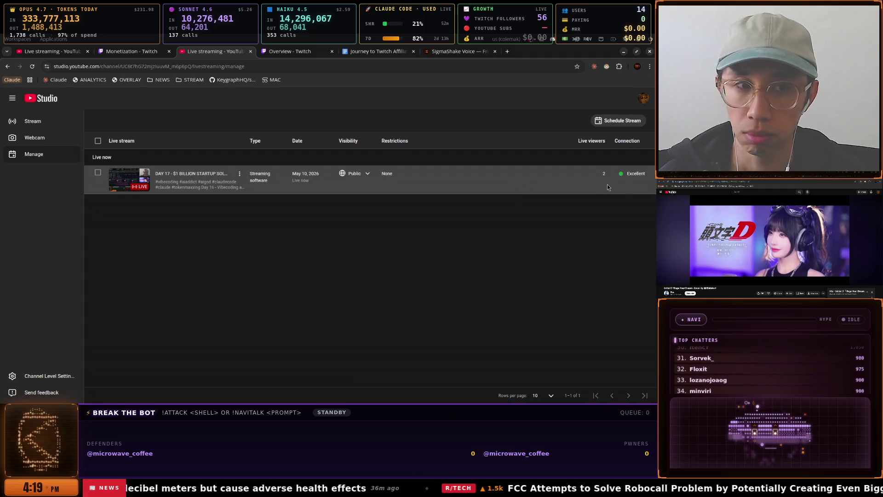
# Bulk-edit the Day 17 stream's audience to 'No, it's not made for kids' and confirm the update
pyautogui.click(97, 173)
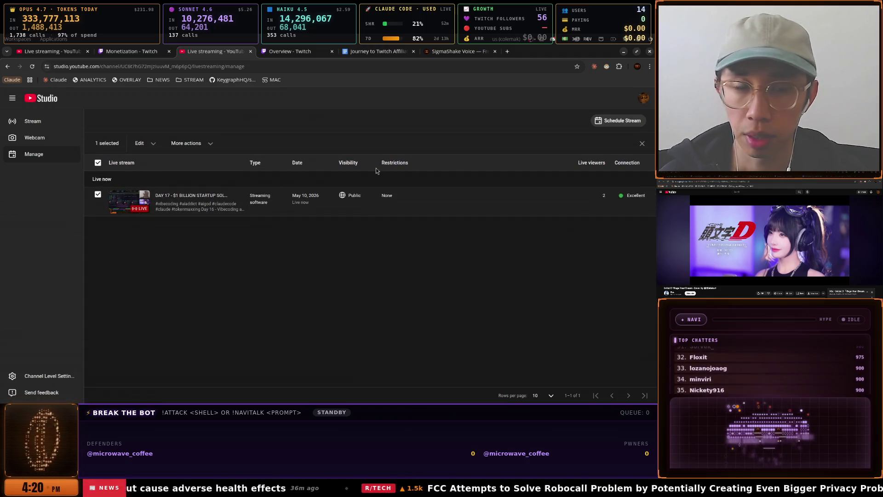
pyautogui.click(144, 143)
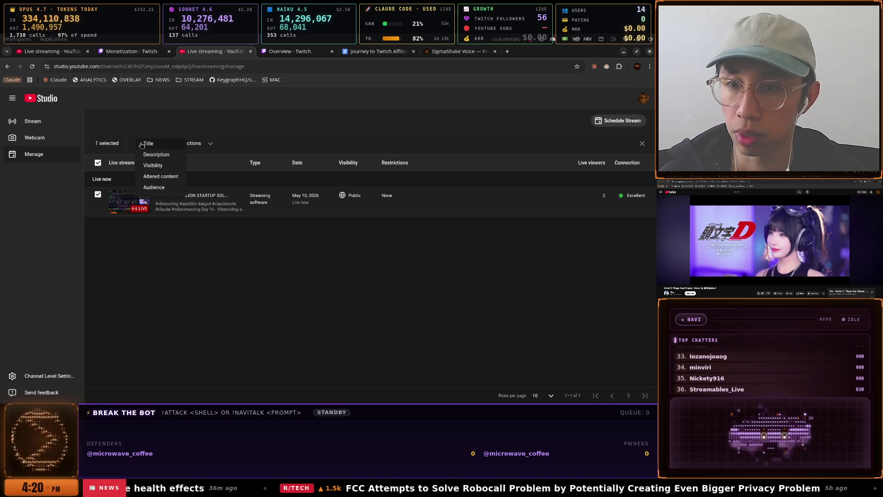
pyautogui.click(210, 145)
pyautogui.click(210, 145)
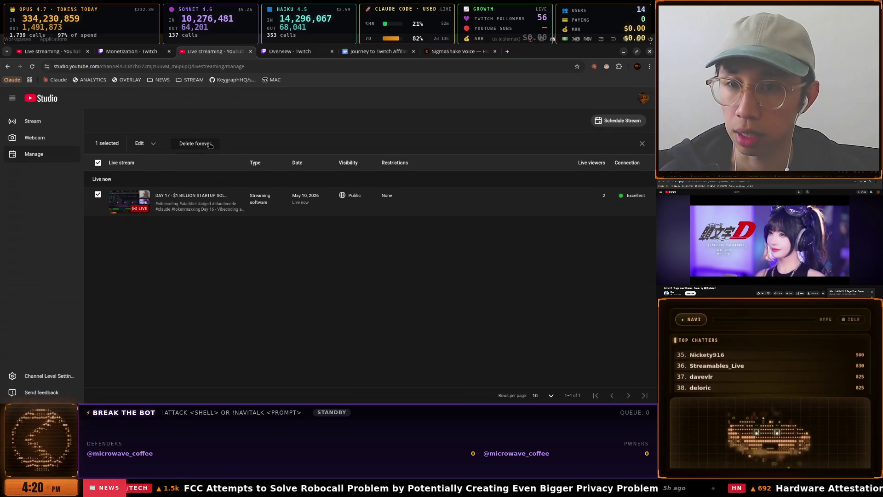
pyautogui.click(283, 132)
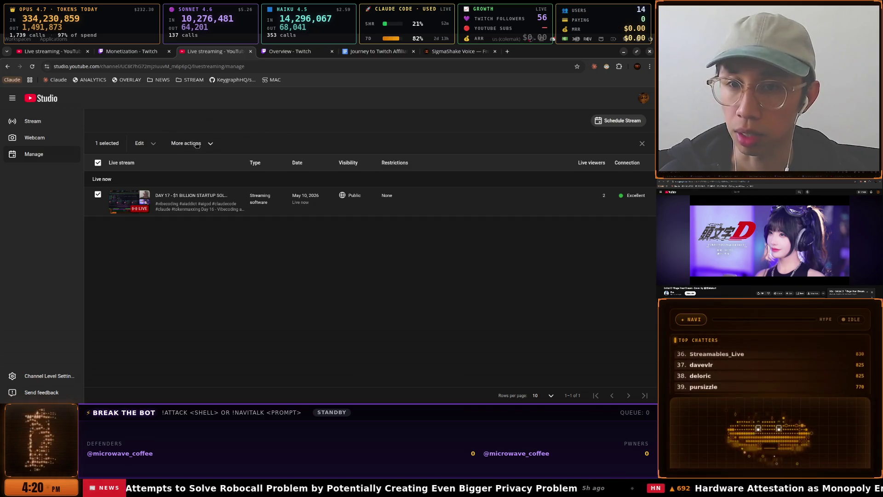
pyautogui.click(146, 144)
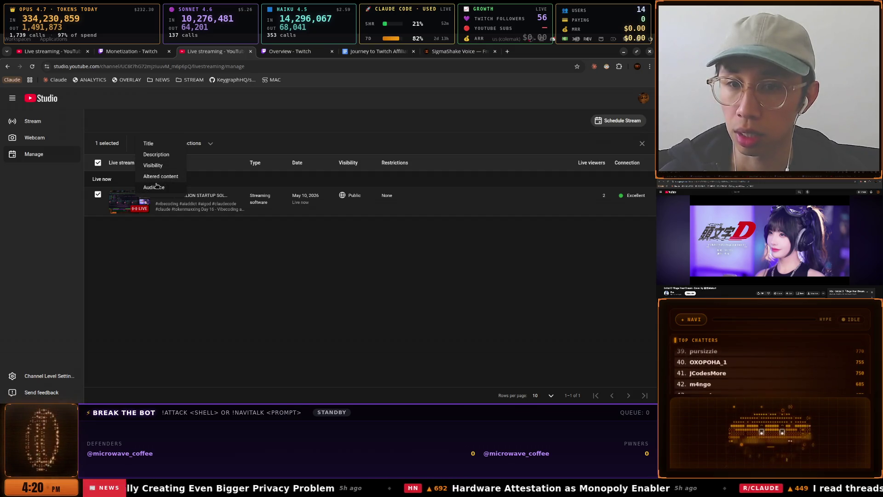
pyautogui.click(156, 187)
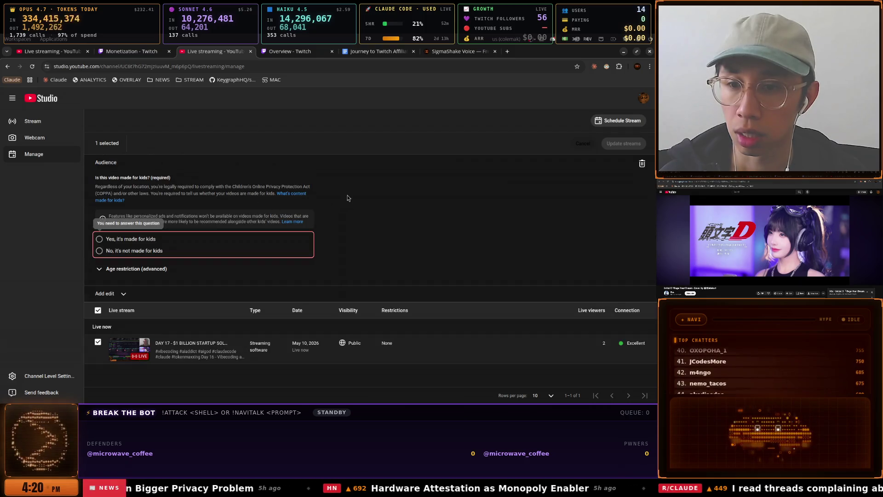
pyautogui.click(146, 251)
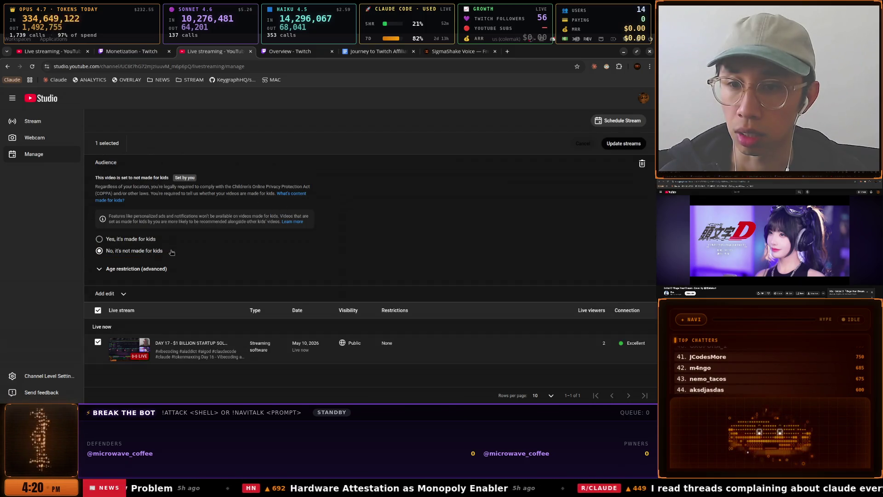
pyautogui.click(138, 269)
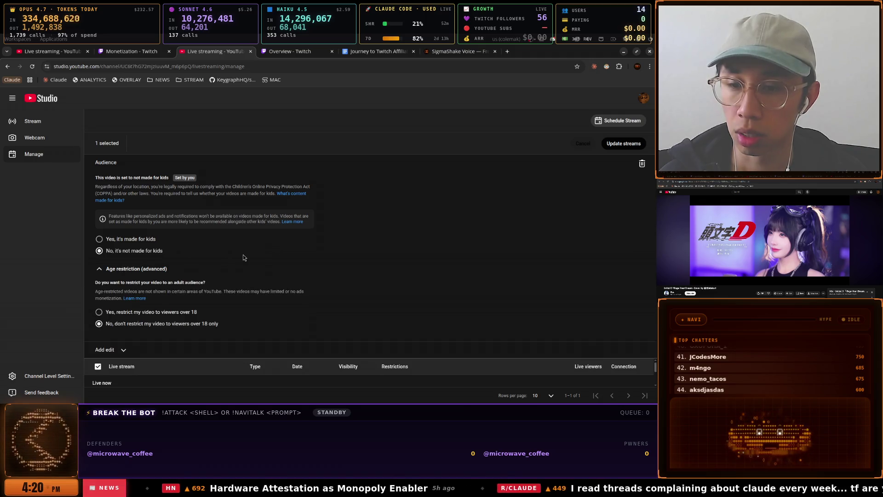
pyautogui.click(623, 143)
pyautogui.click(288, 257)
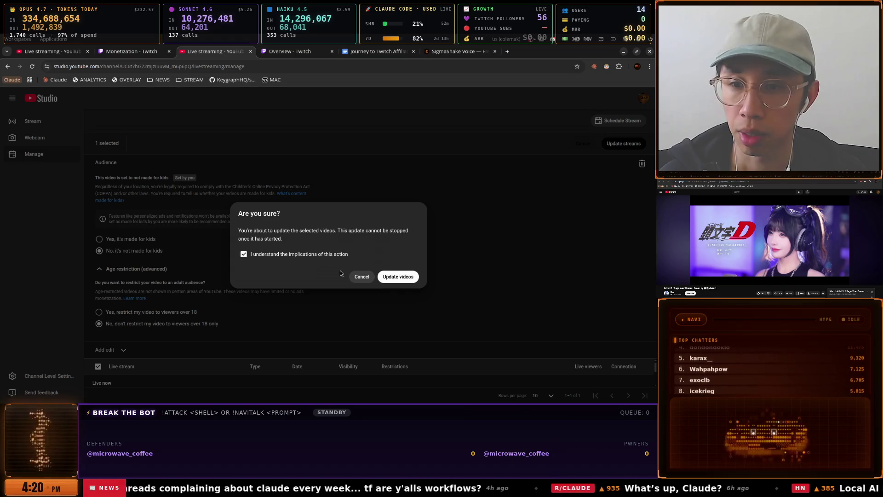
pyautogui.click(380, 276)
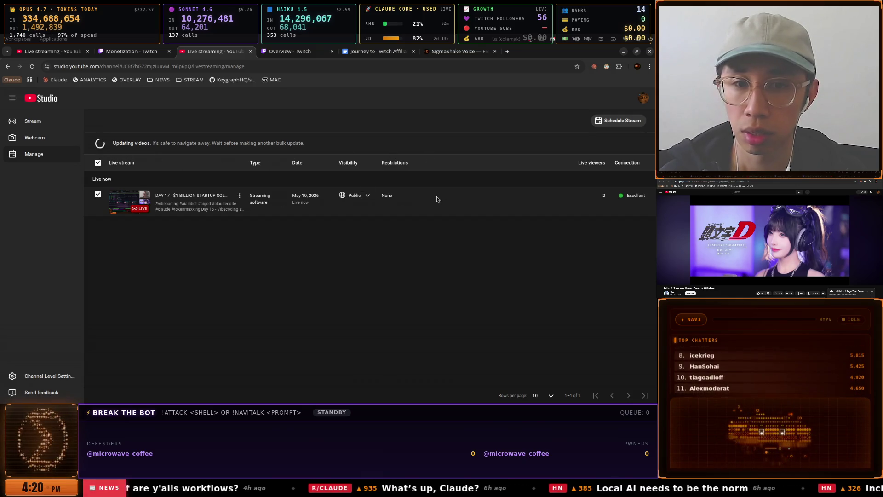
# Start another bulk edit of the stream adding Audience, Title and Visibility fields
pyautogui.click(239, 195)
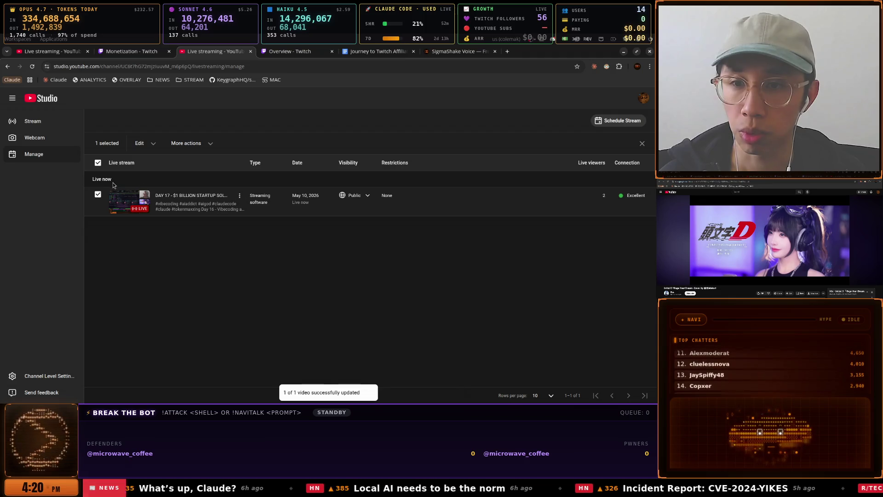
pyautogui.click(148, 146)
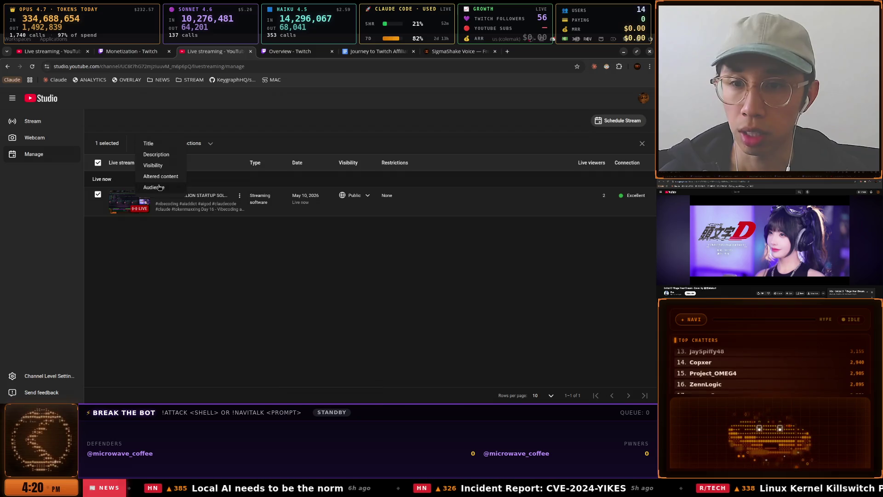
pyautogui.click(156, 187)
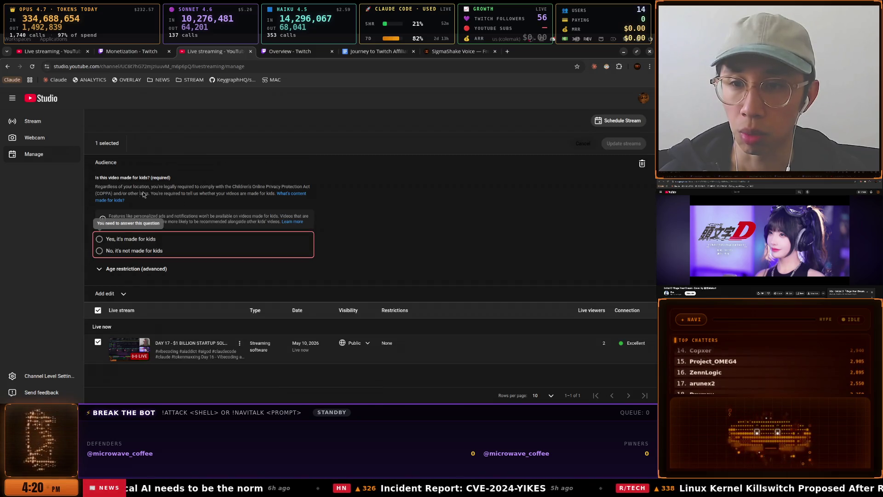
pyautogui.click(118, 294)
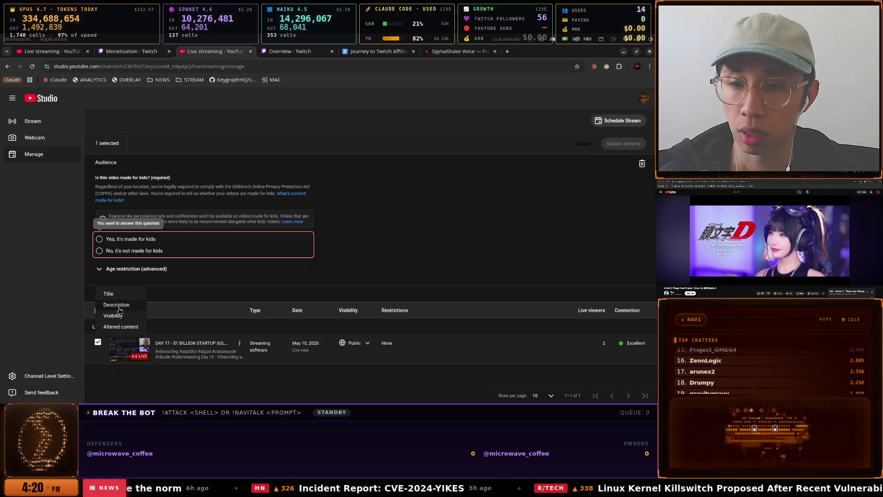
pyautogui.click(118, 297)
pyautogui.click(118, 270)
pyautogui.click(120, 282)
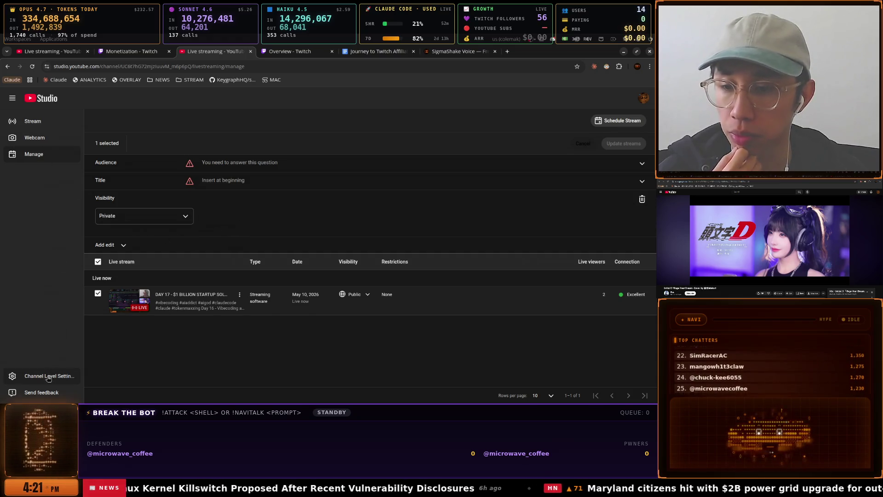
pyautogui.click(644, 97)
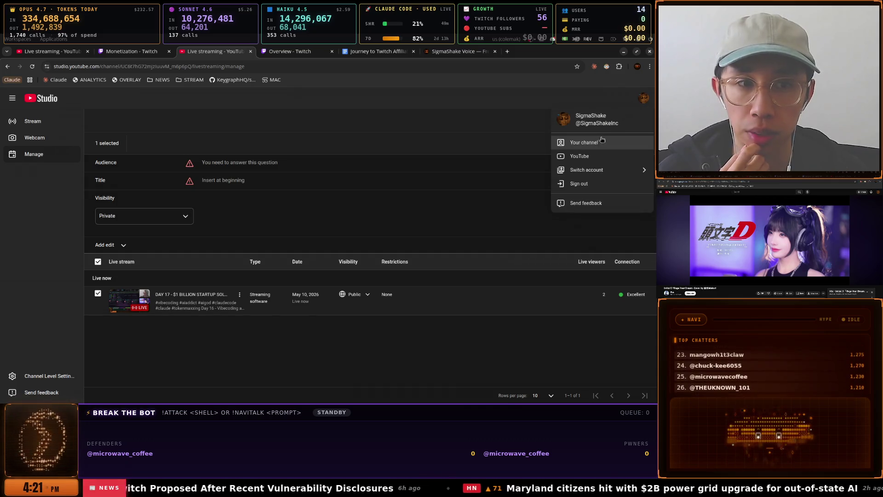
# Open the SigmaShake channel's customization settings and browse the layout
pyautogui.click(592, 147)
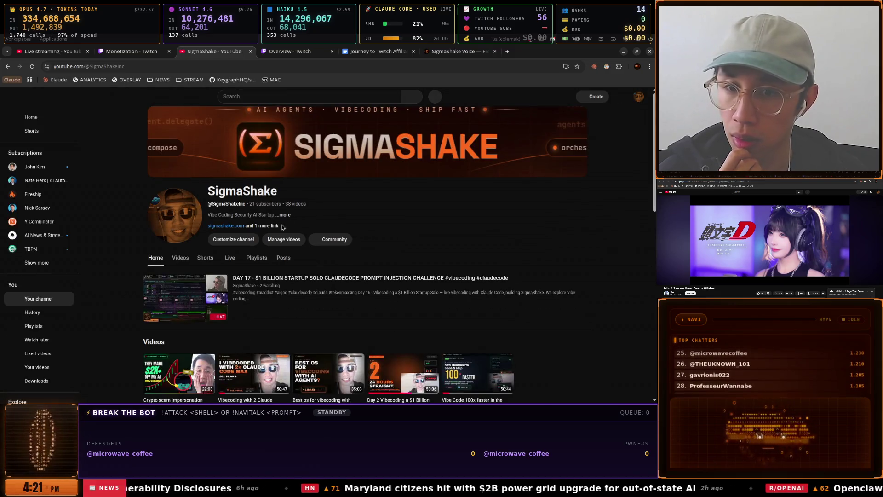
pyautogui.click(257, 240)
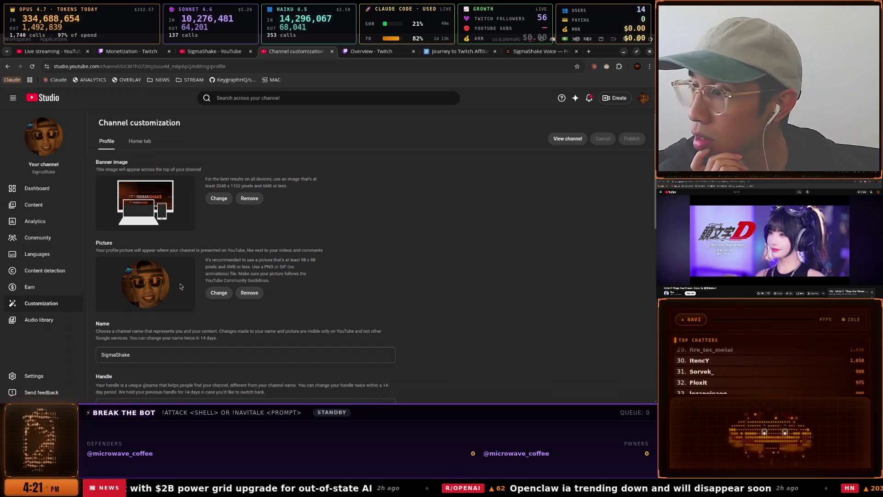
pyautogui.scroll(-4, 303, 243)
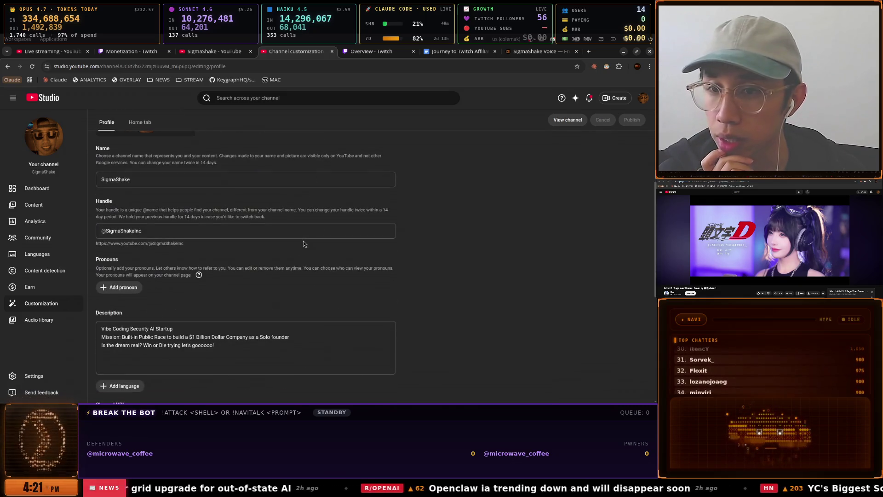
pyautogui.scroll(-6, 303, 244)
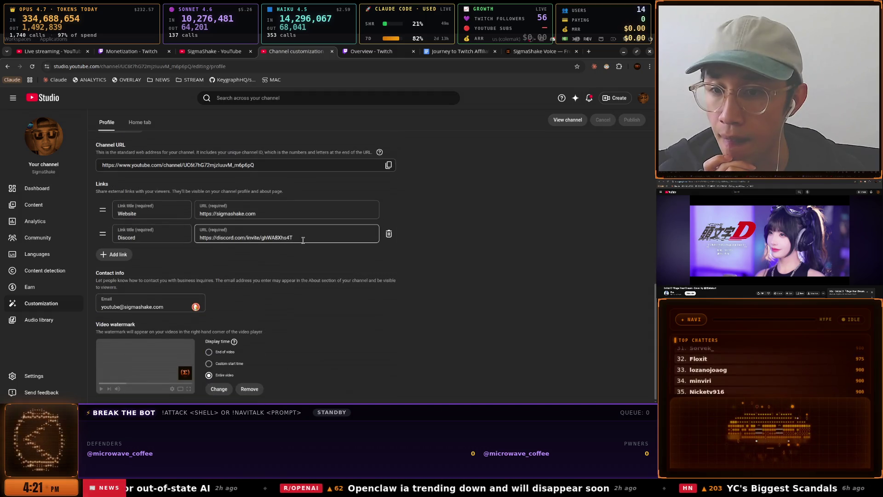
pyautogui.scroll(10, 302, 240)
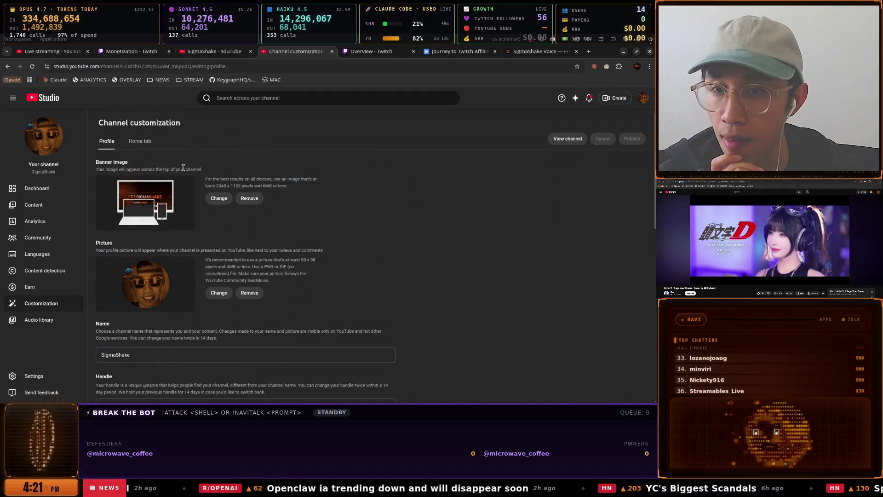
# Look over the Home tab settings, then go to the Community comments page
pyautogui.click(140, 142)
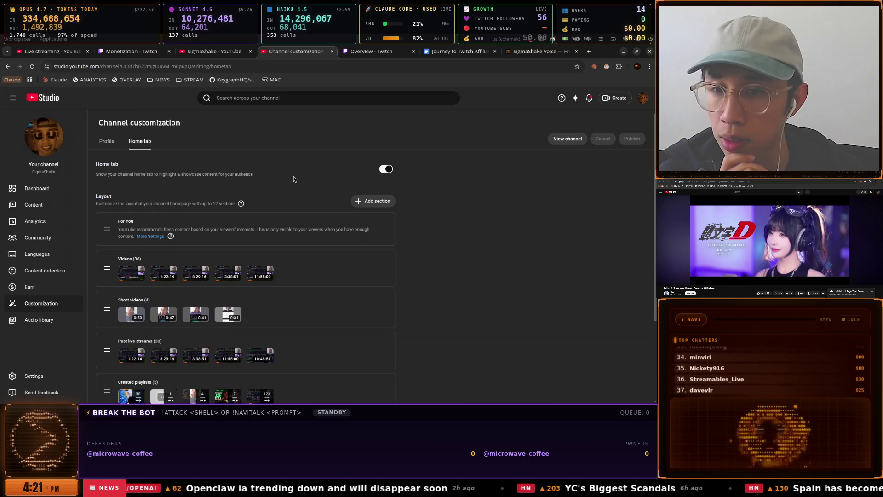
pyautogui.scroll(-3, 293, 177)
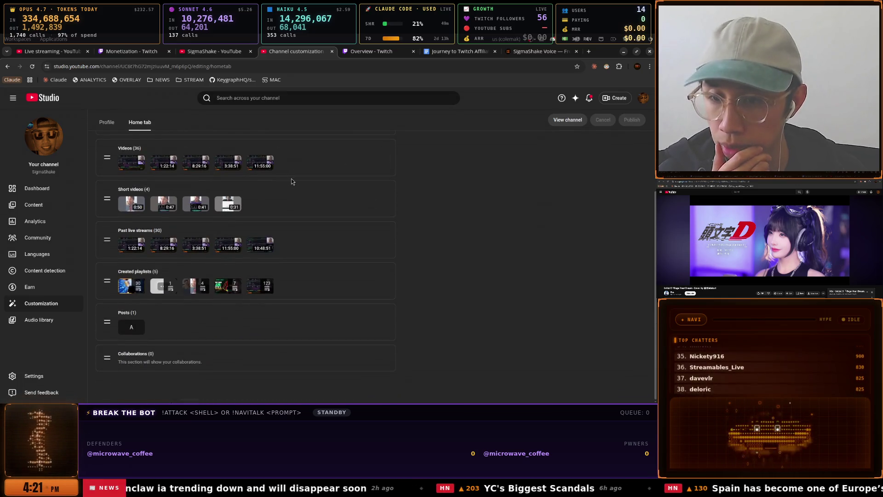
pyautogui.scroll(3, 188, 303)
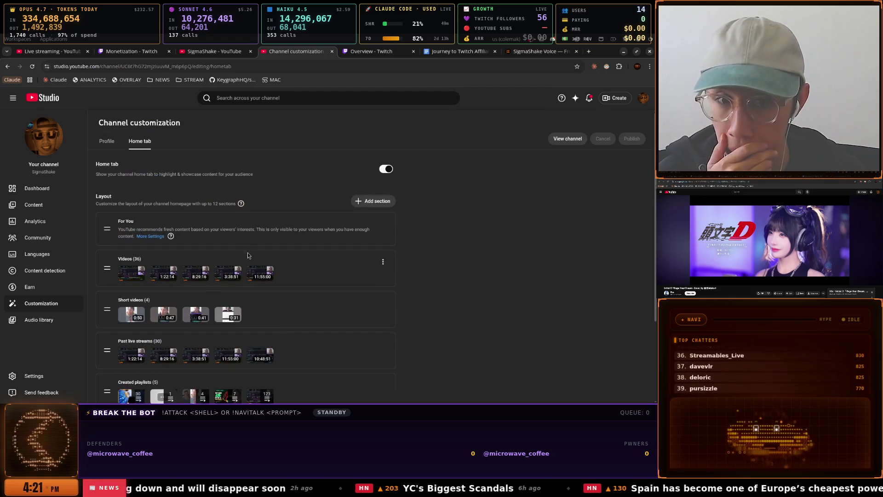
pyautogui.click(39, 235)
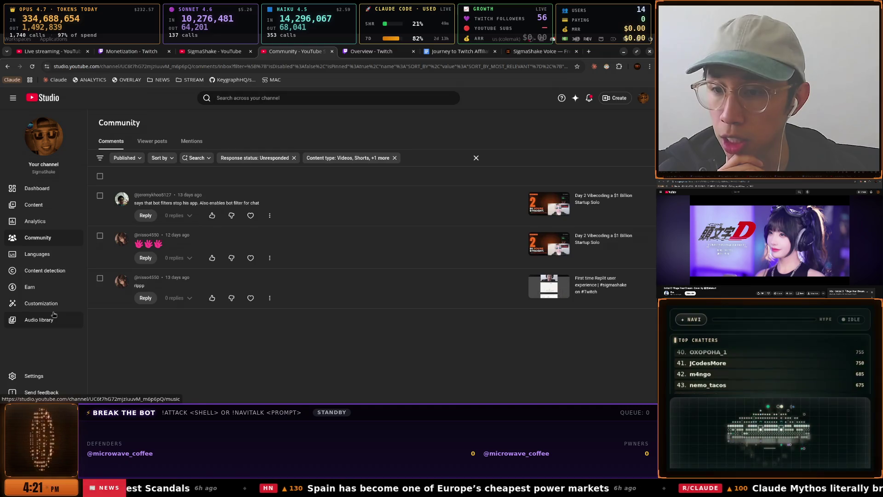
# Review the channel's advanced settings and open account management in a new tab
pyautogui.click(40, 371)
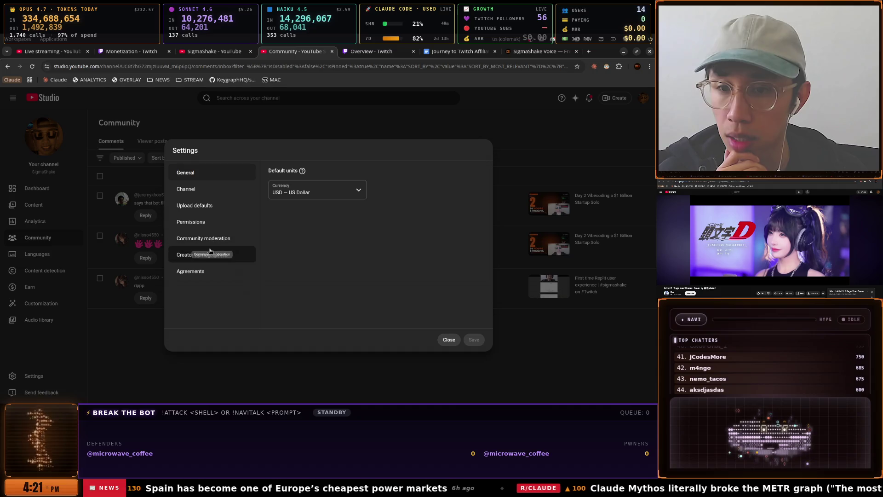
pyautogui.click(212, 192)
pyautogui.click(341, 175)
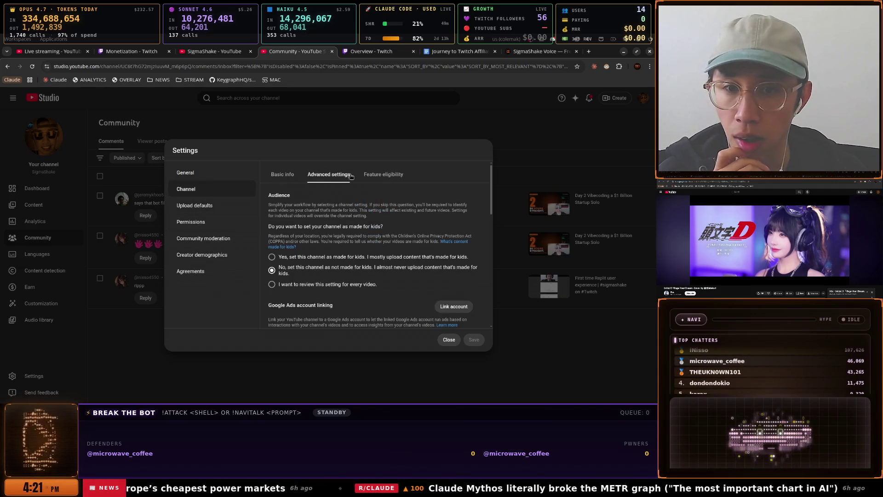
pyautogui.scroll(-5, 386, 207)
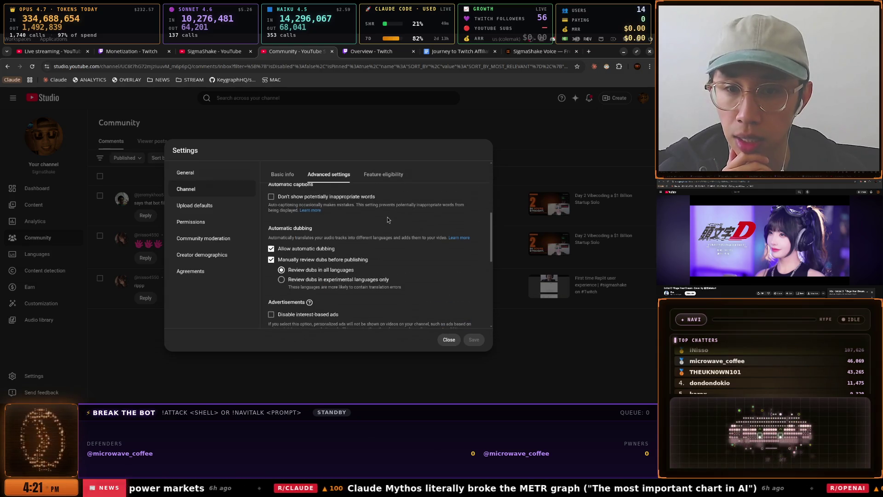
pyautogui.scroll(2, 387, 220)
pyautogui.scroll(-1, 388, 220)
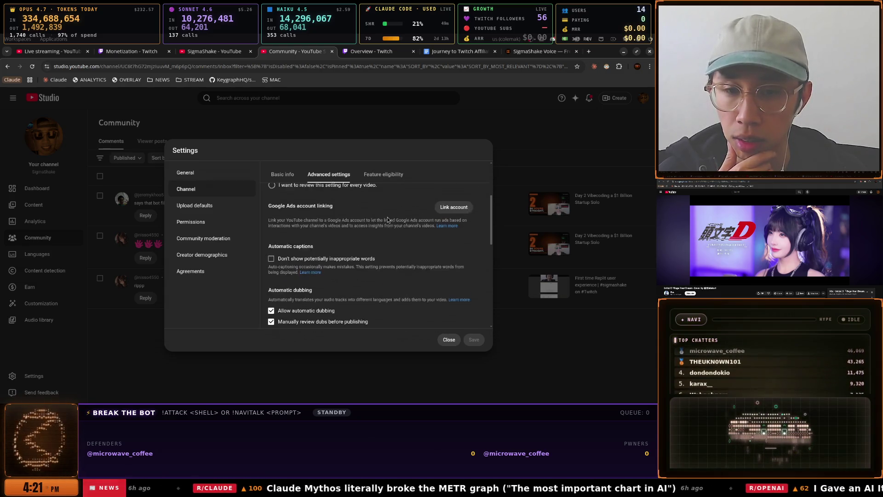
pyautogui.scroll(-3, 387, 216)
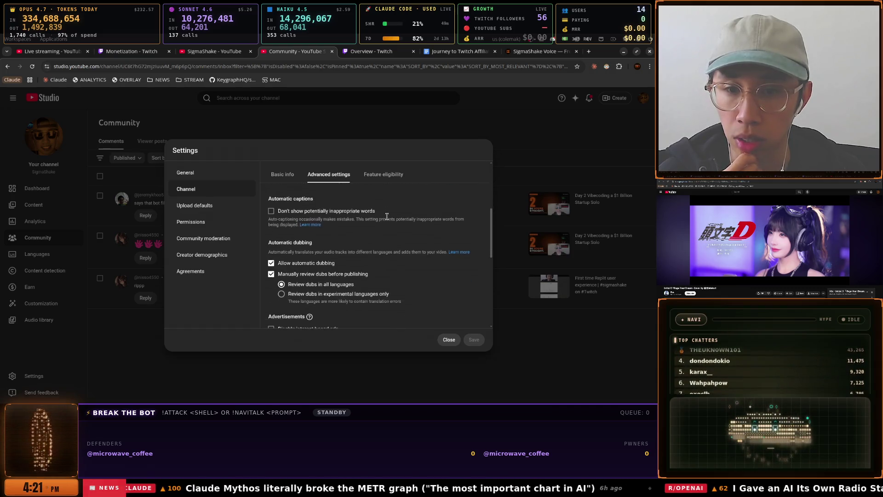
pyautogui.scroll(-8, 386, 216)
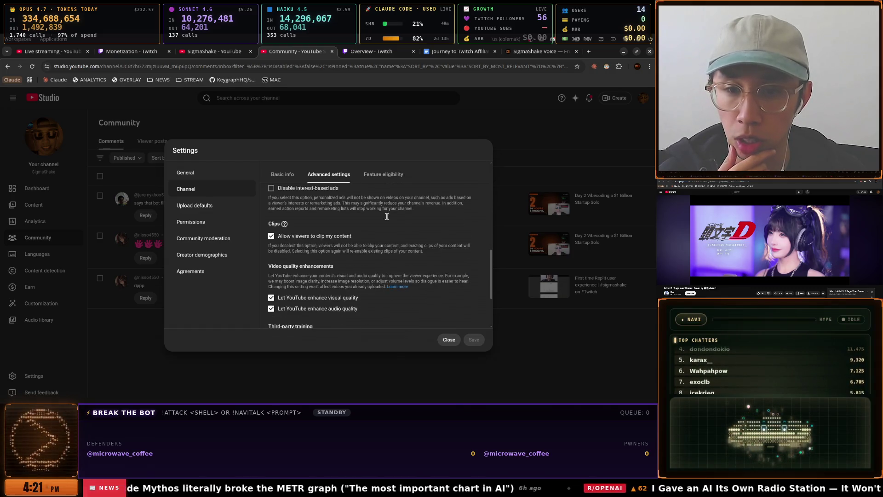
pyautogui.scroll(-2, 388, 220)
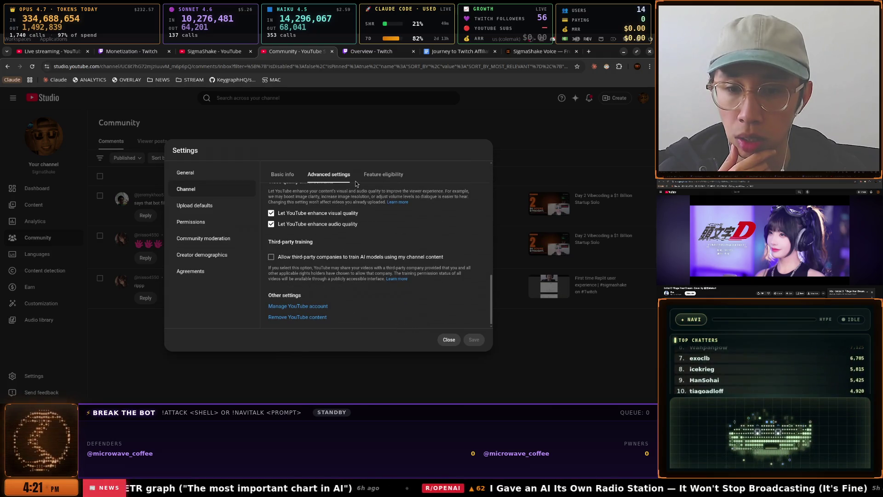
pyautogui.rightClick(296, 307)
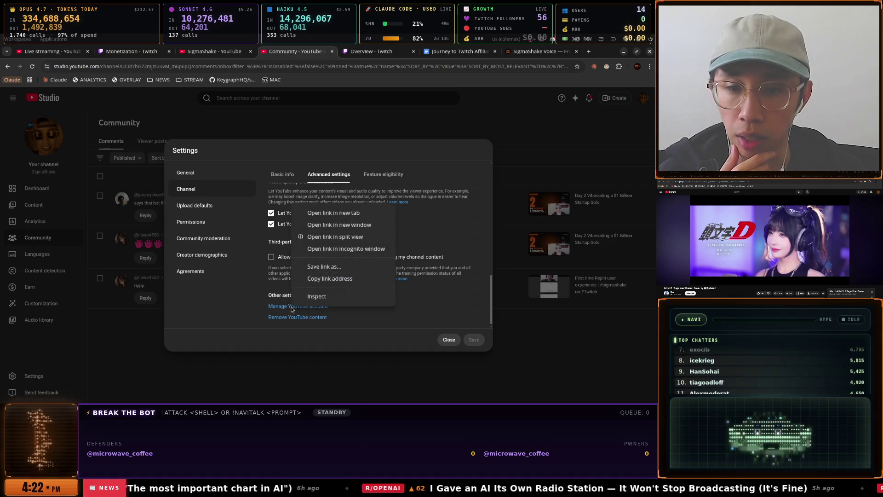
pyautogui.click(363, 213)
# Browse Feature eligibility, Upload defaults and Permissions, then reach Community moderation's channel guidelines
pyautogui.click(381, 179)
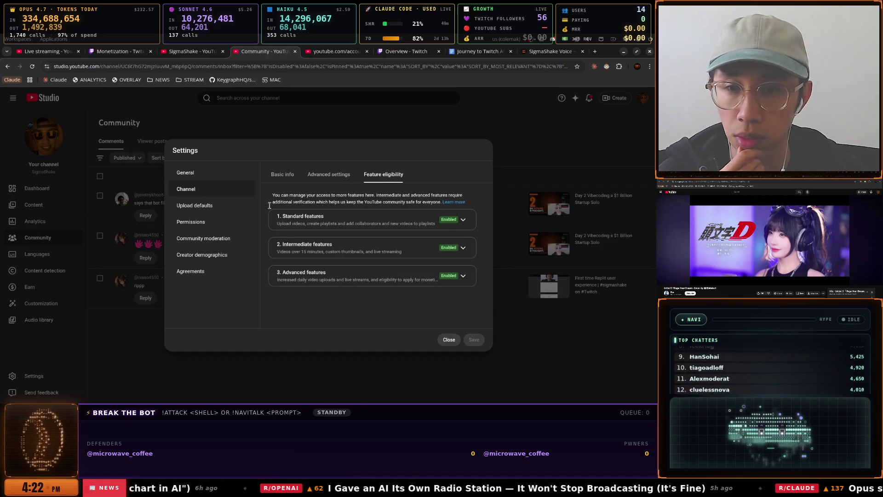
pyautogui.click(202, 206)
pyautogui.click(206, 223)
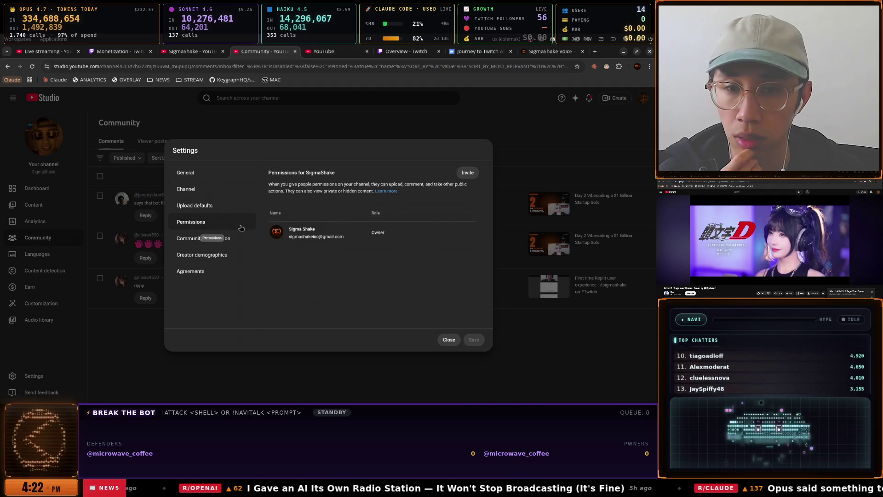
pyautogui.click(203, 238)
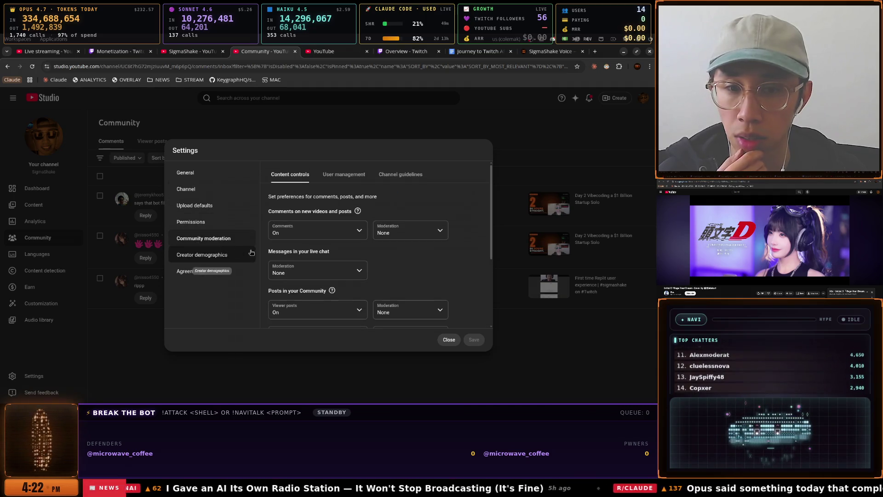
pyautogui.click(349, 179)
pyautogui.scroll(-3, 349, 203)
pyautogui.scroll(-5, 349, 203)
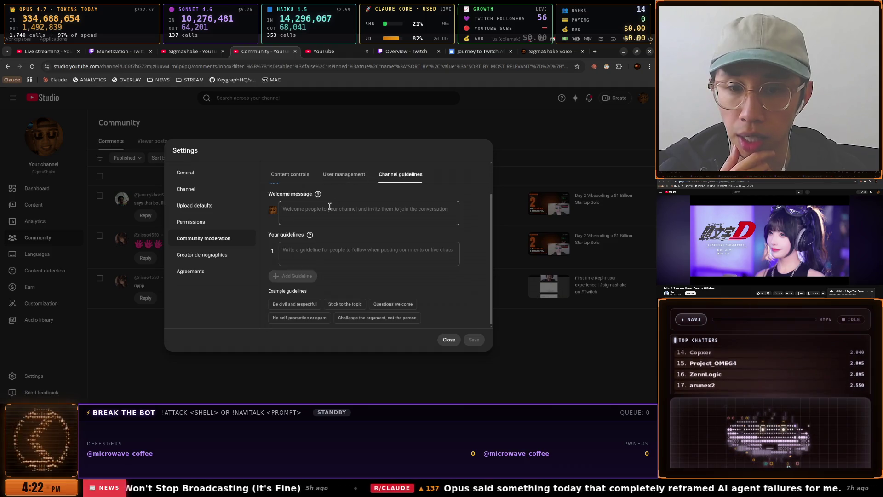
# Start a welcome message and add guidelines Be civil, Stick to the topic, Questions welcome, removing Stick to the topic
pyautogui.click(293, 210)
pyautogui.write('Welcome to the Cha')
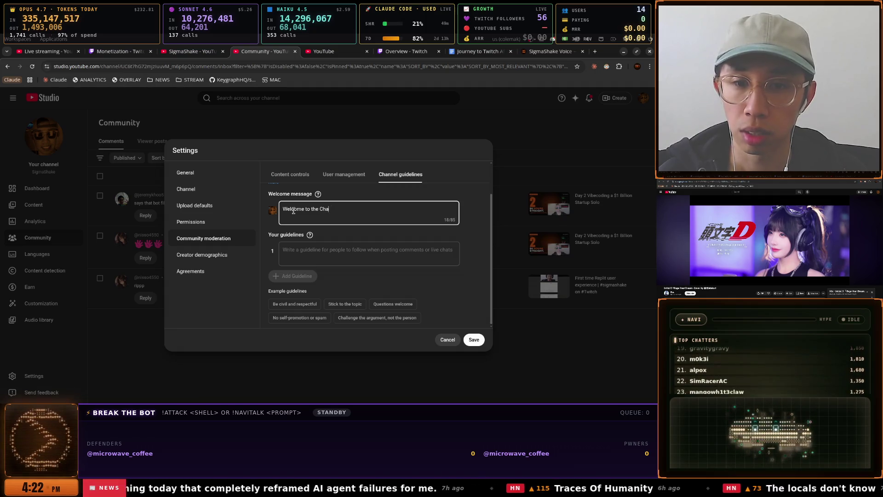
pyautogui.write('nnel')
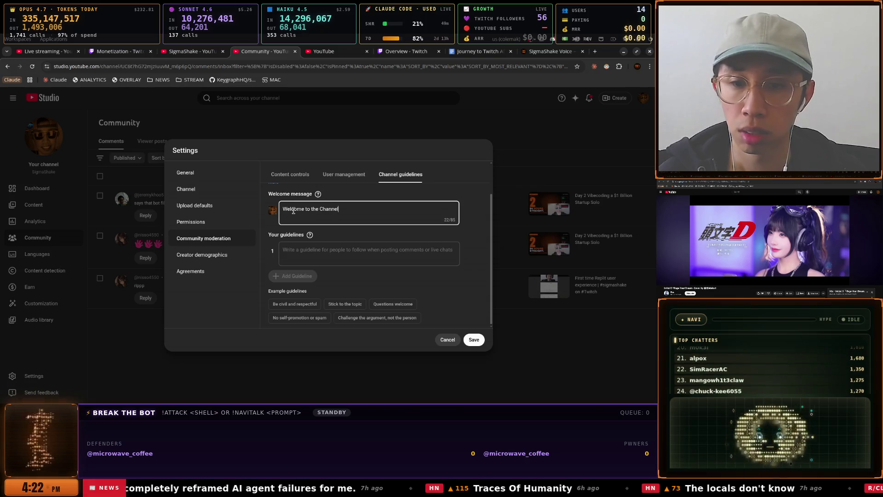
pyautogui.click(298, 275)
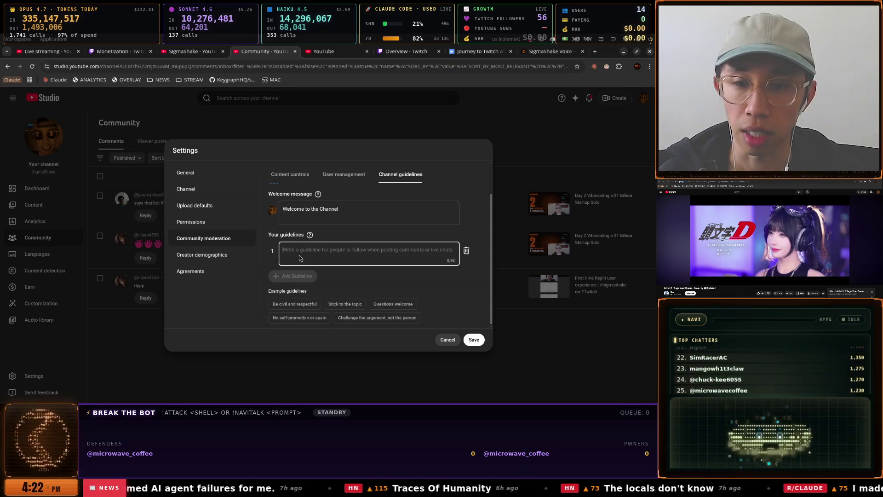
pyautogui.click(295, 304)
pyautogui.click(345, 304)
pyautogui.scroll(-1, 387, 311)
pyautogui.click(381, 305)
pyautogui.scroll(-1, 382, 310)
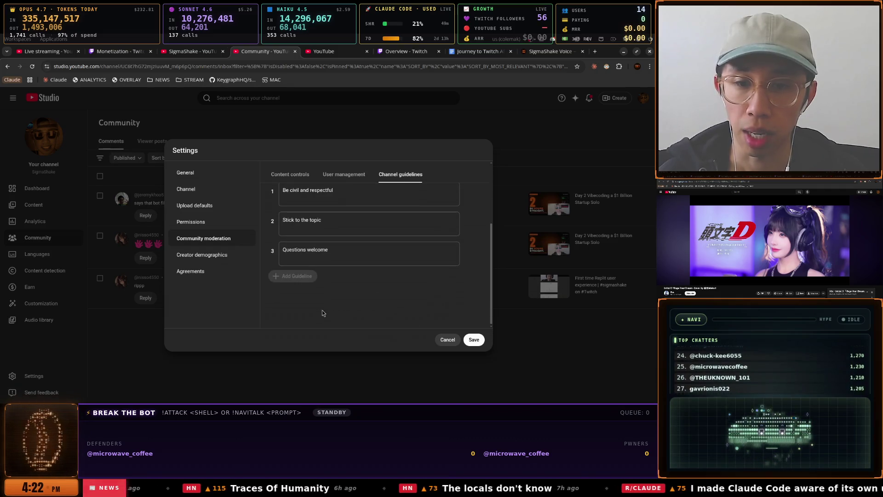
pyautogui.scroll(5, 314, 251)
pyautogui.scroll(-3, 310, 248)
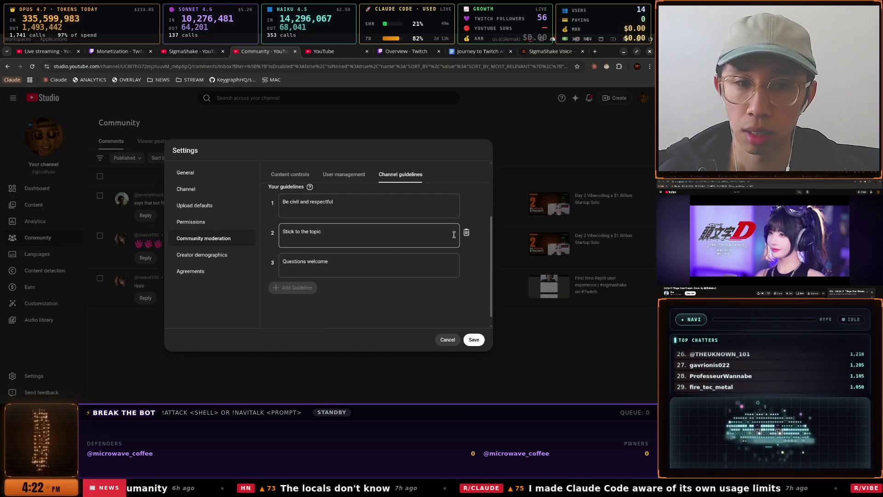
pyautogui.click(467, 232)
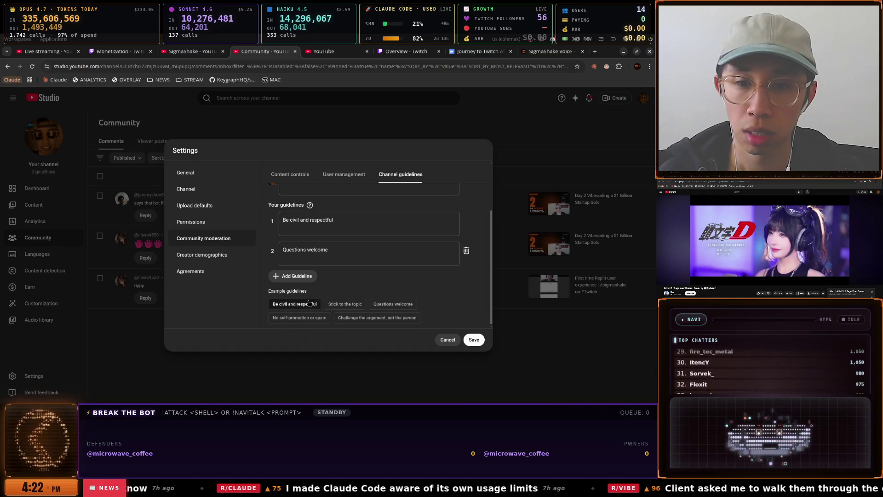
# Add then remove 'No self-promotion or spam' and remove 'Be civil and respectful', keeping only 'Questions welcome!'
pyautogui.click(300, 318)
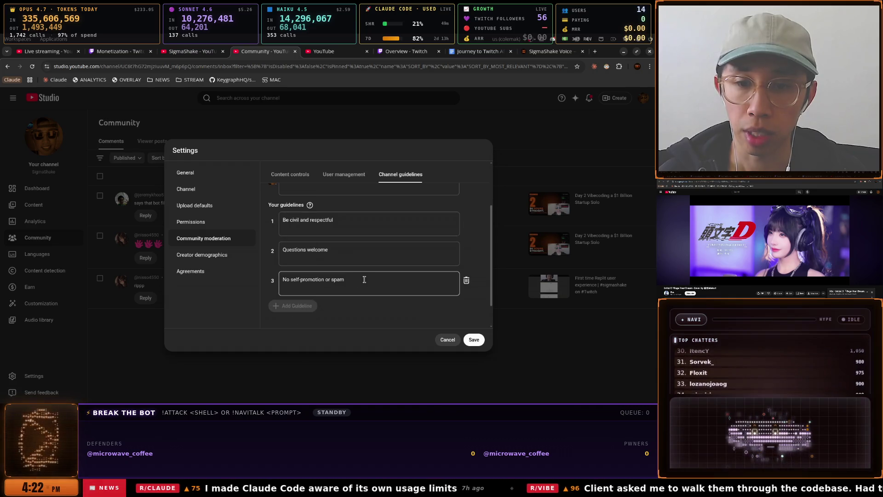
pyautogui.scroll(3, 372, 258)
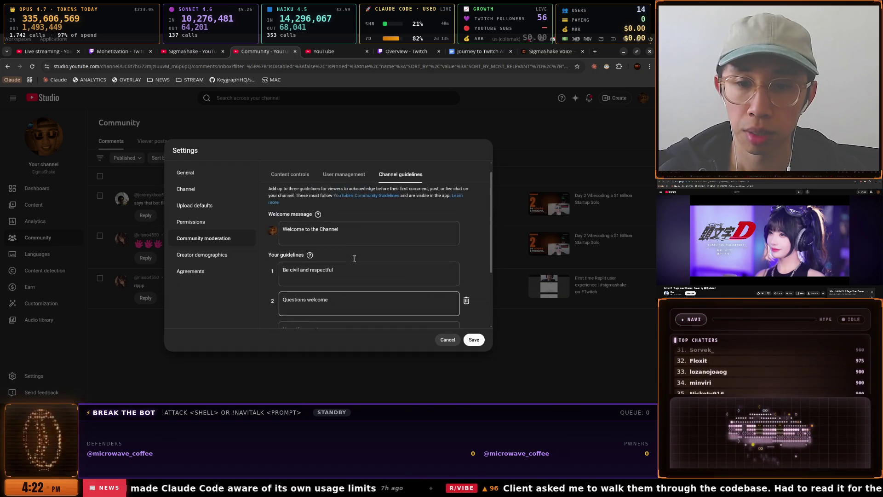
pyautogui.scroll(-3, 352, 260)
pyautogui.scroll(1, 368, 221)
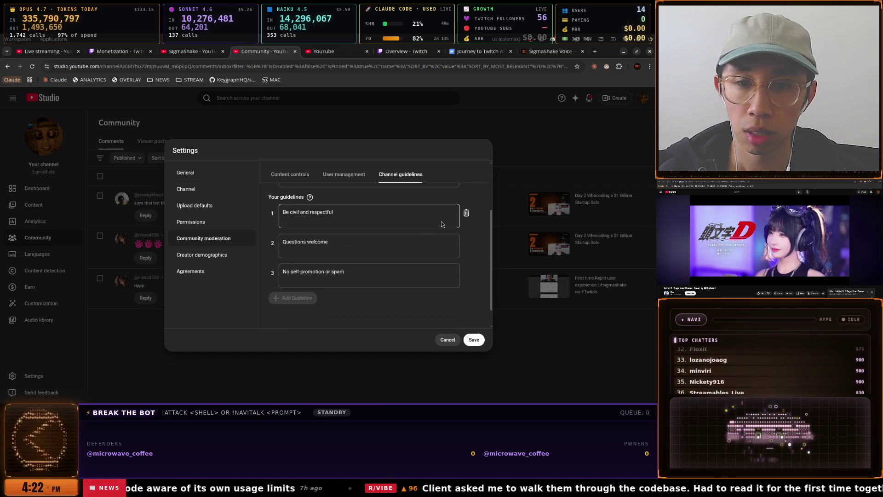
pyautogui.click(465, 218)
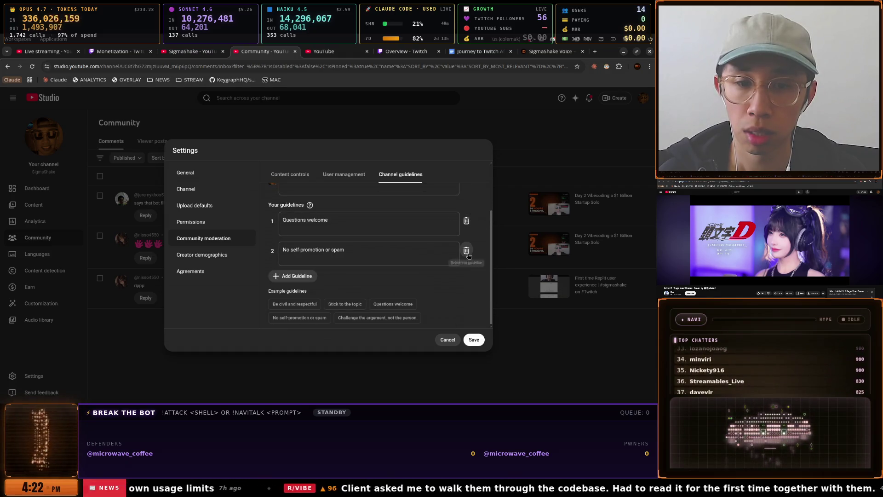
pyautogui.click(466, 250)
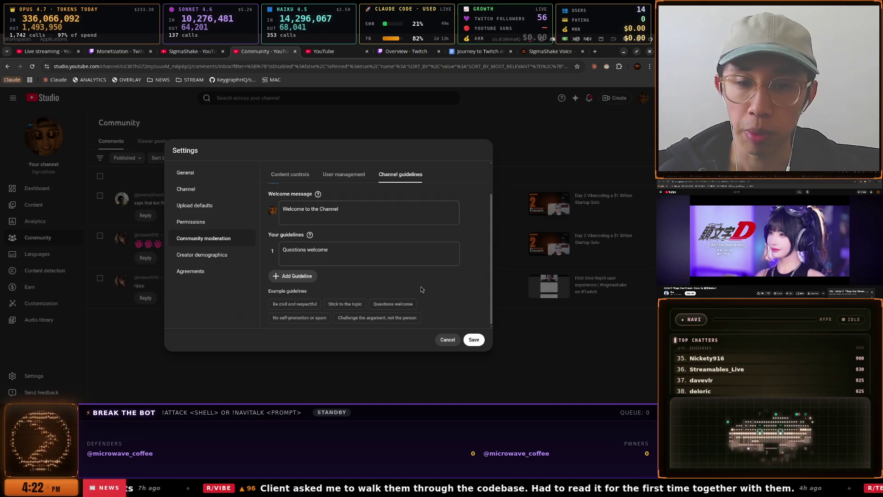
# Rewrite the welcome message to "Welcome! Say Hi! I will see your messages!" and save
pyautogui.tripleClick(322, 209)
pyautogui.doubleClick(327, 209)
pyautogui.press('Left')
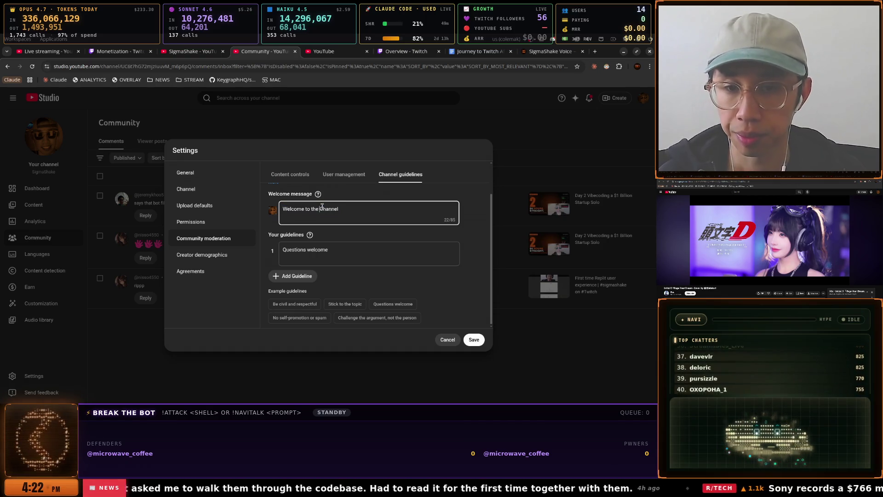
pyautogui.press('Delete')
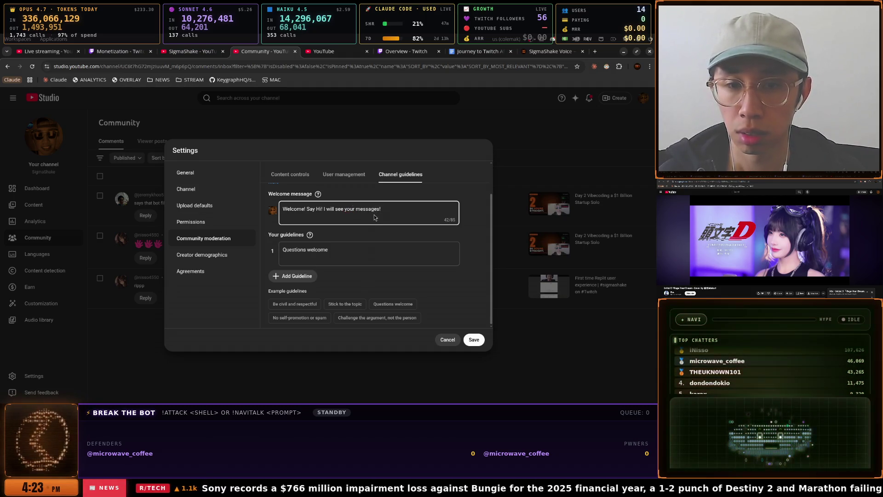
pyautogui.tripleClick(397, 217)
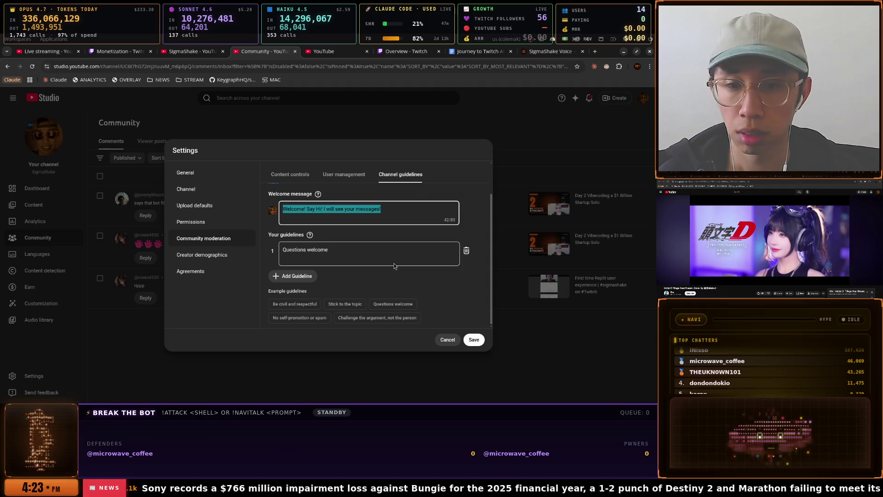
pyautogui.click(351, 253)
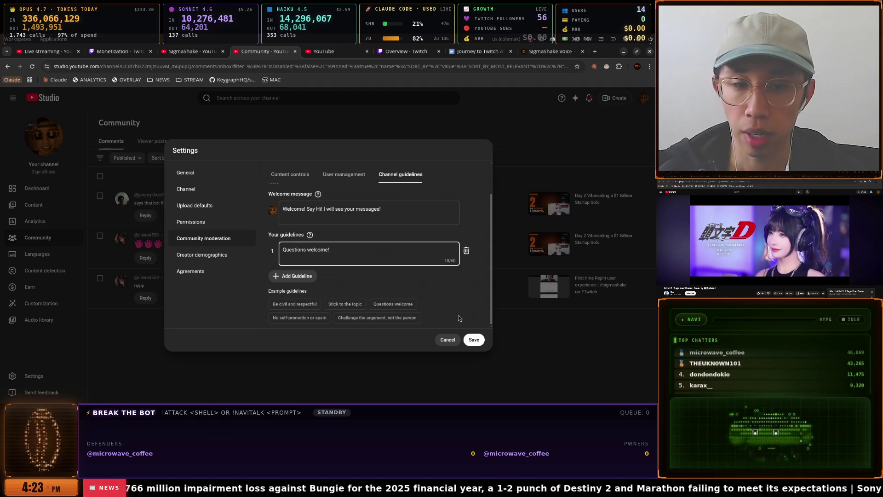
pyautogui.click(474, 339)
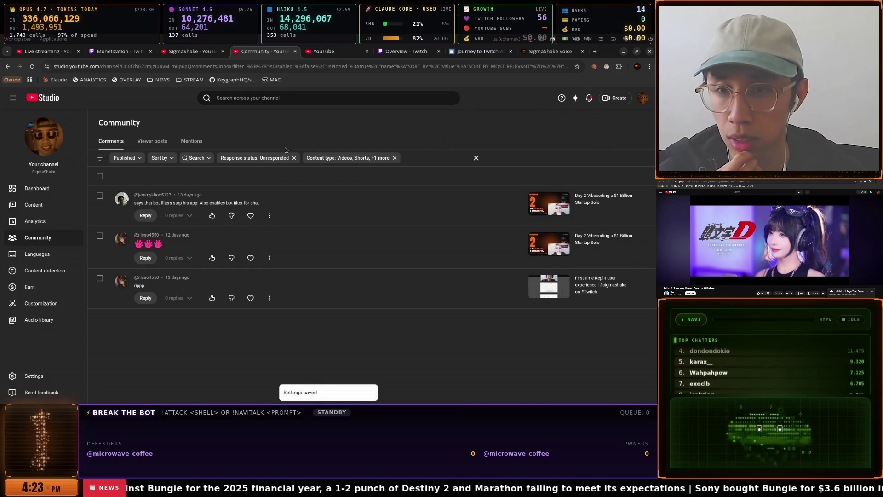
pyautogui.click(589, 98)
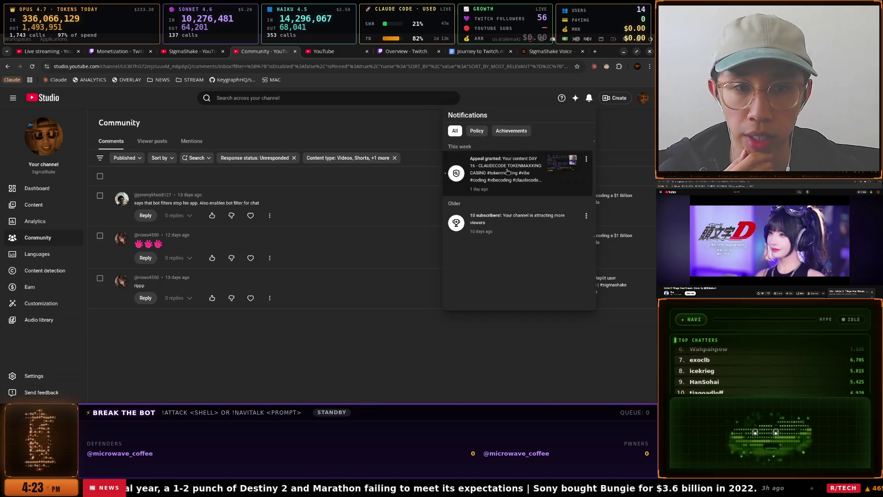
# Check notifications, viewer posts and mentions, then open Settings on Permissions from Channel languages
pyautogui.click(370, 140)
pyautogui.click(152, 140)
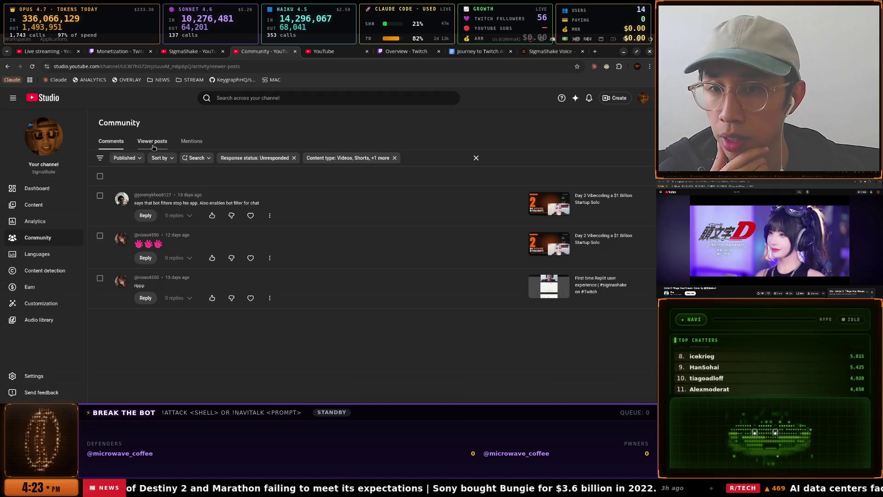
pyautogui.click(188, 143)
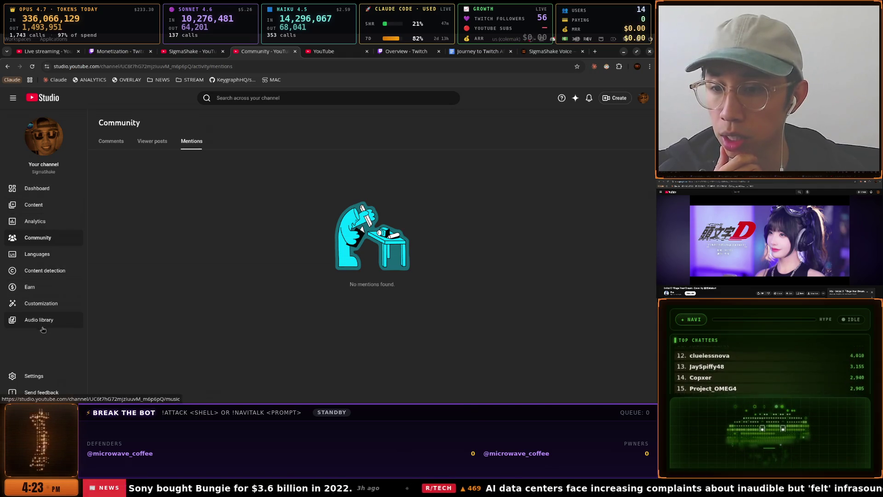
pyautogui.click(41, 255)
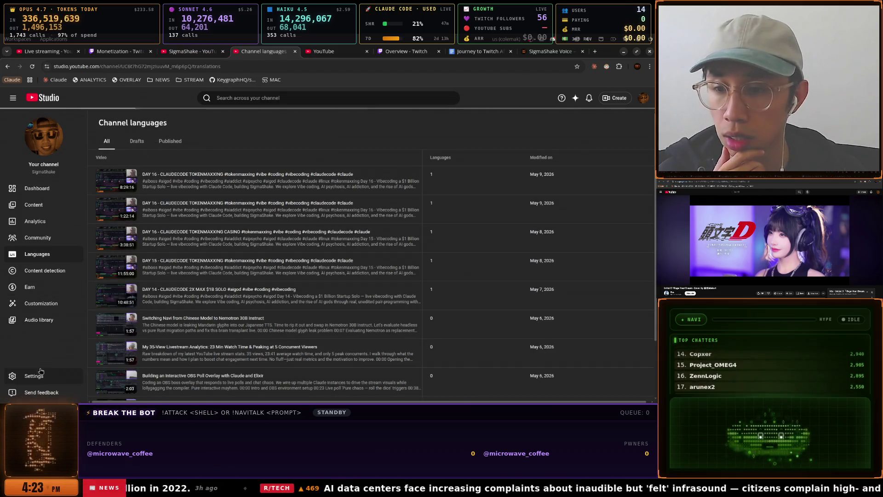
pyautogui.click(34, 375)
pyautogui.click(218, 222)
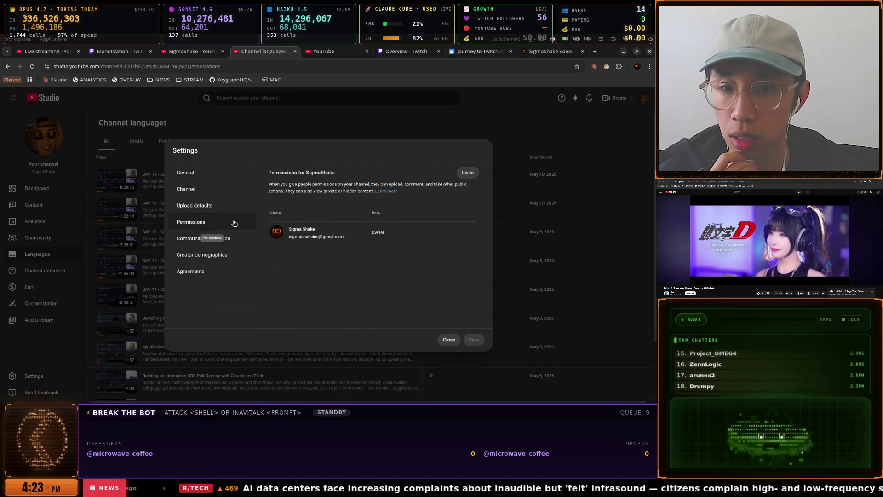
# Review the Community moderation tabs: moderators, approved users, channel guidelines and welcome message
pyautogui.click(196, 237)
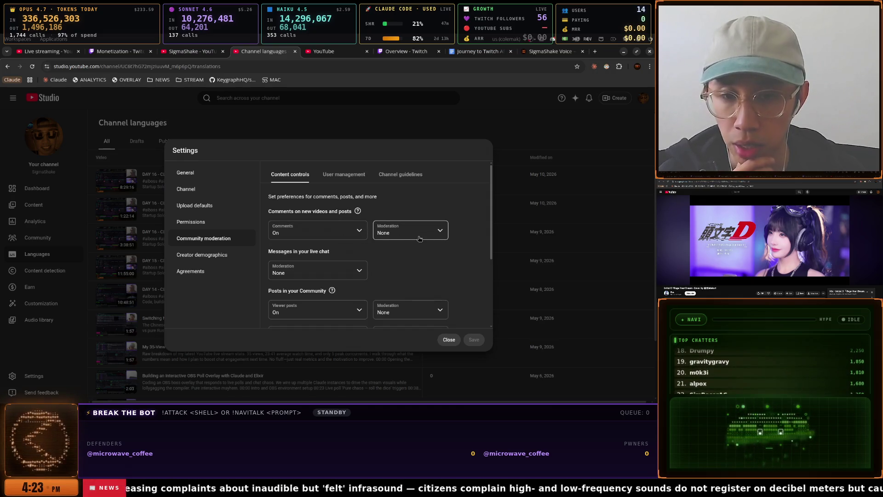
pyautogui.scroll(-5, 370, 265)
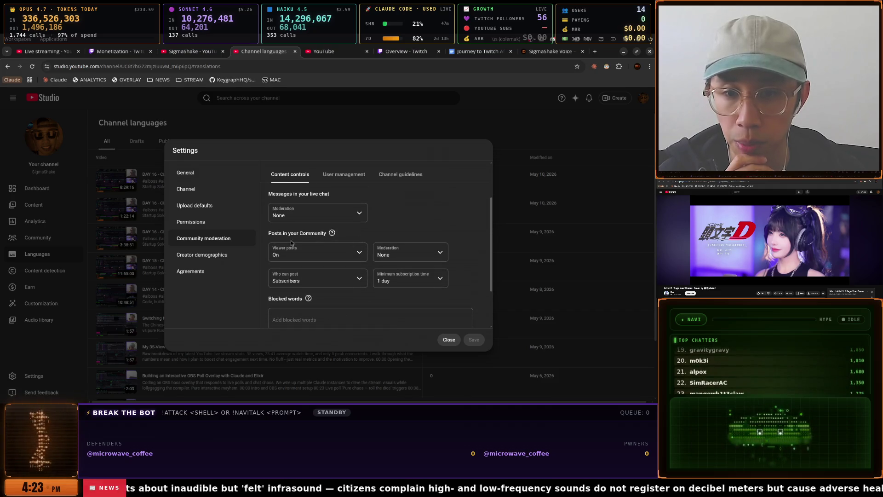
pyautogui.scroll(3, 359, 249)
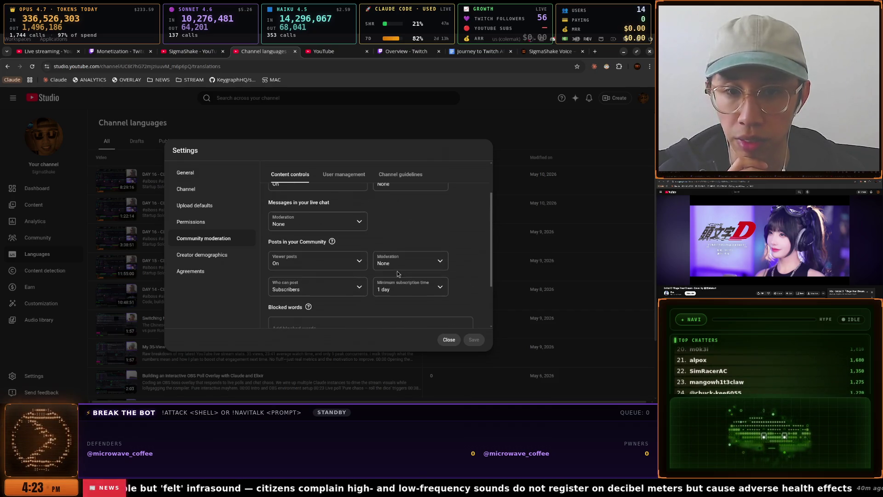
pyautogui.click(350, 173)
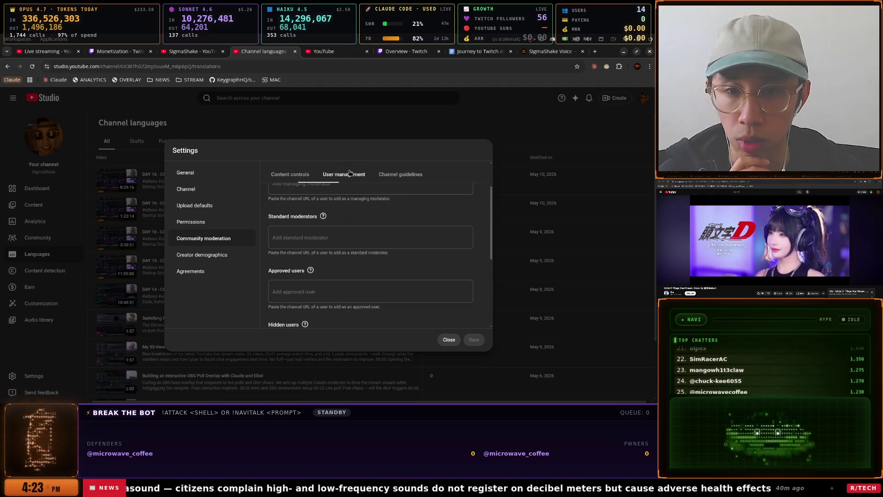
pyautogui.scroll(-5, 388, 215)
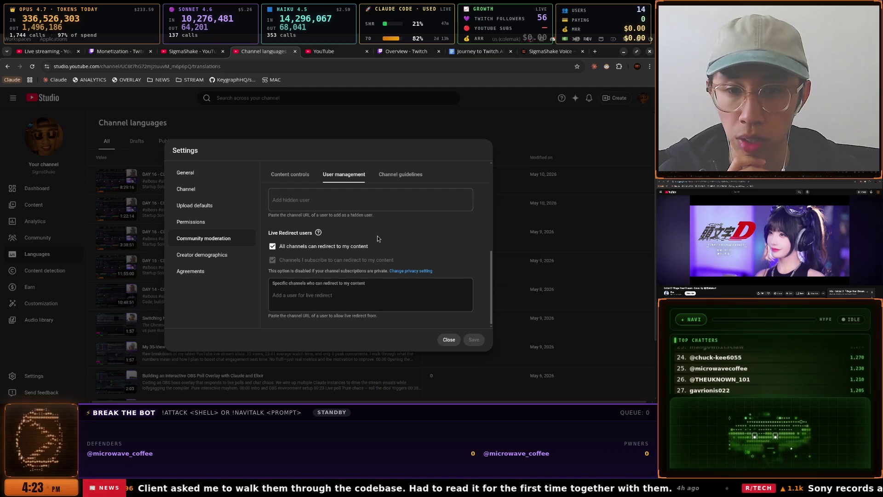
pyautogui.click(401, 182)
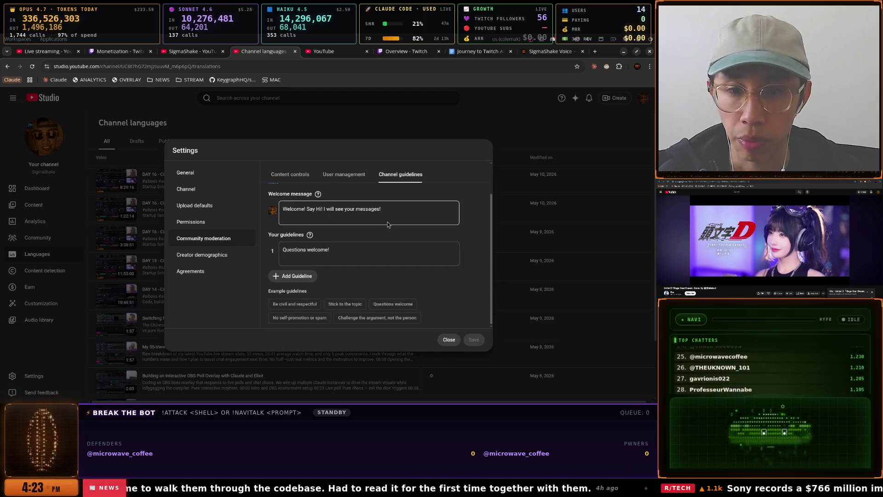
# Look through Creator demographics, Agreements, Permissions, Upload defaults and the channel's basic info
pyautogui.click(211, 254)
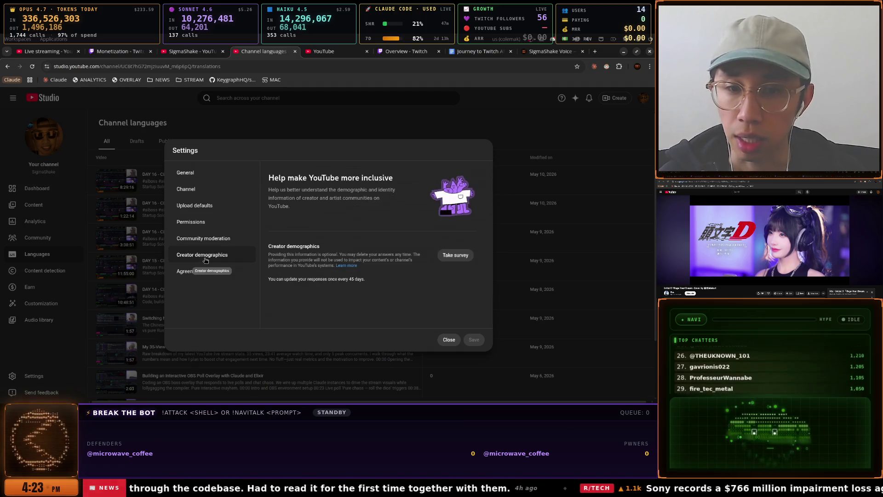
pyautogui.click(203, 272)
pyautogui.click(203, 222)
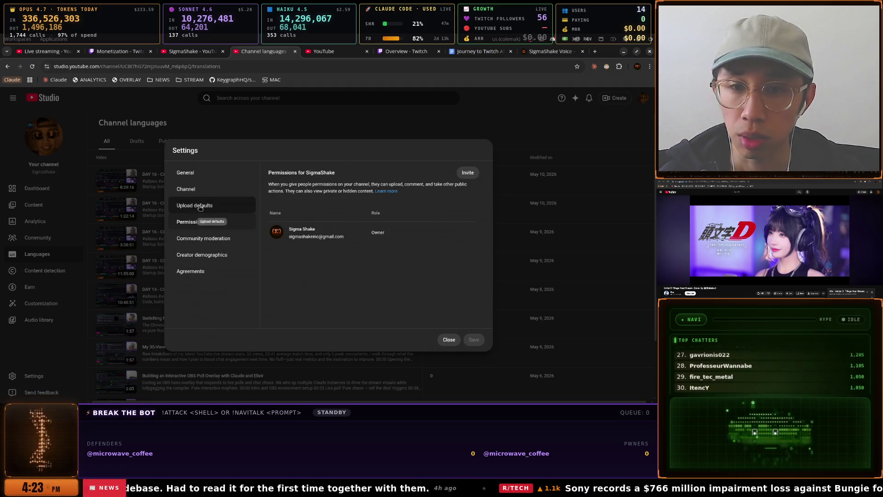
pyautogui.click(202, 206)
pyautogui.click(203, 190)
pyautogui.click(202, 205)
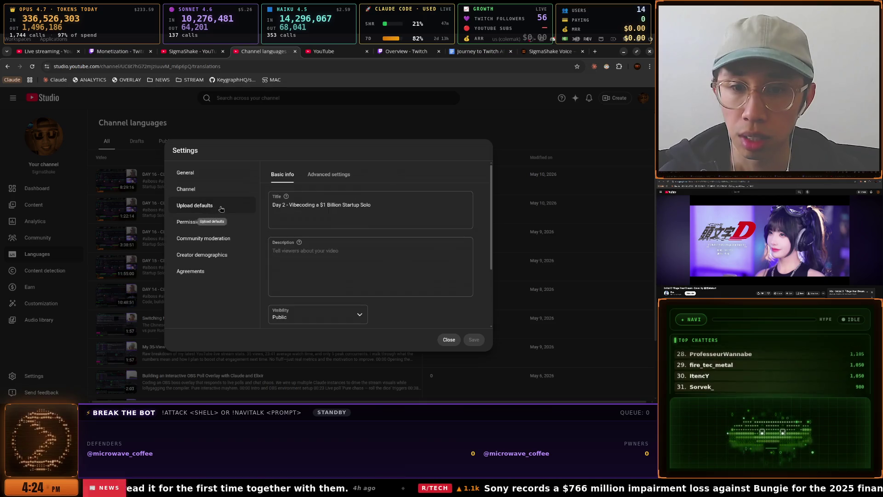
pyautogui.scroll(-3, 317, 255)
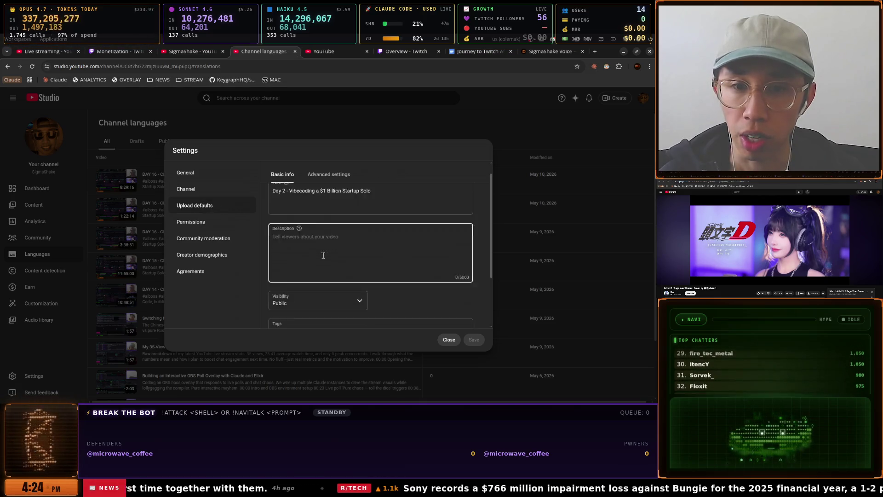
pyautogui.scroll(3, 324, 258)
# Check advanced upload defaults and General default currency, then close Settings without saving
pyautogui.click(329, 174)
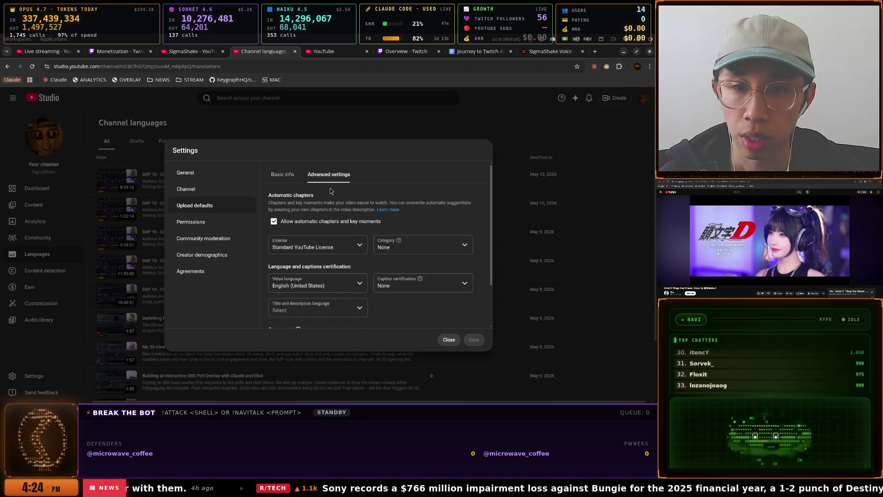
pyautogui.scroll(-3, 350, 228)
pyautogui.scroll(3, 349, 228)
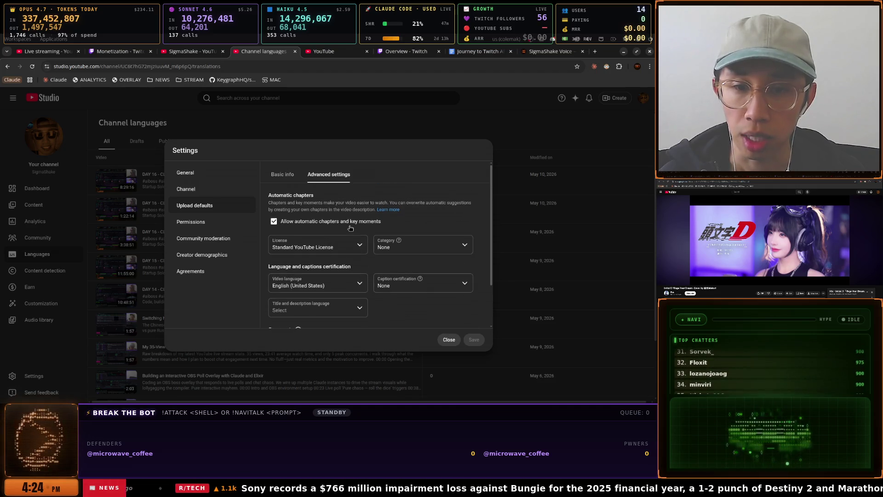
pyautogui.click(200, 190)
pyautogui.click(187, 173)
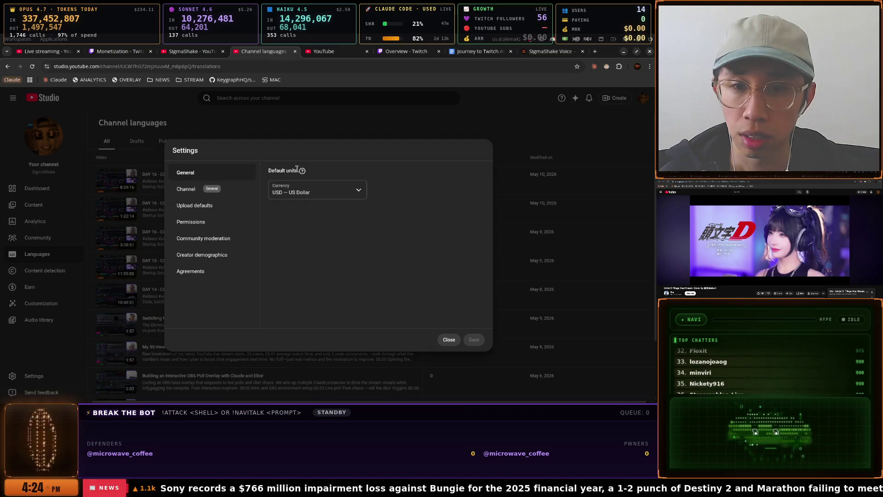
pyautogui.click(449, 338)
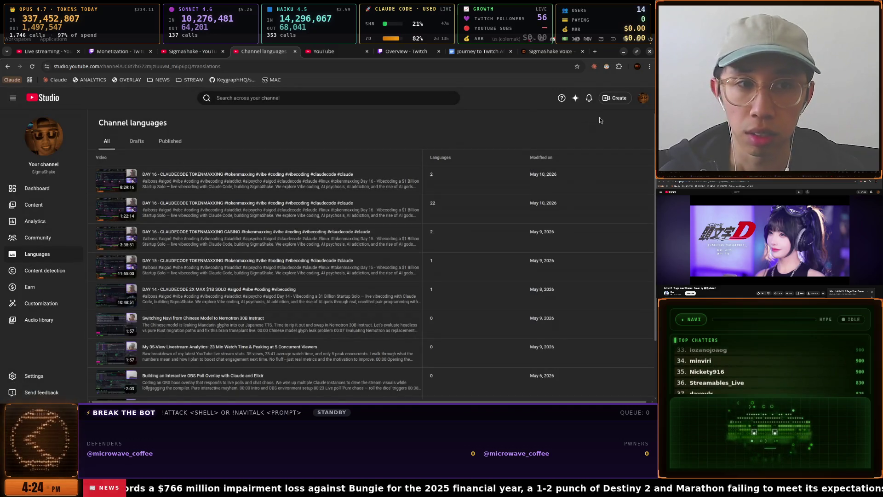
pyautogui.click(615, 98)
# Go to the live streaming control room and close the break overlay settings
pyautogui.click(596, 125)
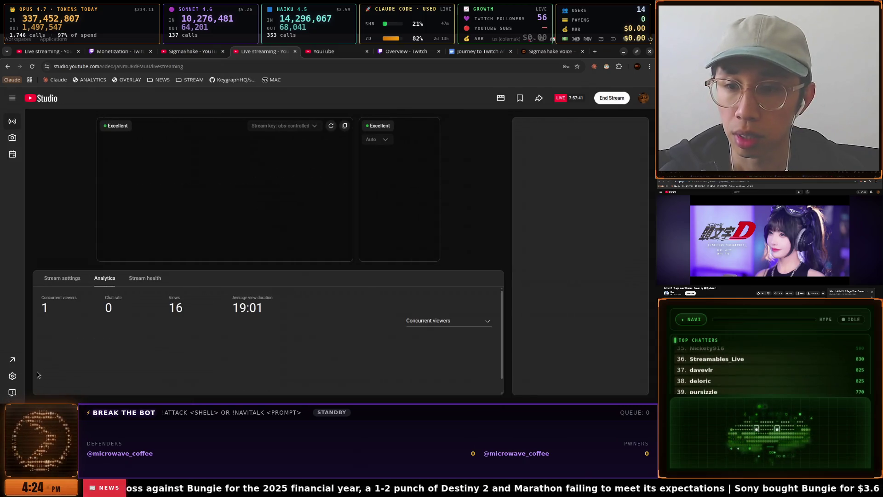
pyautogui.click(13, 376)
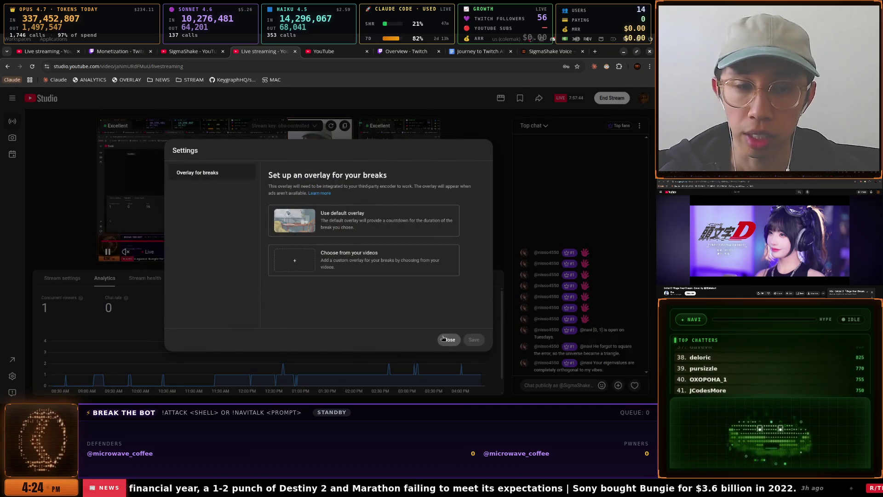
pyautogui.click(449, 340)
# Turn on Timestamps and Moderation activity in the Top chat menu, then open Community moderation
pyautogui.click(640, 126)
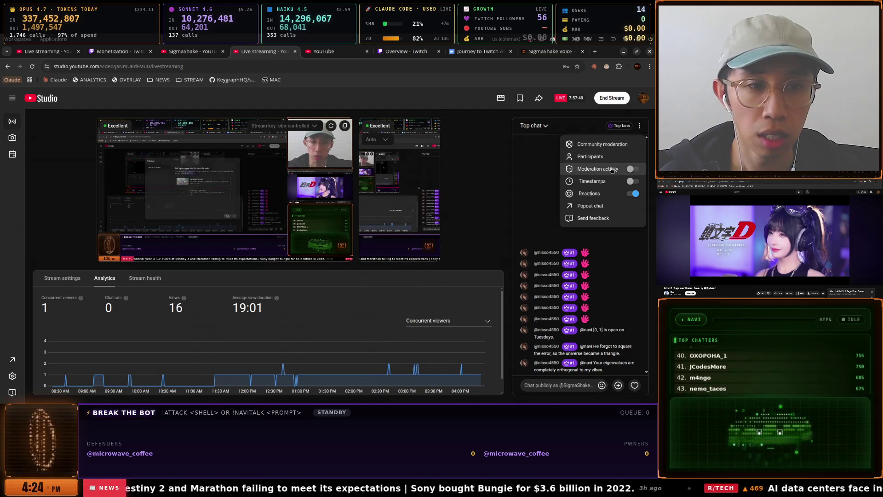
pyautogui.click(633, 183)
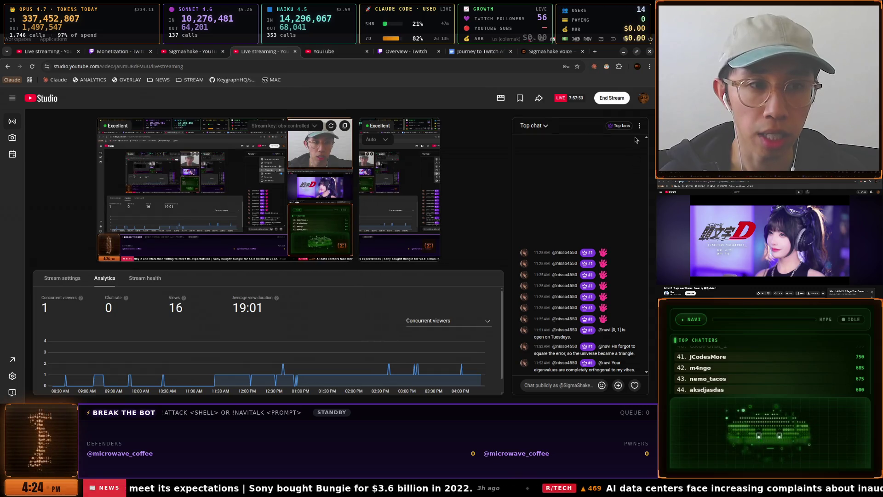
pyautogui.click(639, 125)
pyautogui.click(631, 168)
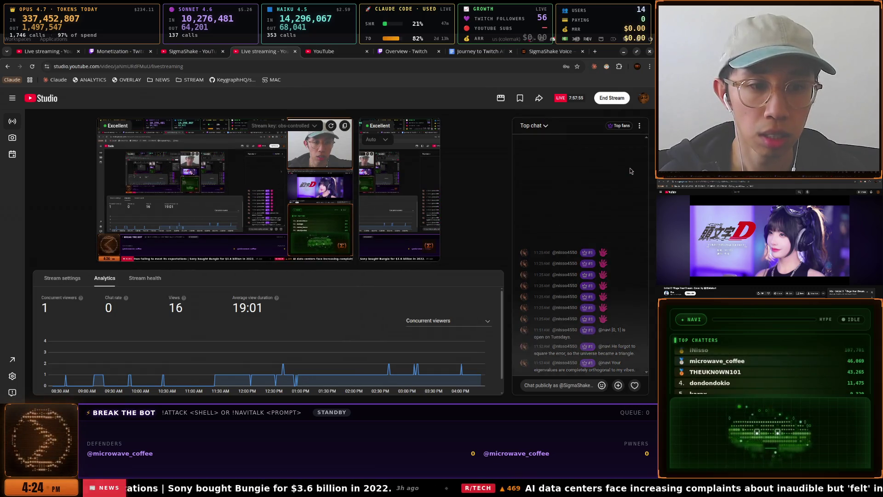
pyautogui.click(639, 125)
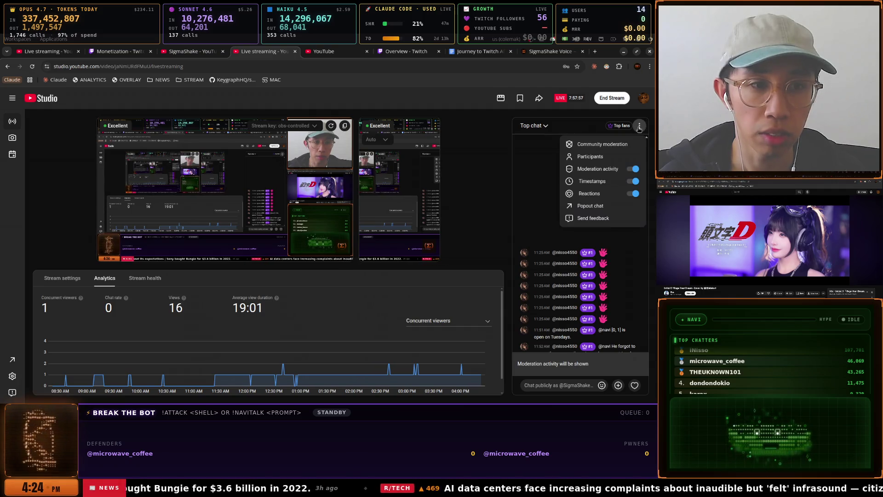
pyautogui.click(608, 144)
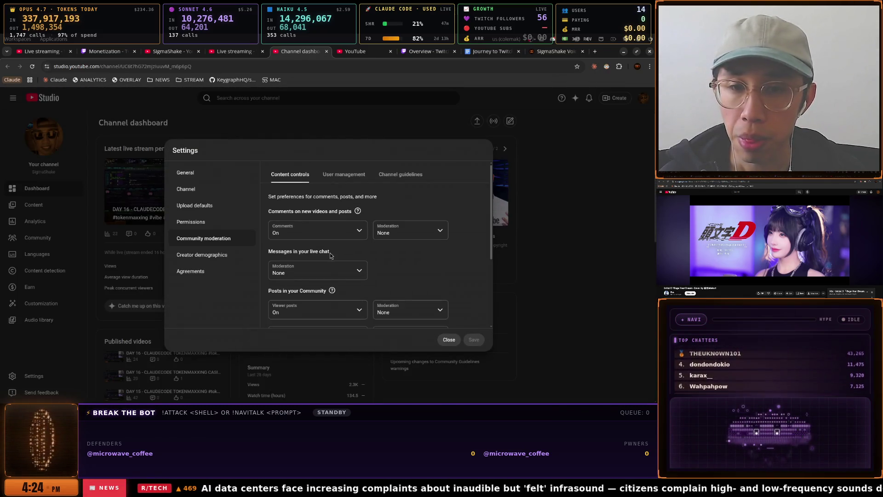
# Review the live chat moderation levels, leaving moderation set to None
pyautogui.scroll(-3, 341, 223)
pyautogui.scroll(2, 341, 225)
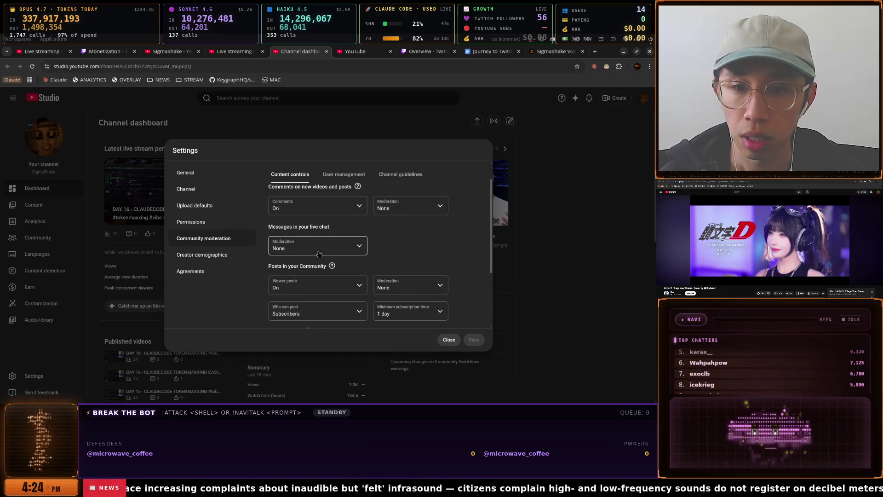
pyautogui.click(327, 241)
pyautogui.click(422, 242)
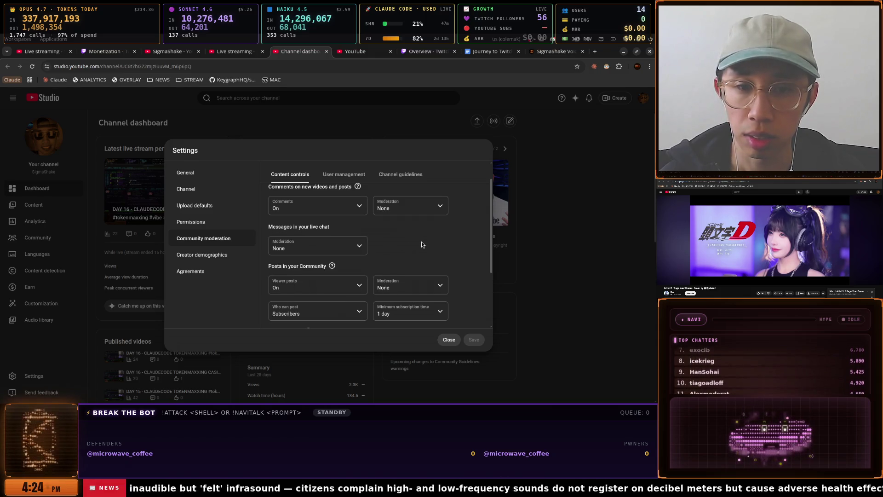
pyautogui.moveTo(279, 229); pyautogui.dragTo(207, 239)
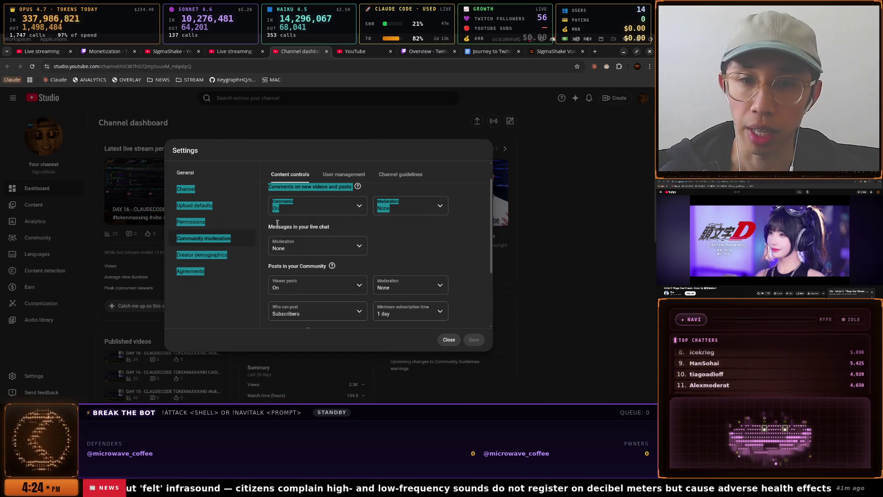
pyautogui.click(343, 233)
# Keep a 1-day minimum subscription time and subscriber-only Community posting, then close settings without saving
pyautogui.scroll(-3, 344, 235)
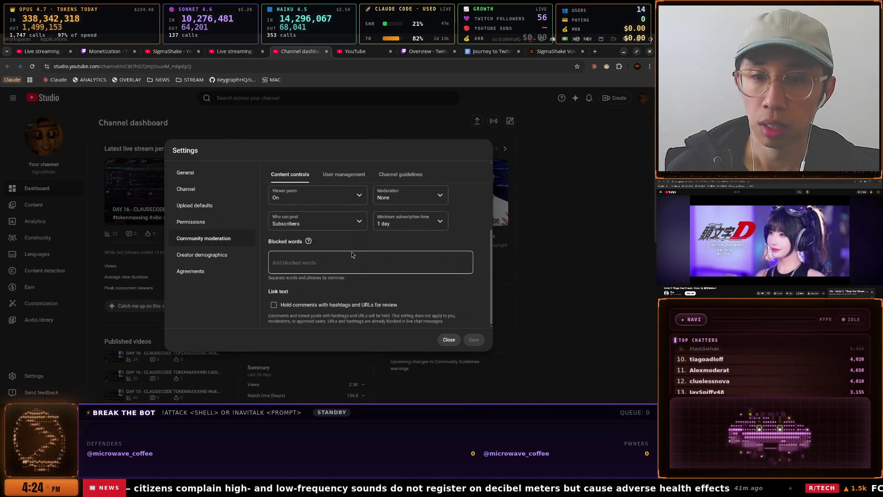
pyautogui.scroll(2, 345, 242)
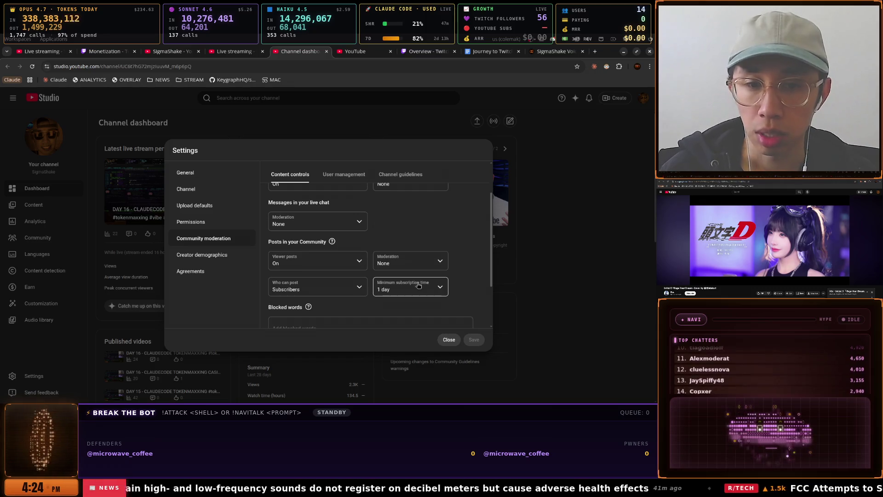
pyautogui.click(421, 290)
pyautogui.click(456, 261)
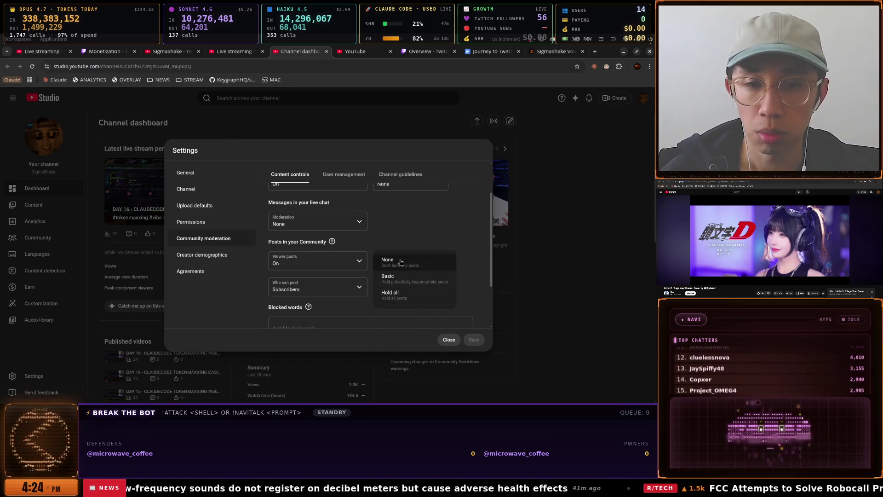
pyautogui.scroll(-3, 341, 256)
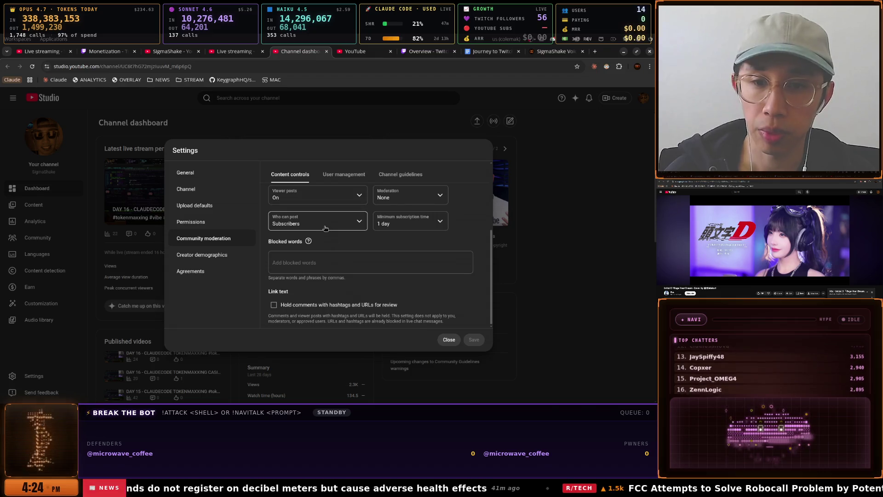
pyautogui.click(325, 223)
pyautogui.click(425, 243)
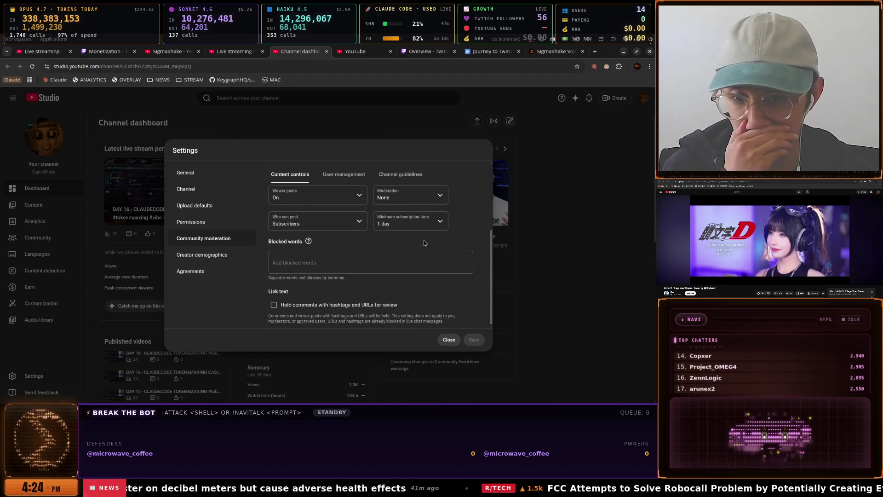
pyautogui.click(444, 343)
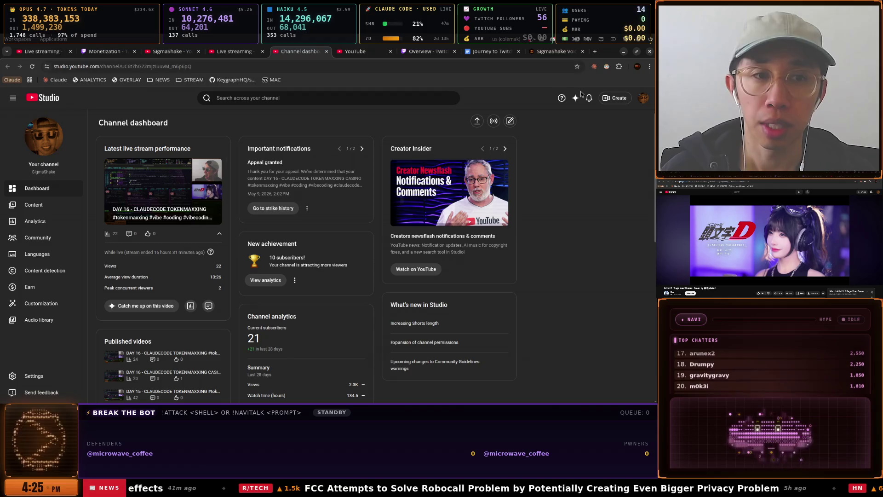
pyautogui.click(358, 52)
# Bring up the DAY 5 notes in the Journey to Twitch Affiliate document, then switch to Discord
pyautogui.hotkey('ctrl', 'shift', 'Tab')
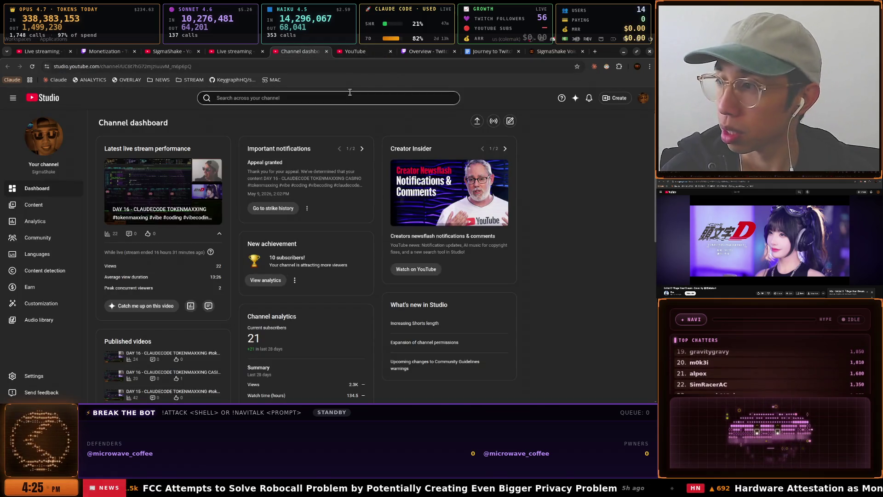
pyautogui.click(513, 53)
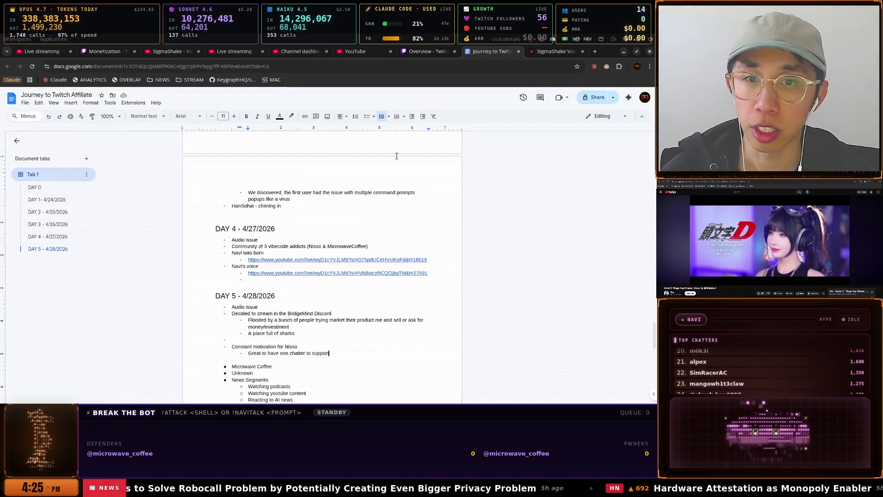
pyautogui.scroll(-5, 305, 218)
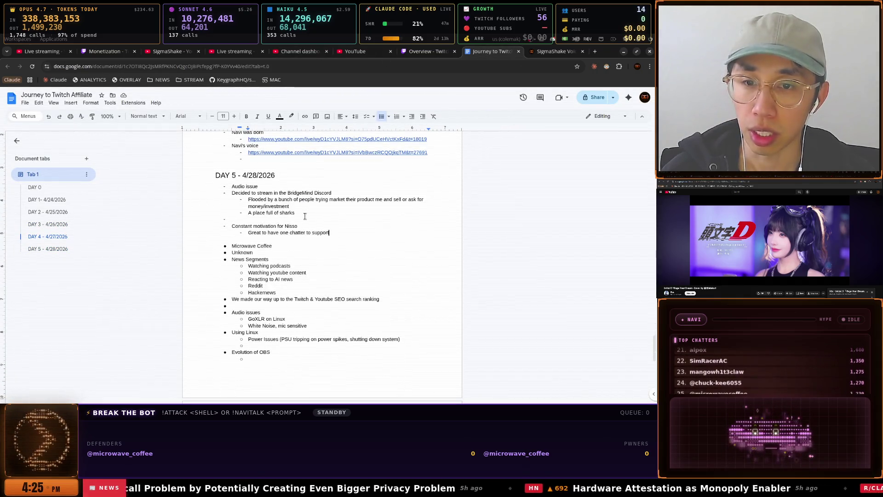
pyautogui.hotkey('alt', 'Tab')
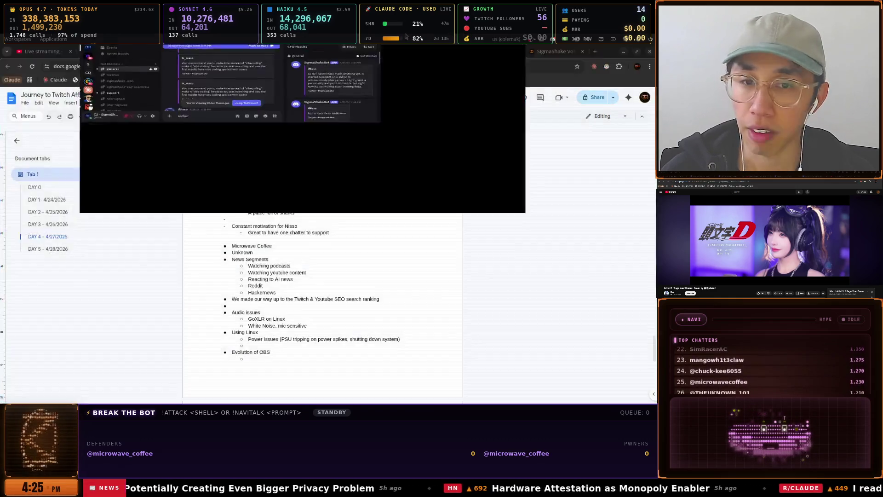
pyautogui.scroll(-8, 308, 249)
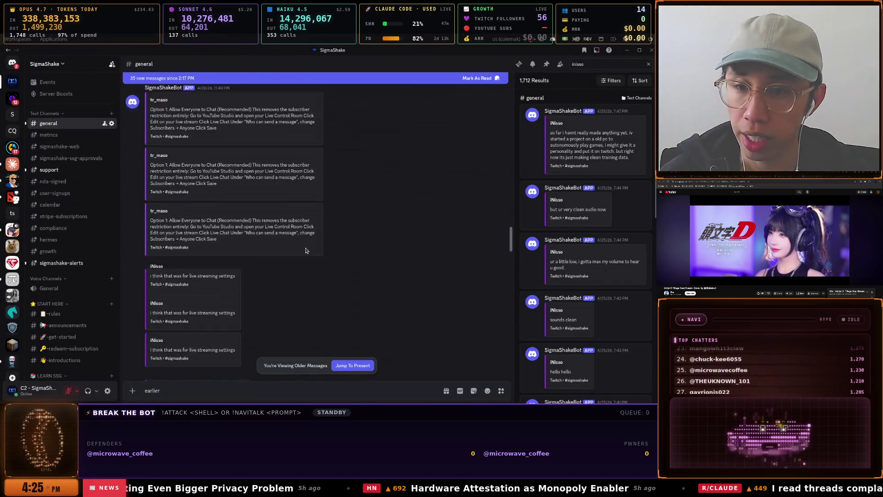
# Scroll back through #general to the streamer-mode suggestion, then switch to the Windows 11 VM
pyautogui.scroll(-10, 305, 250)
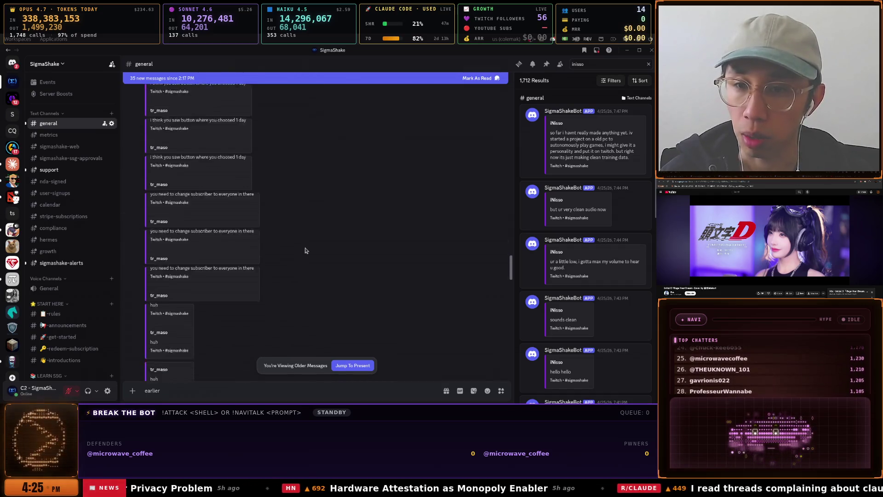
pyautogui.scroll(-10, 305, 250)
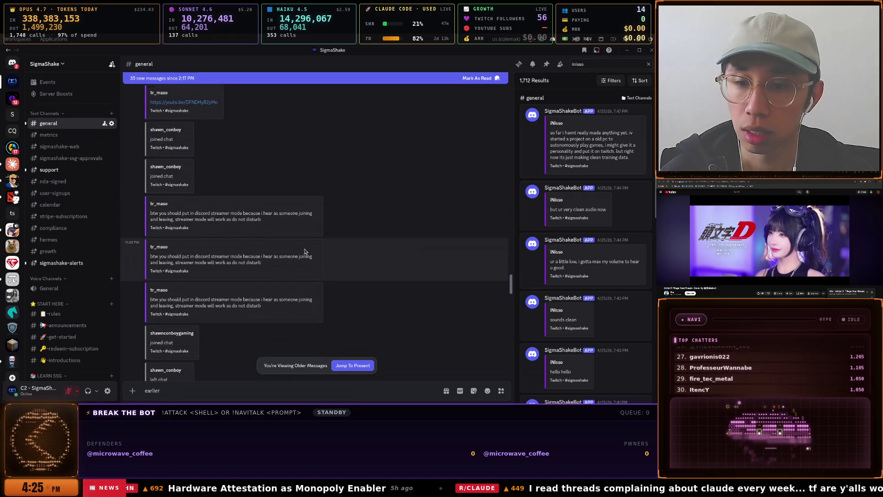
pyautogui.hotkey('alt', 'Tab')
pyautogui.hotkey('alt', 'Tab')
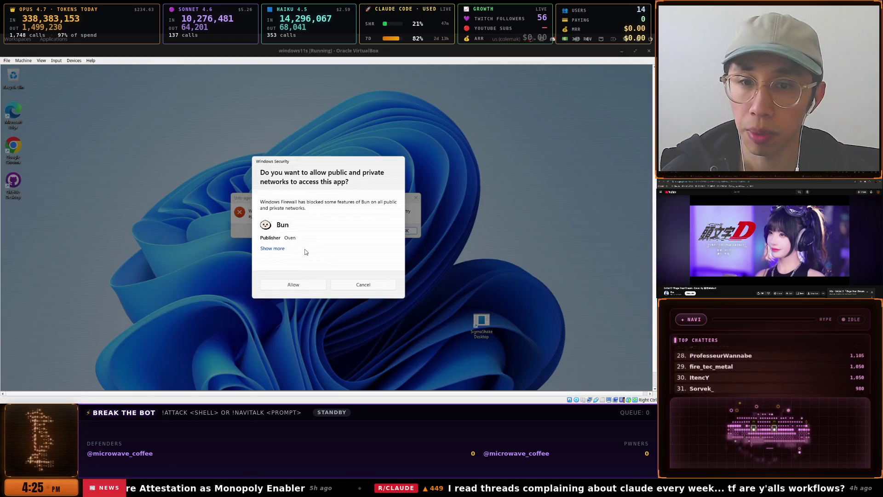
# Allow Bun through the Windows firewall and dismiss the agent error message
pyautogui.click(295, 285)
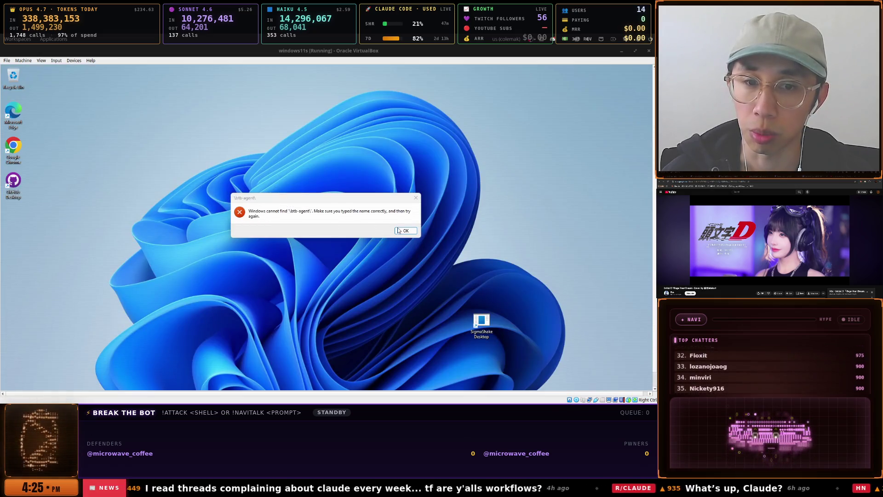
pyautogui.click(399, 231)
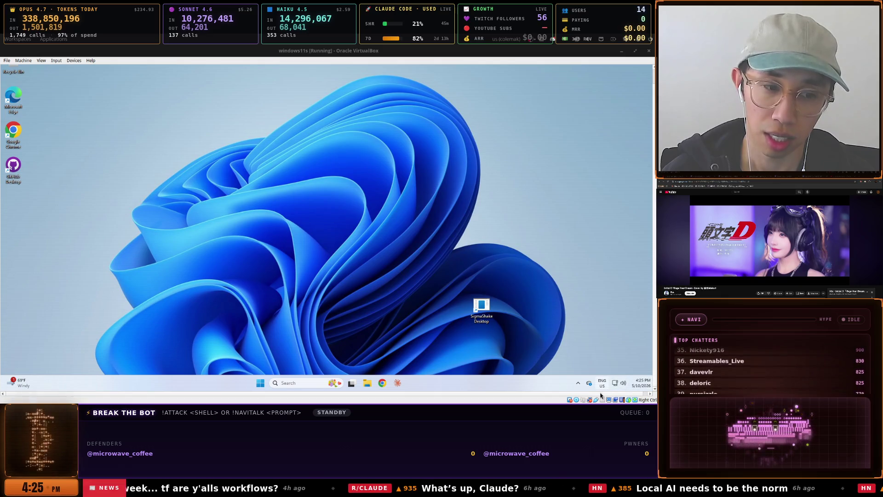
pyautogui.click(575, 385)
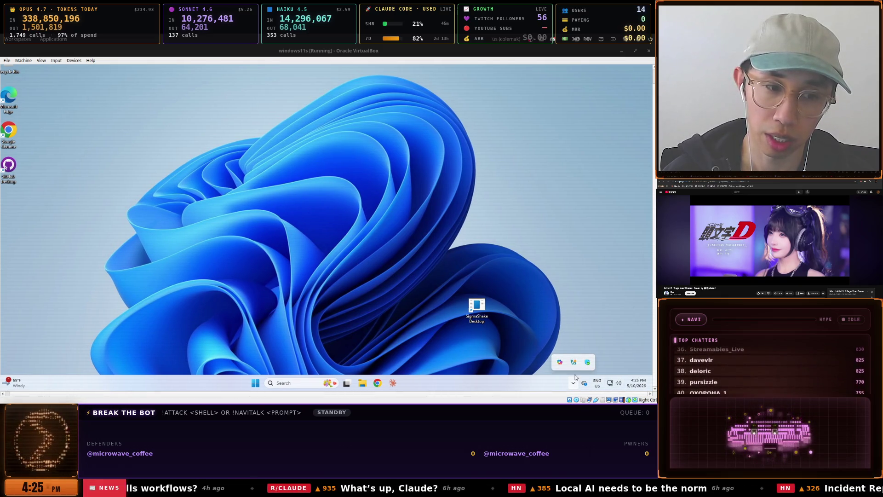
# Move the SigmaShake Desktop shortcut to the left icon column and delete the broken shortcut
pyautogui.moveTo(476, 317); pyautogui.dragTo(246, 253)
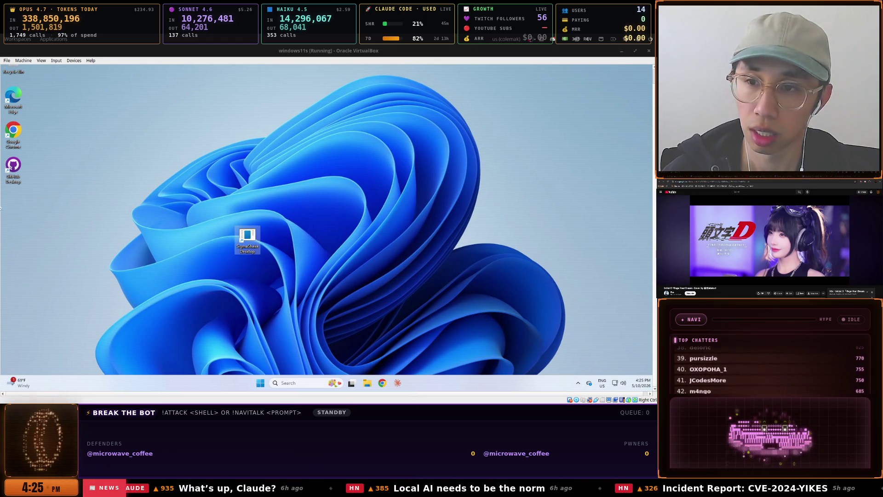
pyautogui.moveTo(241, 240)
pyautogui.mouseDown()
pyautogui.moveTo(31, 198)
pyautogui.moveTo(16, 205)
pyautogui.mouseUp()
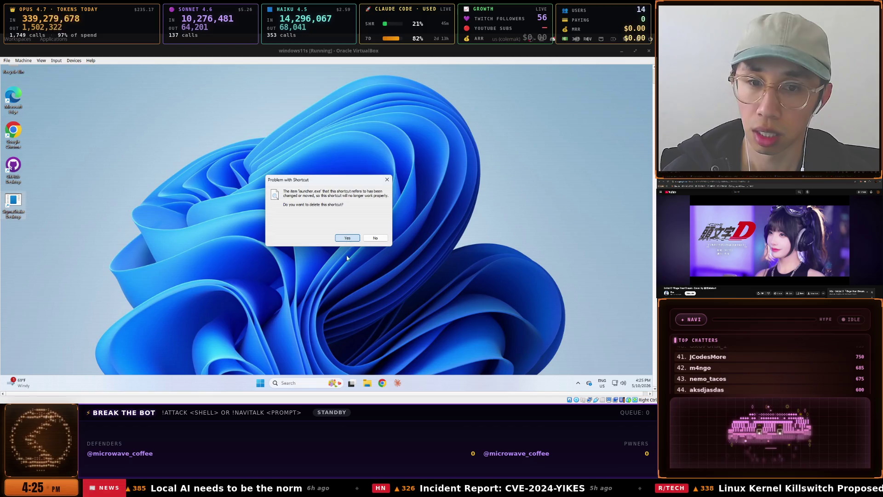
pyautogui.click(347, 238)
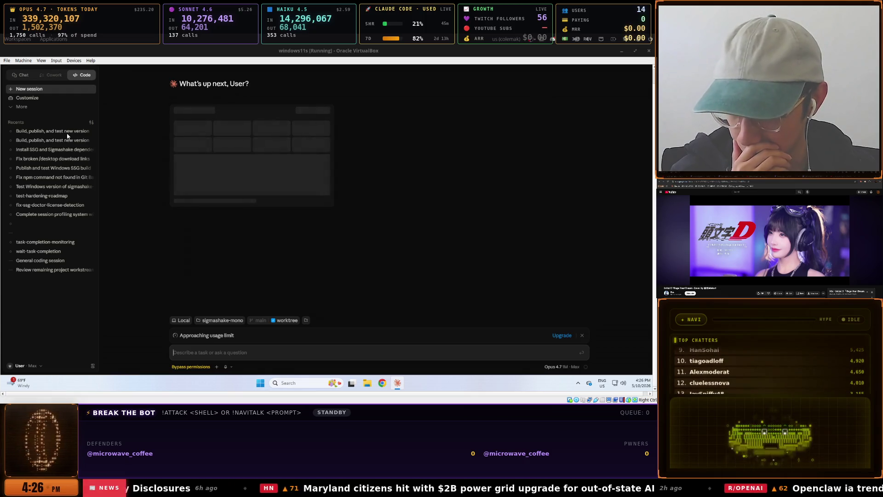
# Reopen the 'Build, publish, and test new version' session and start a prompt, typing 'Who lo fhksk d'
pyautogui.click(67, 133)
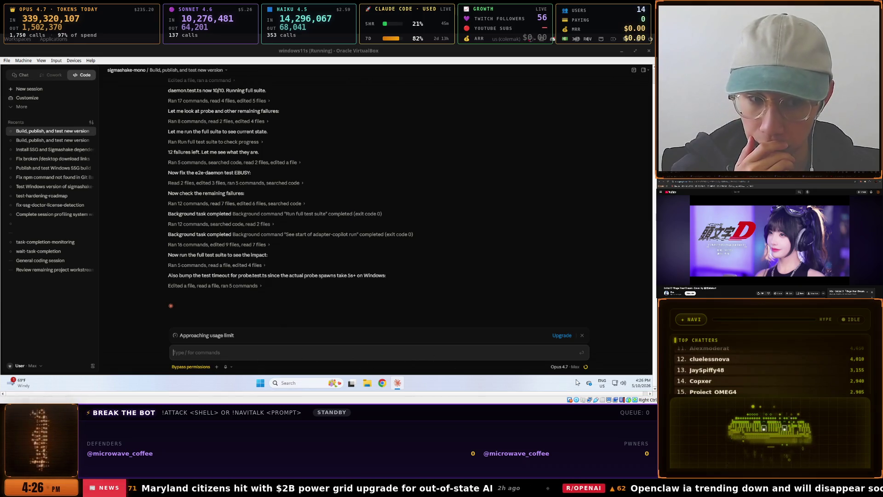
pyautogui.moveTo(584, 369)
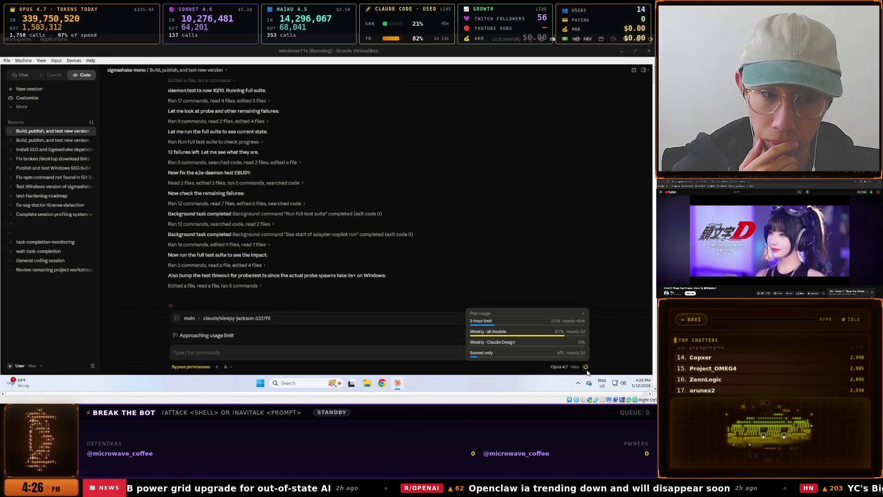
pyautogui.click(364, 353)
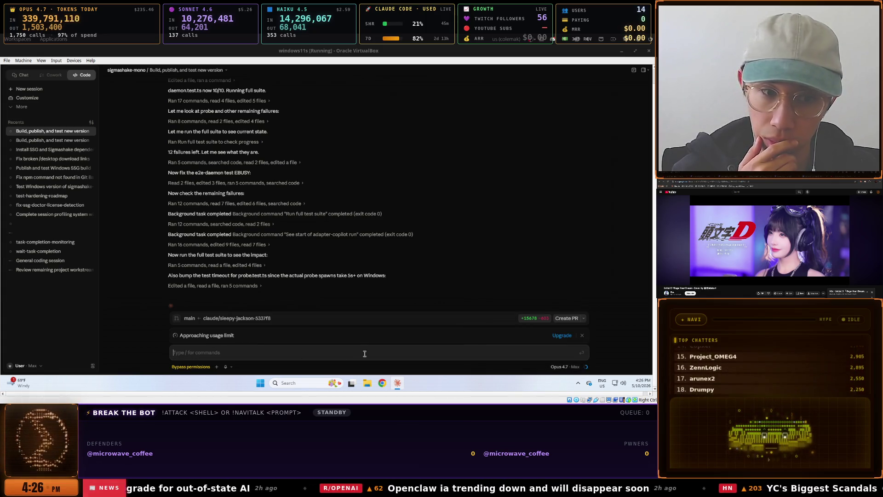
pyautogui.moveTo(587, 367)
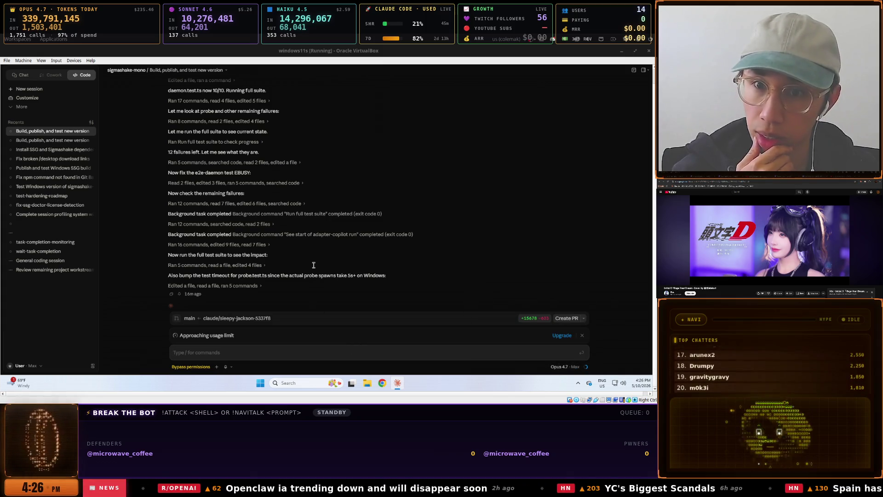
pyautogui.scroll(-1, 314, 265)
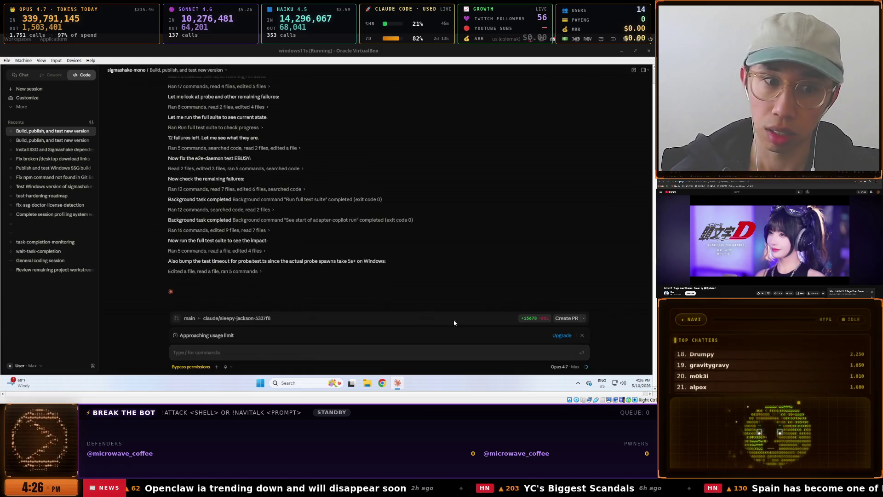
pyautogui.press('Up')
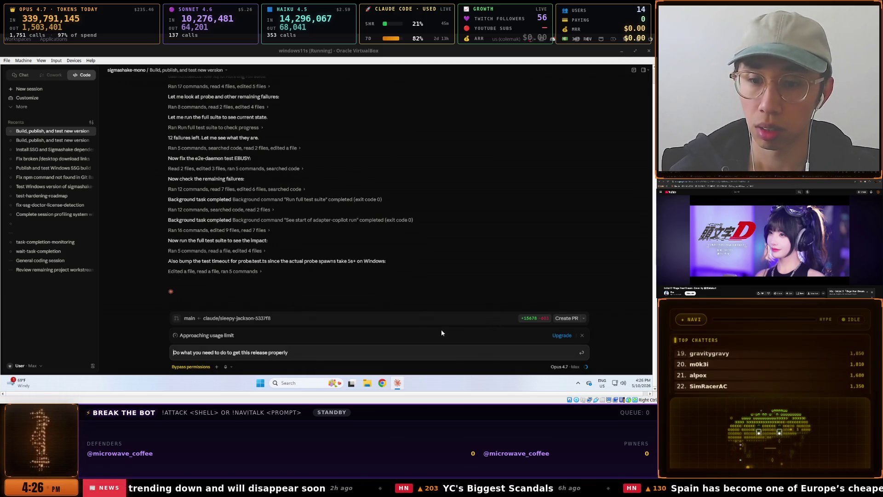
pyautogui.press('Down')
pyautogui.write('W')
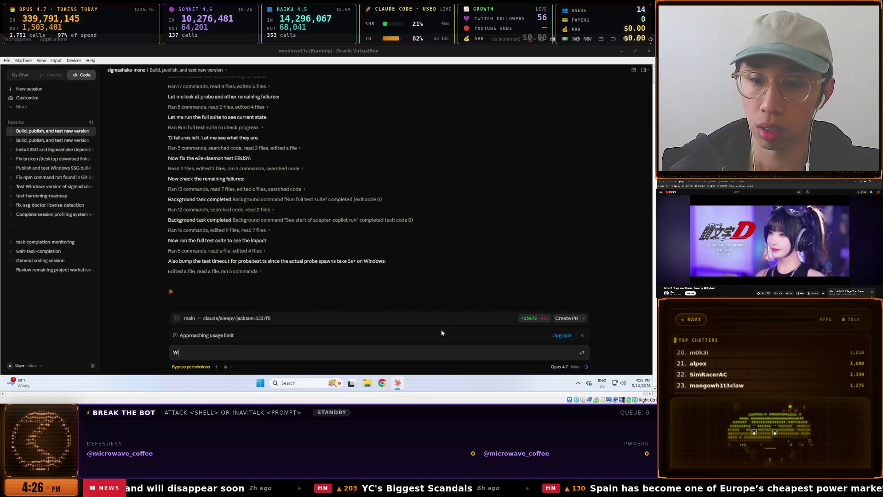
pyautogui.write('ho lo fhksk d')
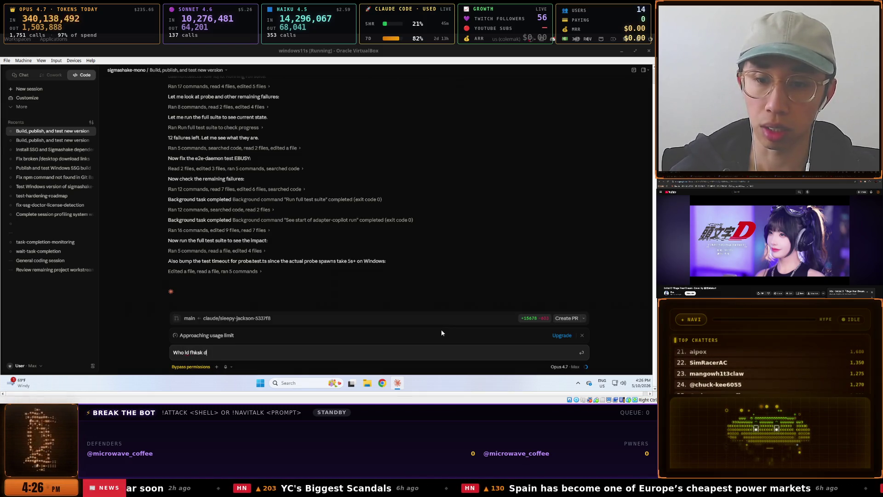
pyautogui.press('BackSpace')
pyautogui.press('BackSpace')
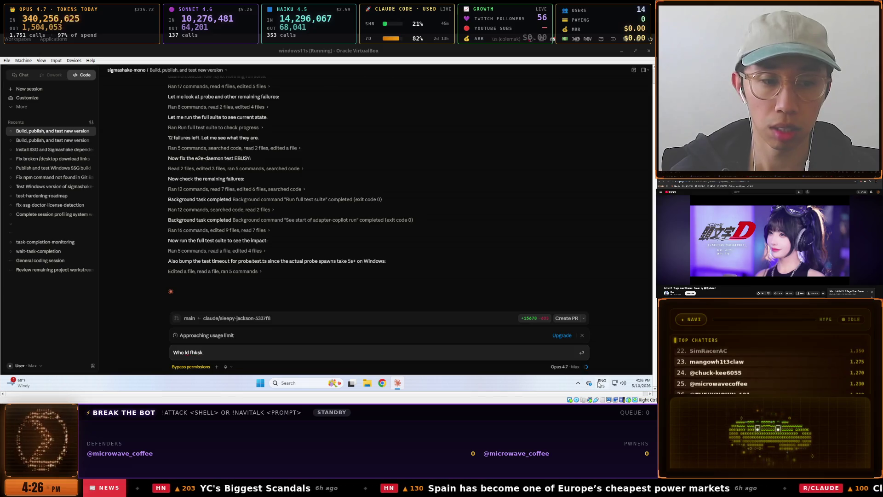
# Switch the VM keyboard layout to Colemak and return to the Google Docs window
pyautogui.click(601, 382)
pyautogui.click(571, 340)
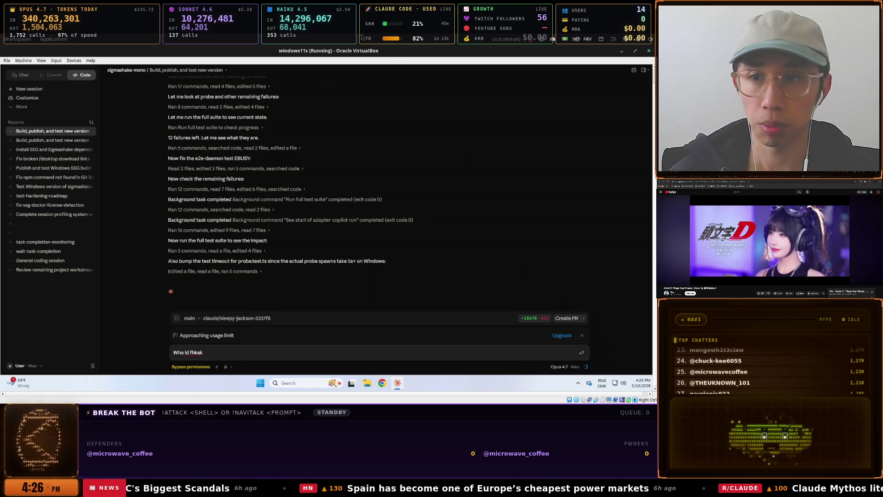
pyautogui.hotkey('alt', 'Tab')
pyautogui.press('Return')
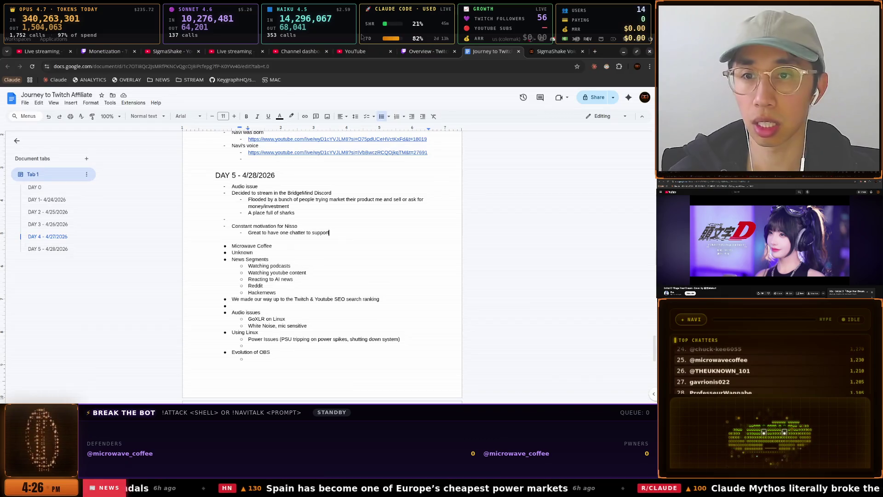
# Switch to the Firefox window with the Eurobeat mix and resume the paused video
pyautogui.click(229, 52)
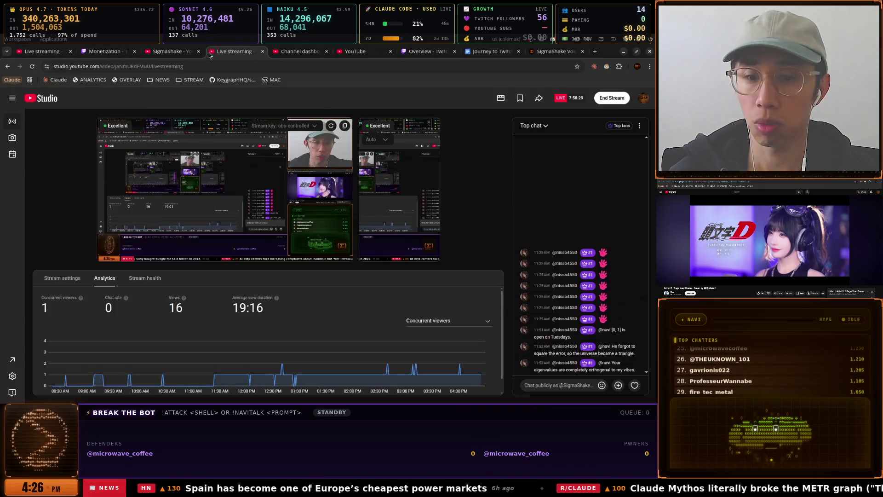
pyautogui.click(166, 53)
pyautogui.press('super')
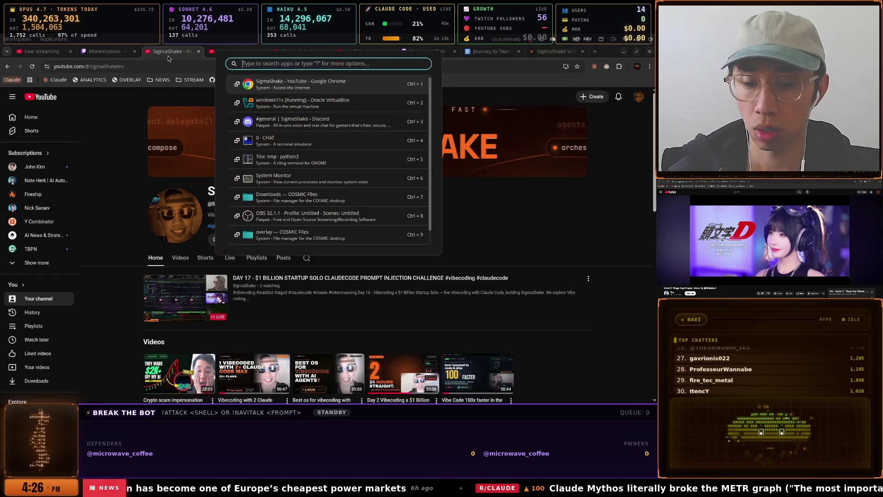
pyautogui.press('Down')
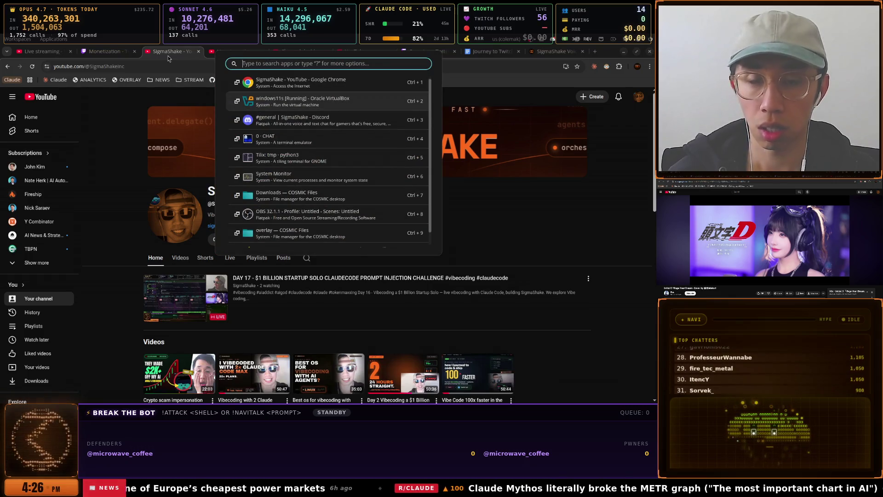
pyautogui.press('Down')
pyautogui.press('Up')
pyautogui.press('Up')
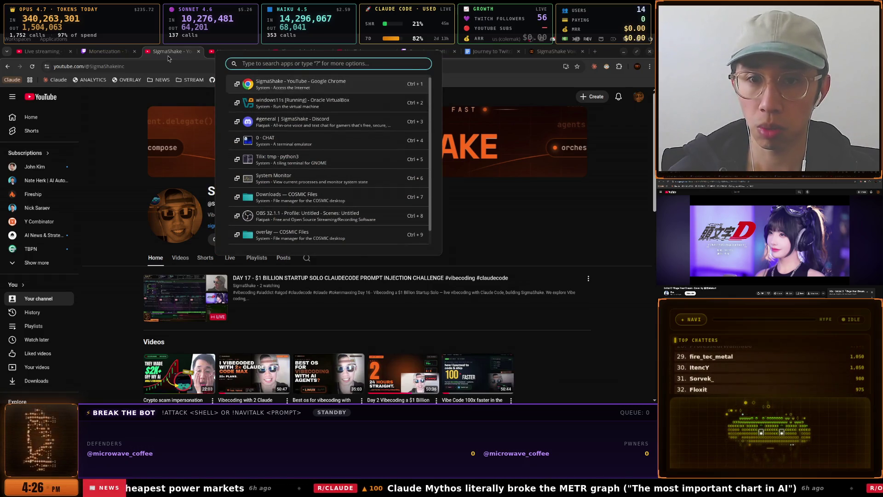
pyautogui.press('Down')
pyautogui.press('Down')
pyautogui.press('Down')
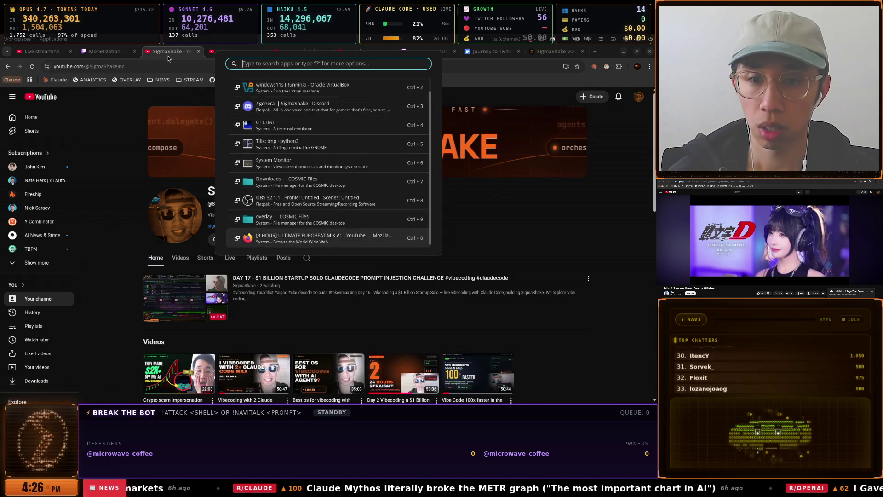
pyautogui.press('Return')
pyautogui.click(362, 256)
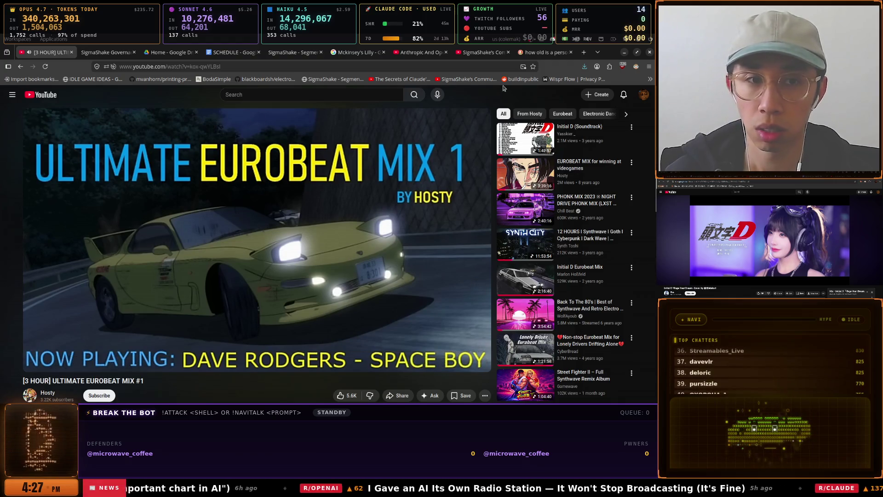
# Go back through history to play 'King & Queen - Dance Europe Express', then move to SigmaShake Governance
pyautogui.click(21, 67)
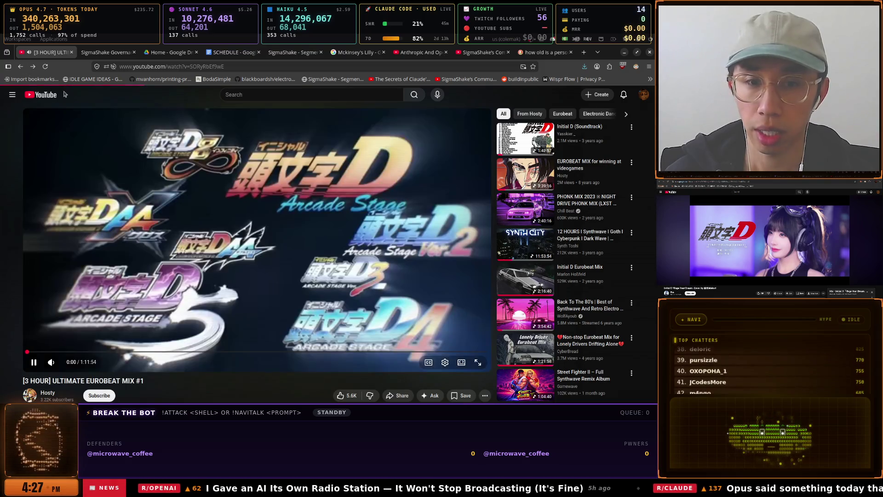
pyautogui.click(20, 67)
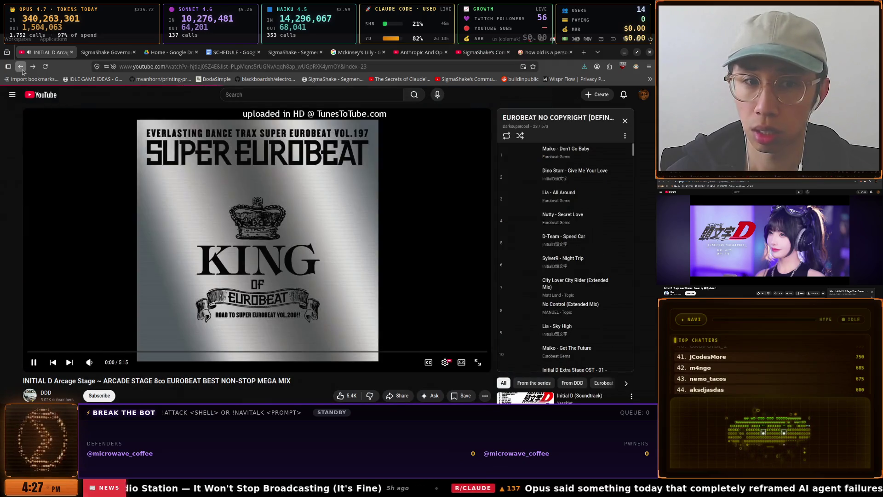
pyautogui.rightClick(20, 66)
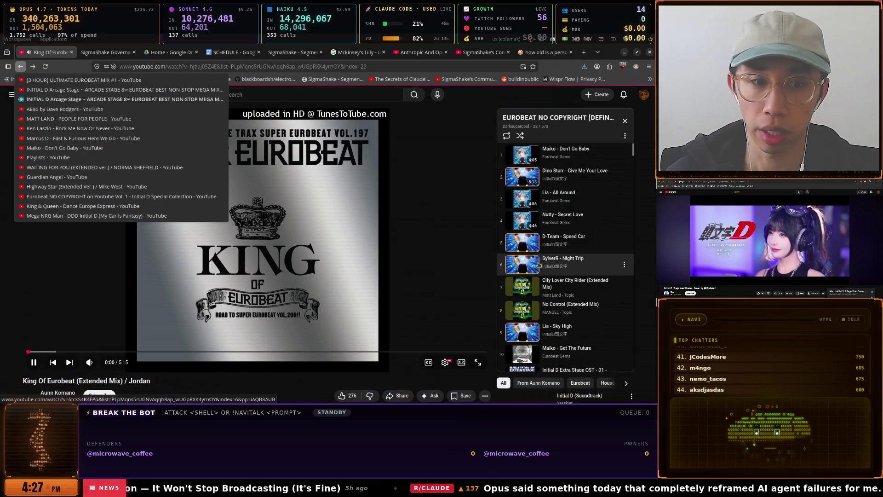
pyautogui.click(568, 201)
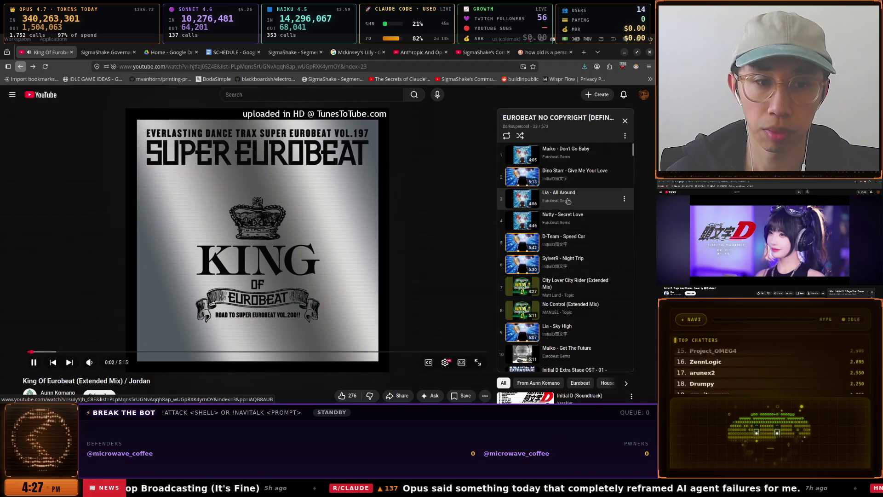
pyautogui.click(533, 325)
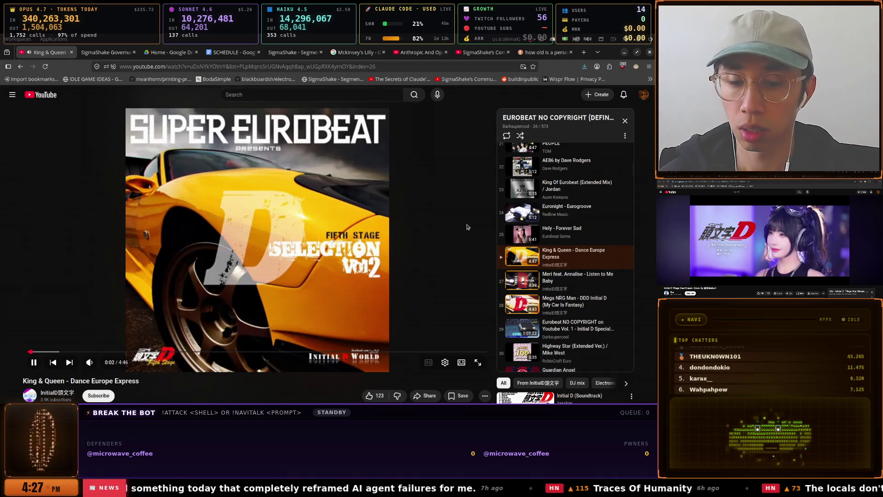
pyautogui.click(122, 52)
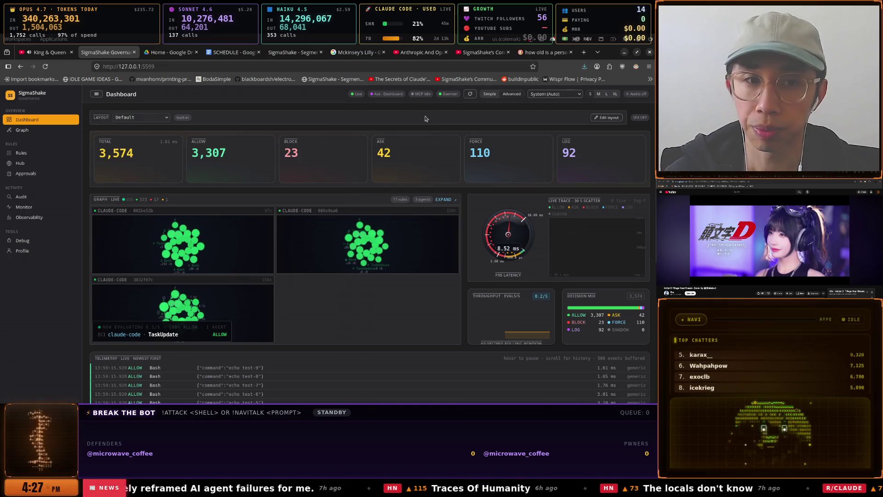
# Open VirtualBox via the launcher ('virt') and begin asking Claude 'Why are you modifying so…'
pyautogui.press('super')
pyautogui.write('virt')
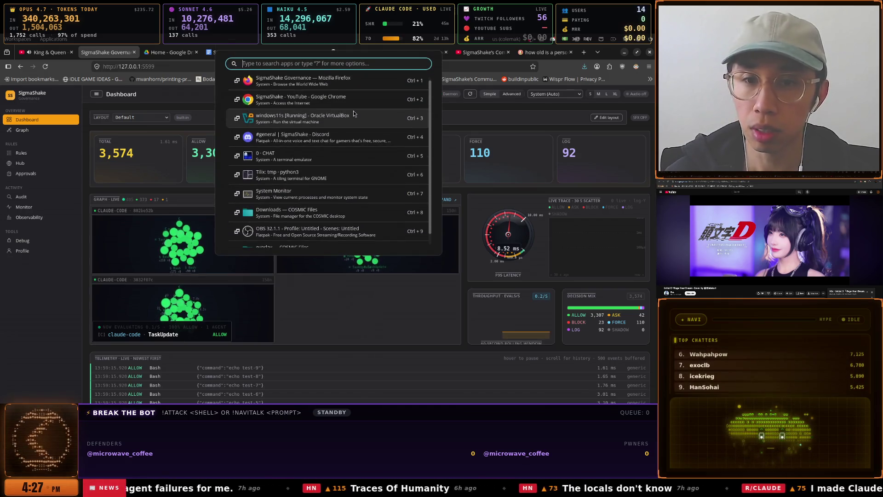
pyautogui.press('Return')
pyautogui.press('BackSpace')
pyautogui.press('BackSpace')
pyautogui.press('BackSpace')
pyautogui.write('y are you modifying soo many files unrelated to the Windows Build? Just wanted you to full l')
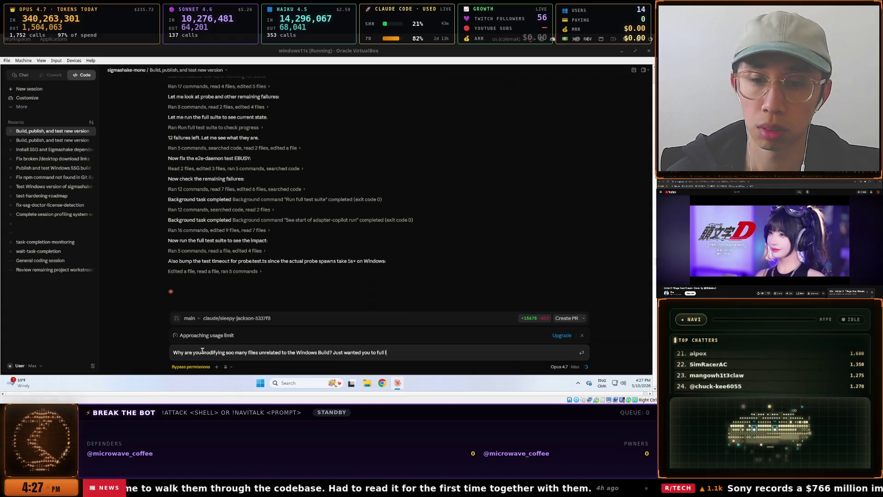
# Send Claude the unrelated-edits question with the pull, build, publish, reinstall, e2e task; return to Chrome
pyautogui.write('atest changes from main, an')
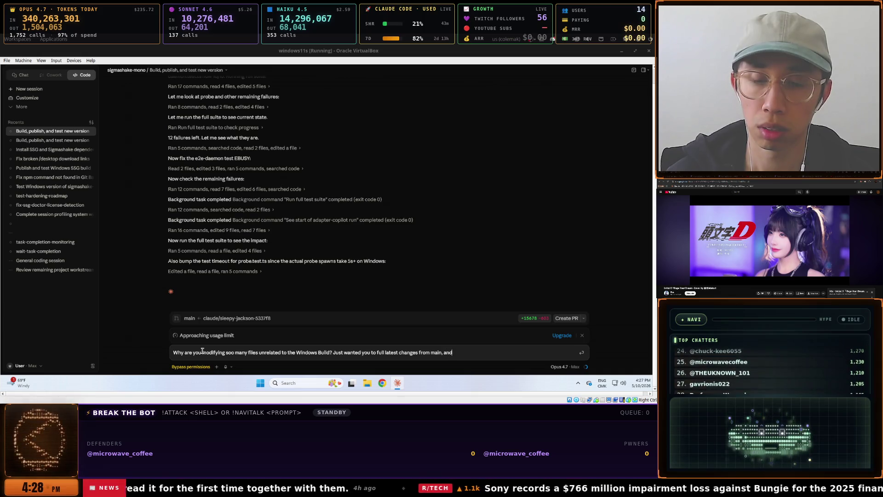
pyautogui.write('d')
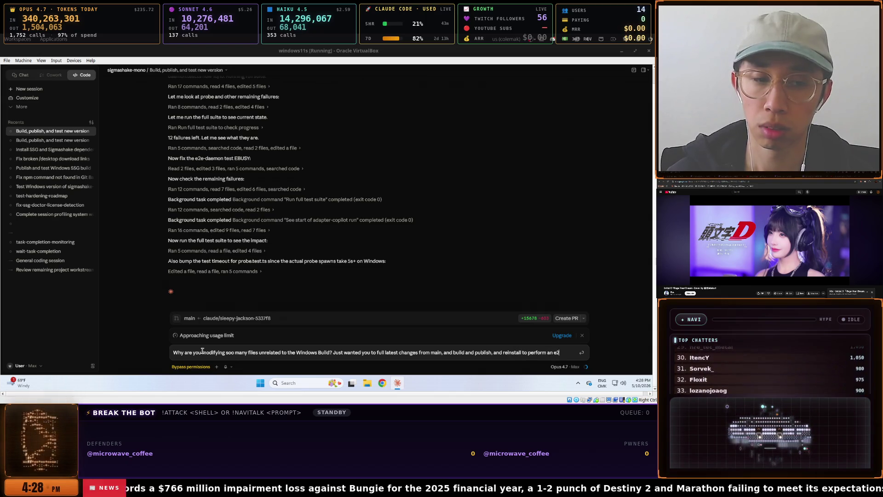
pyautogui.write('e tests')
pyautogui.press('Return')
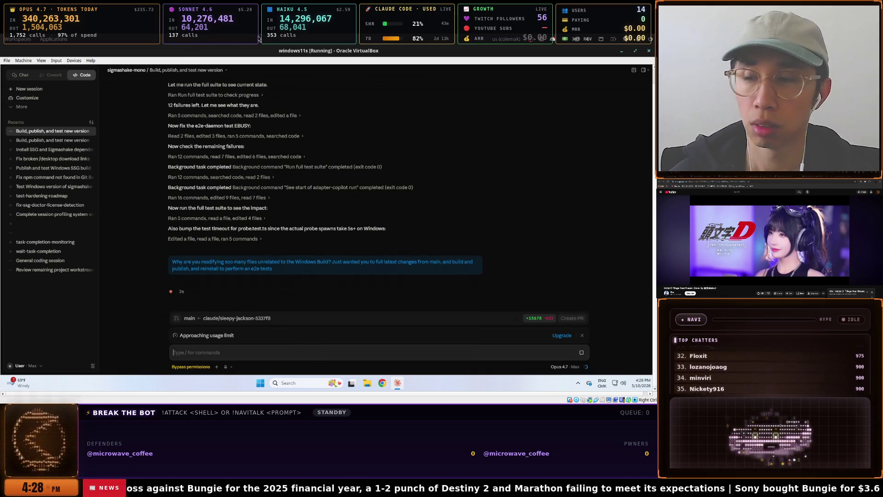
pyautogui.hotkey('alt', 'Tab')
pyautogui.press('Down')
pyautogui.press('Return')
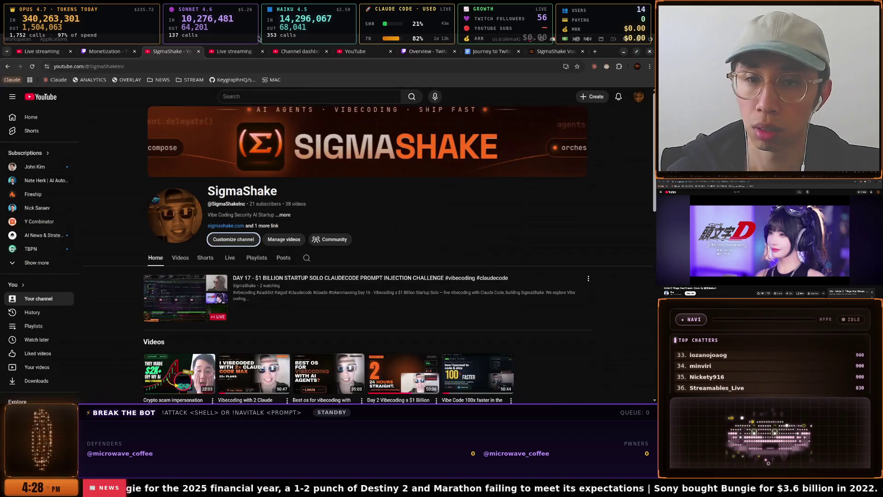
# Scroll the SigmaShake channel's videos and shorts, then go to the YouTube Studio live control room
pyautogui.scroll(-4, 293, 155)
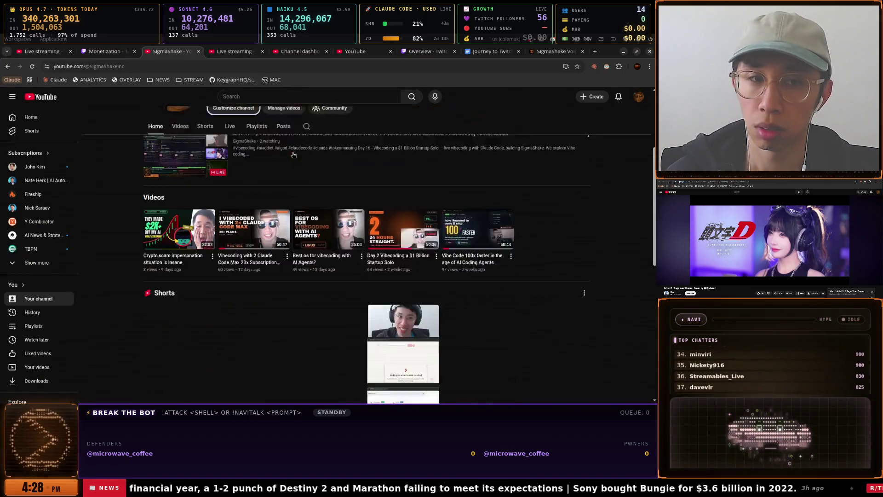
pyautogui.scroll(4, 292, 155)
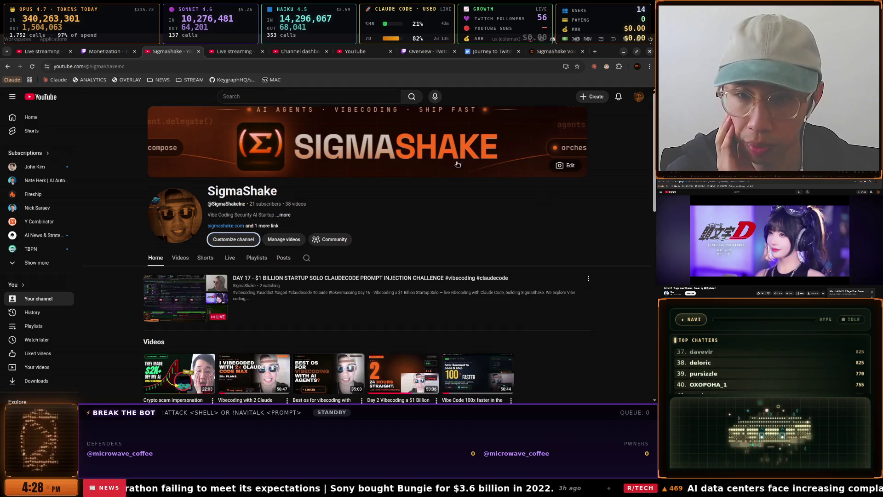
pyautogui.click(231, 53)
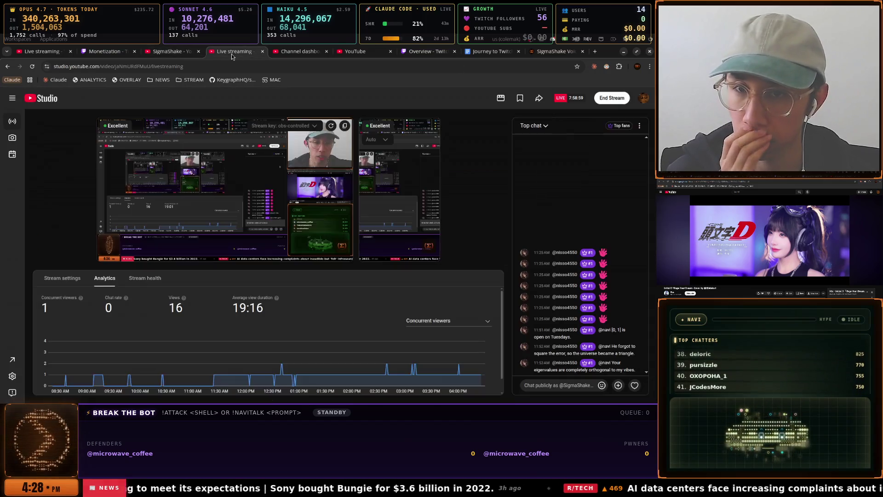
# Look through the Channel dashboard, YouTube and Twitch Overview tabs, ending on the Journey to Twitch Affiliate doc
pyautogui.click(295, 51)
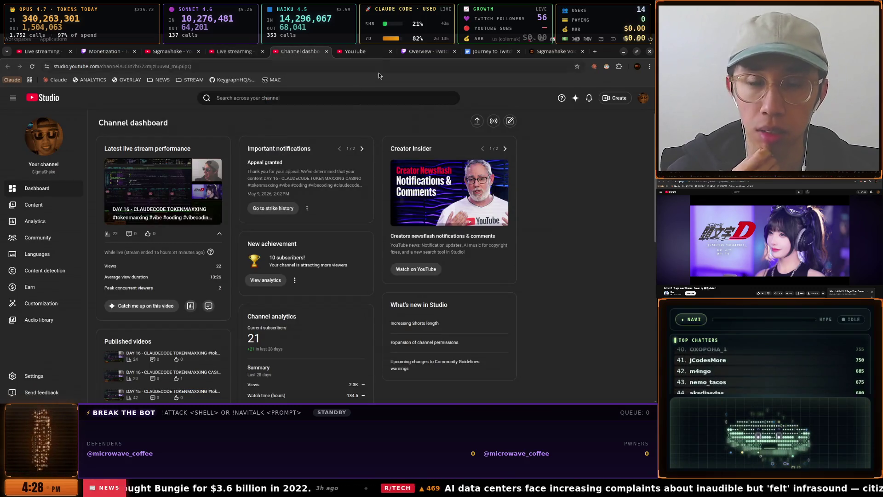
pyautogui.click(373, 53)
pyautogui.click(432, 53)
pyautogui.click(497, 53)
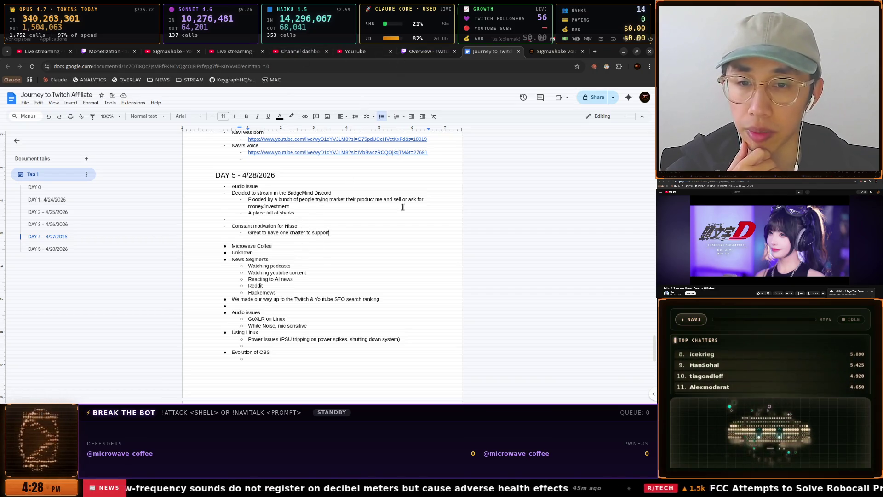
# Switch to Discord, highlight the streamer mode tip and scroll #general, then return to the Google Doc
pyautogui.press('super')
pyautogui.press('Return')
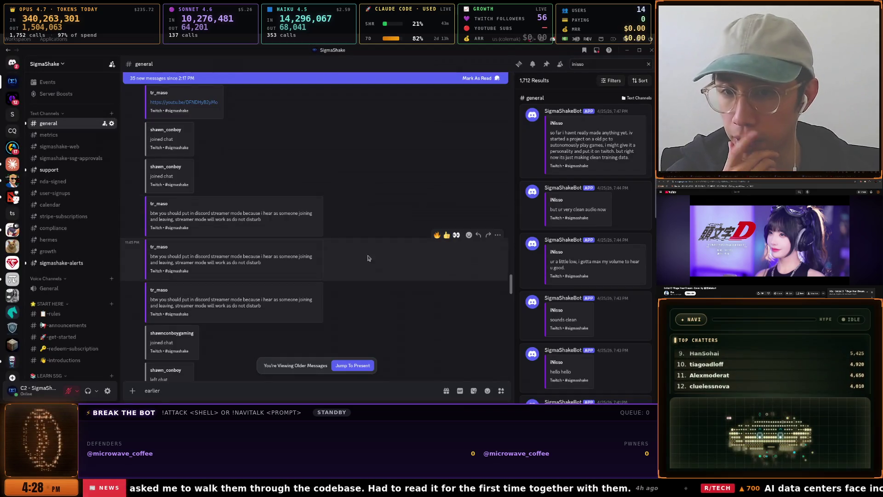
pyautogui.moveTo(152, 210); pyautogui.dragTo(282, 218)
pyautogui.scroll(-5, 294, 223)
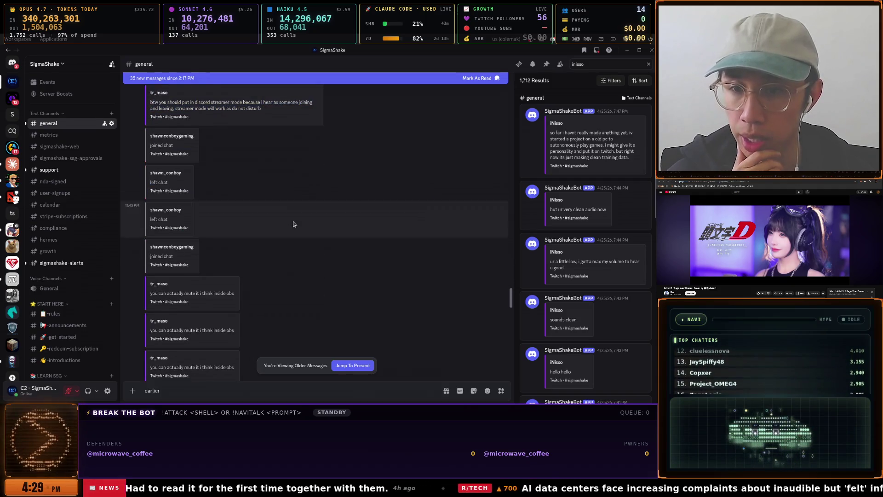
pyautogui.scroll(-10, 294, 224)
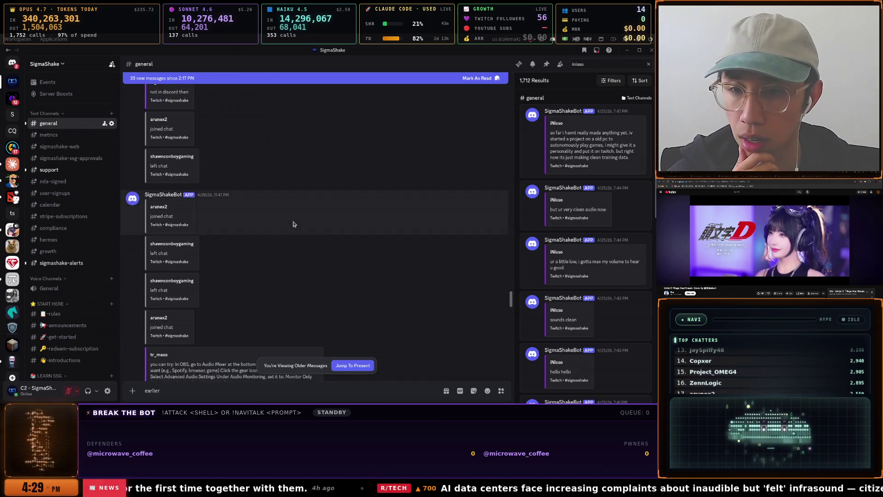
pyautogui.scroll(-10, 293, 221)
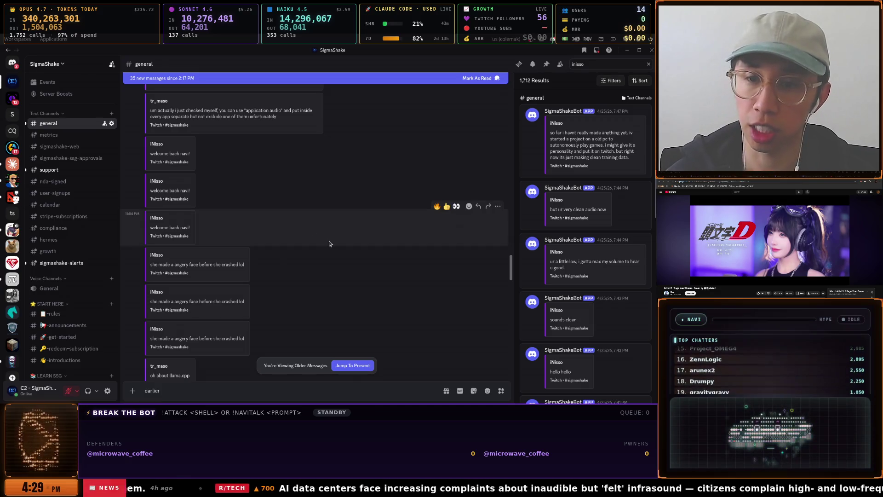
pyautogui.hotkey('alt', 'Tab')
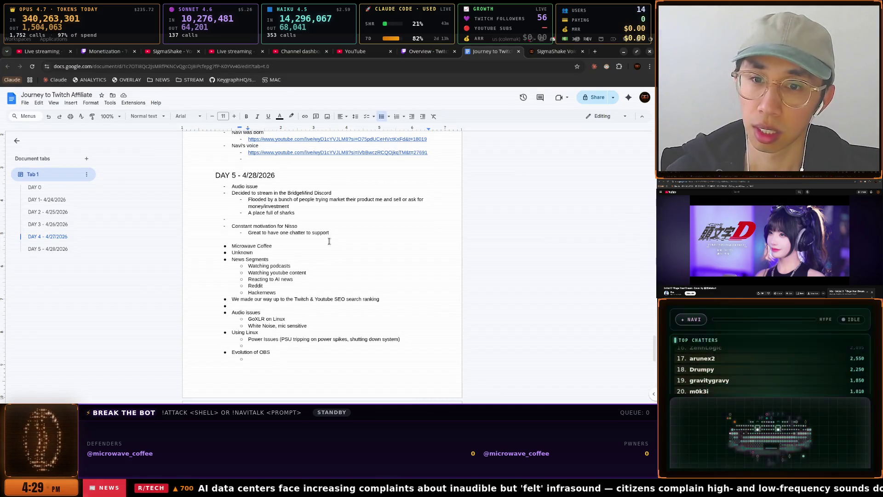
# Add a 'Getting lots of tips' bullet under the chatter note in DAY 5
pyautogui.press('Return')
pyautogui.write('Gettin')
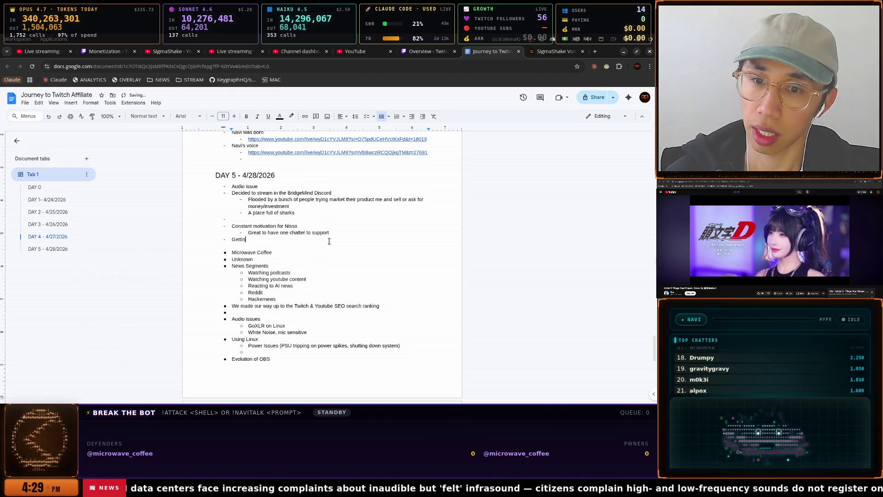
pyautogui.write('g lots of tips')
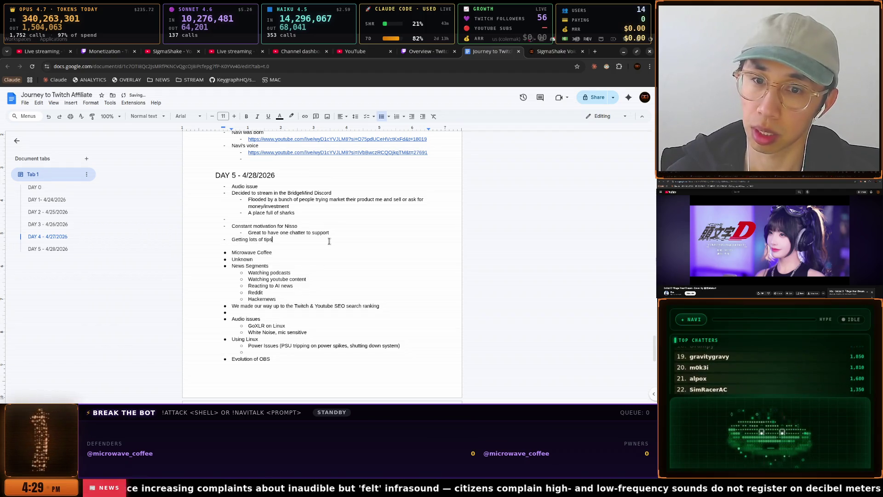
pyautogui.press('Return')
# Bring the Tilix terminal window to the front via the launcher
pyautogui.press('super')
pyautogui.press('Down')
pyautogui.press('Down')
pyautogui.press('Down')
pyautogui.press('Return')
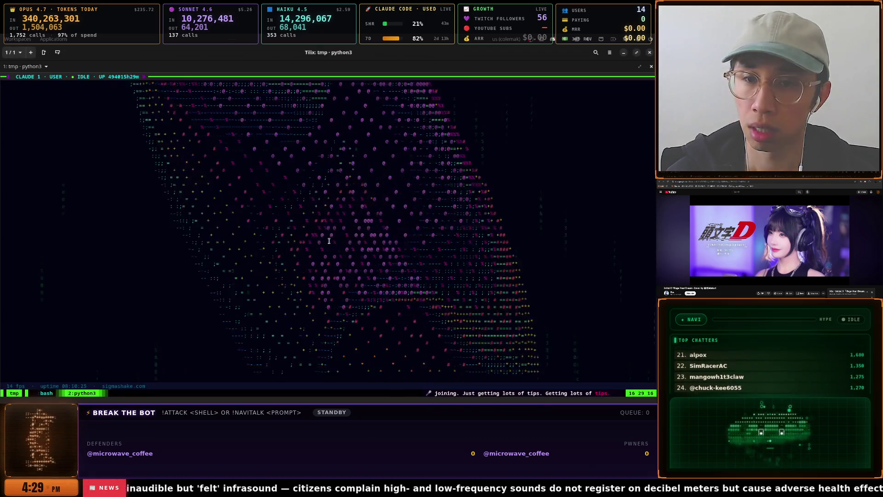
# Bring Discord forward and scroll through older #general messages, reaching the git bash on Windows tip
pyautogui.press('super')
pyautogui.press('Down')
pyautogui.press('Down')
pyautogui.press('Return')
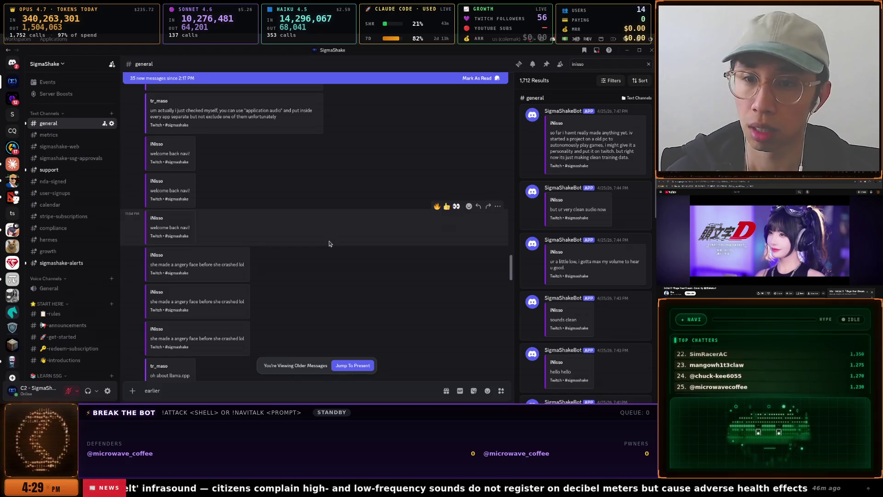
pyautogui.scroll(-6, 329, 244)
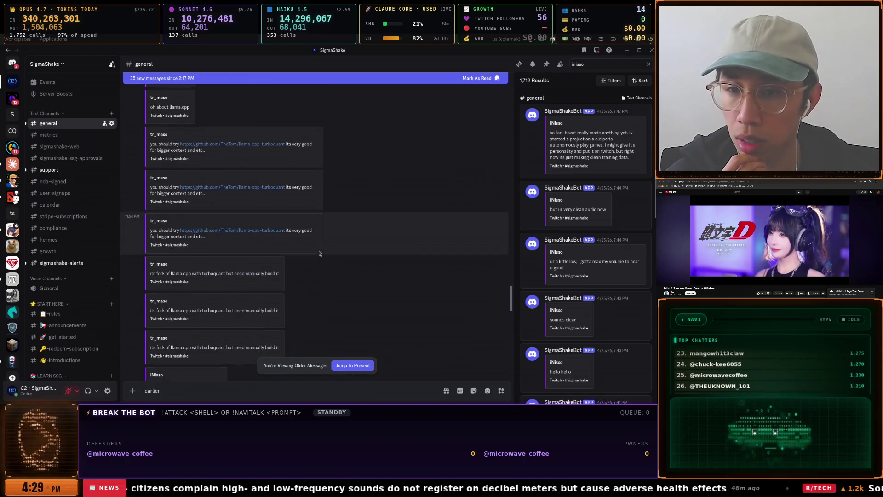
pyautogui.scroll(-3, 319, 253)
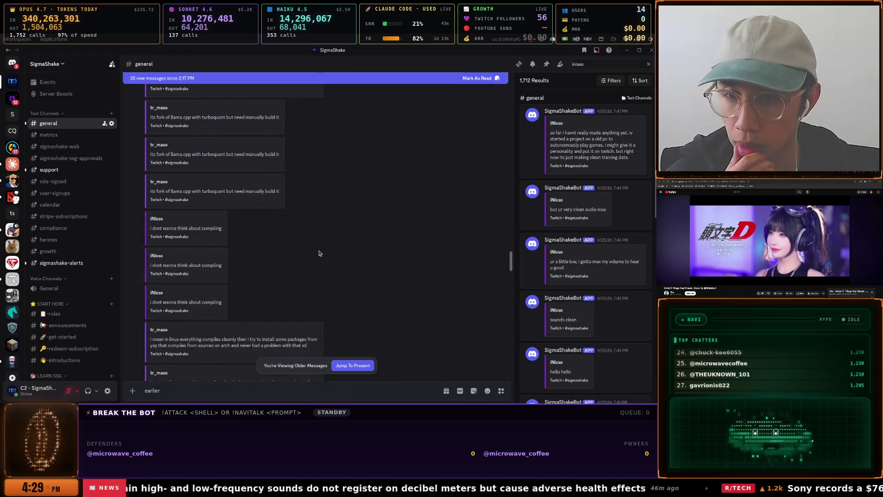
pyautogui.scroll(-3, 320, 252)
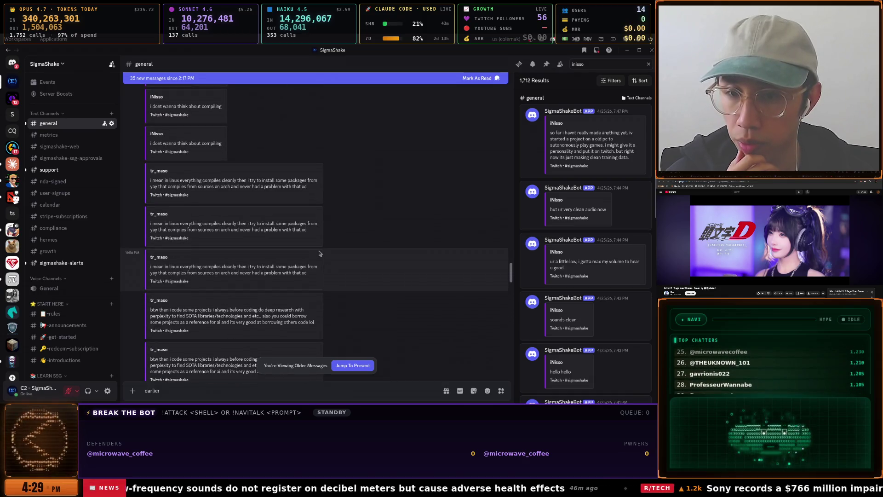
pyautogui.scroll(-6, 320, 253)
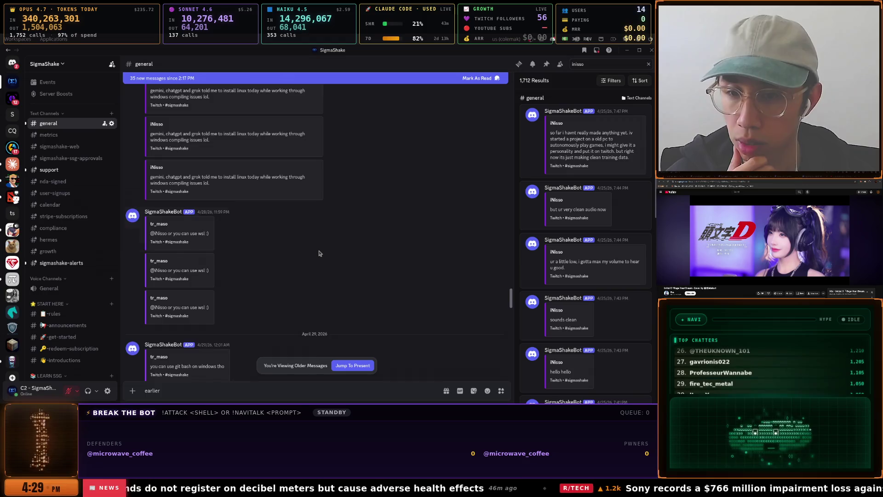
pyautogui.scroll(-3, 320, 253)
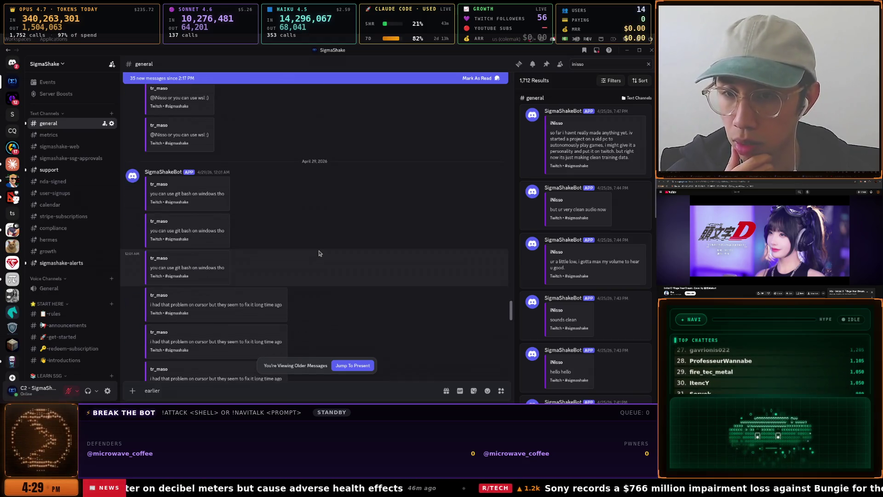
pyautogui.scroll(-5, 320, 253)
pyautogui.scroll(-3, 320, 253)
pyautogui.press('super')
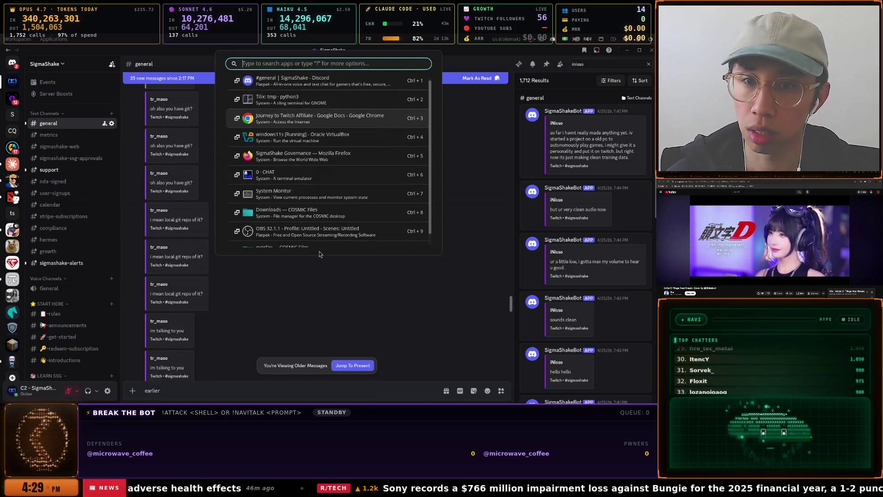
# Switch to the 0·CHAT tmux window and briefly zoom the Claude 4 pane before restoring the split
pyautogui.hotkey('ctrl', '2')
pyautogui.press('super')
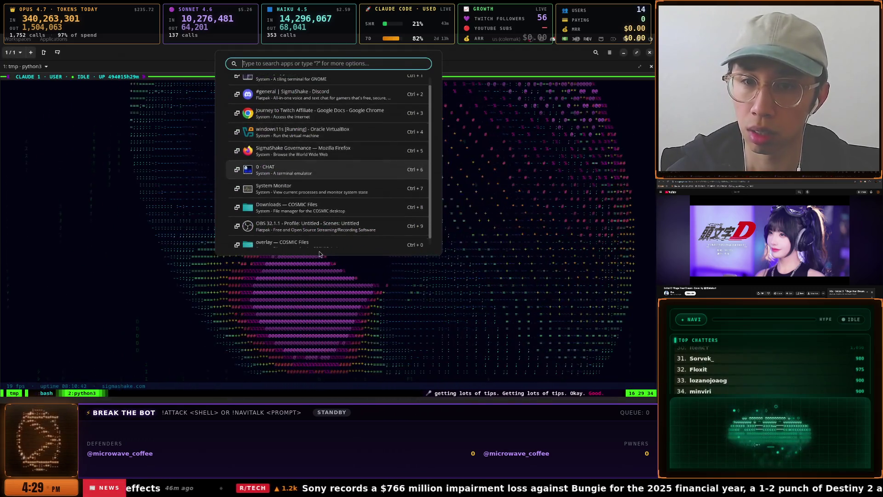
pyautogui.hotkey('ctrl', '6')
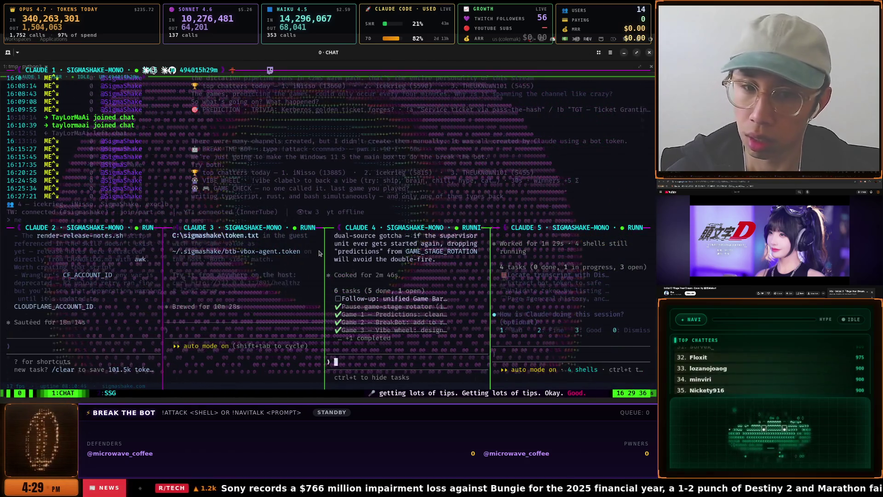
pyautogui.hotkey('ctrl', 'b')
pyautogui.press('z')
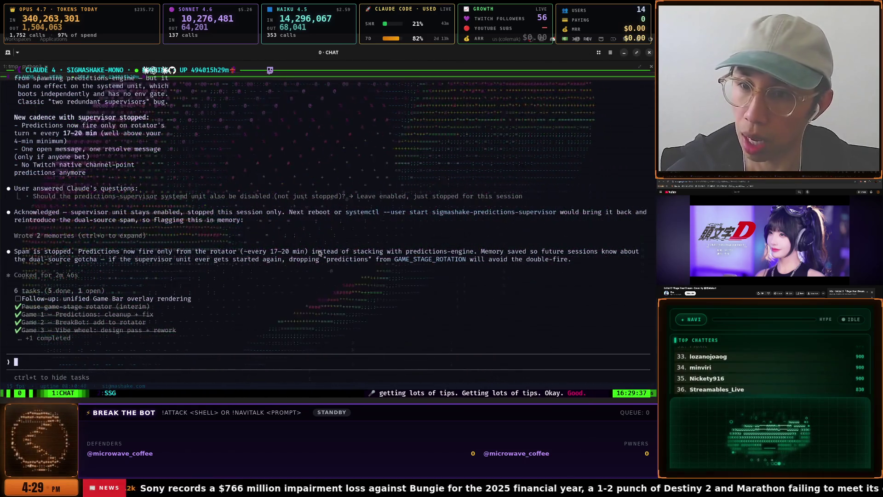
pyautogui.hotkey('ctrl', 'b')
pyautogui.press('z')
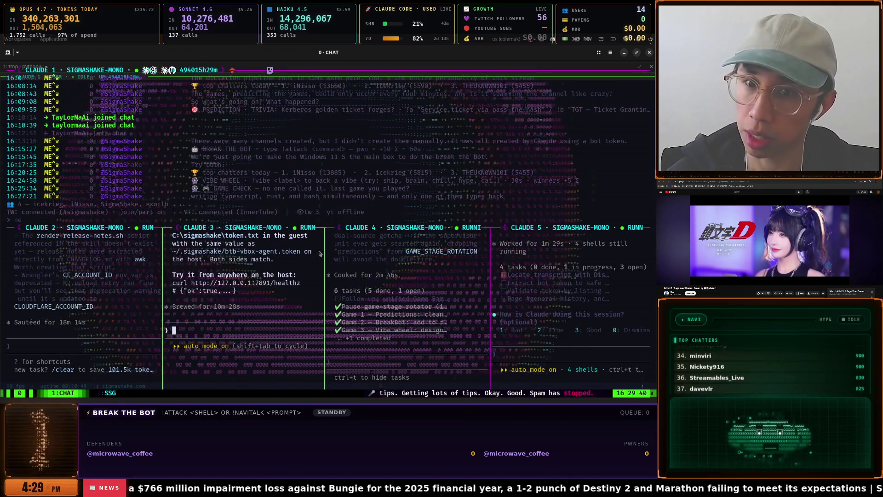
# Zoom the Claude 3 session and dictate 'Apply persistence, create a snapshot.' into its prompt
pyautogui.hotkey('ctrl', 'b')
pyautogui.press('Right')
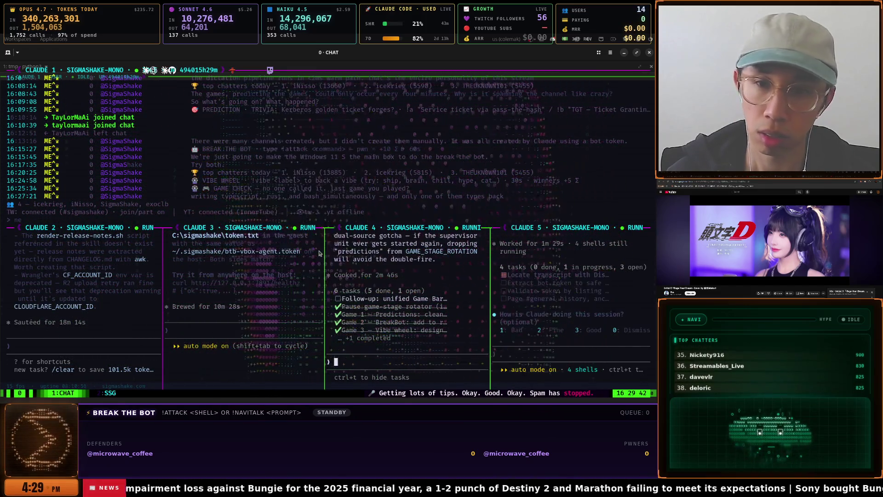
pyautogui.hotkey('ctrl', 'b')
pyautogui.press('z')
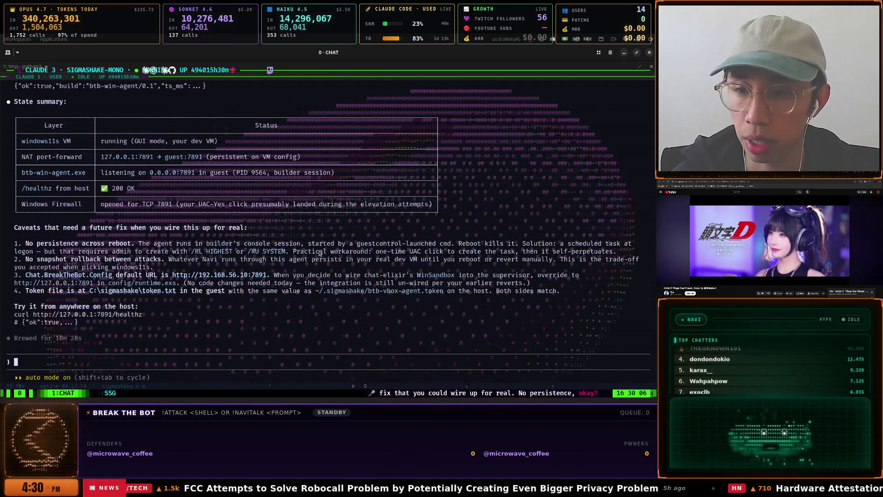
pyautogui.hotkey('ctrl', 'shift', 'space')
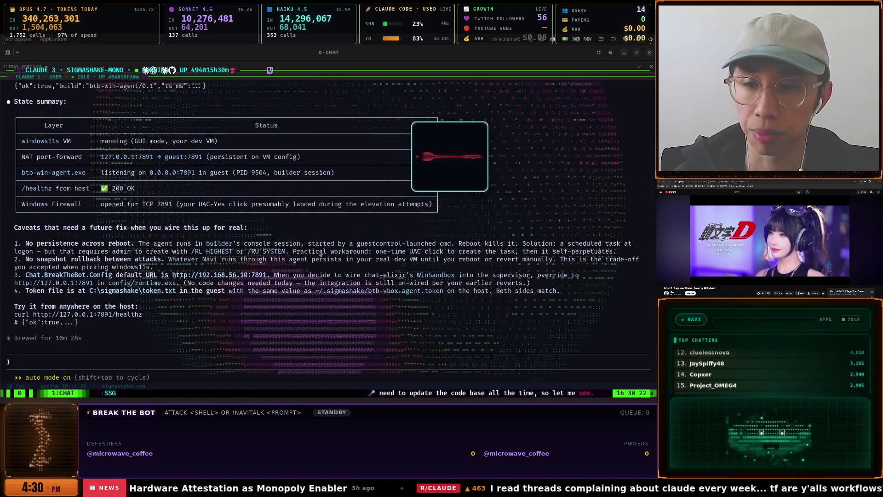
pyautogui.press('super')
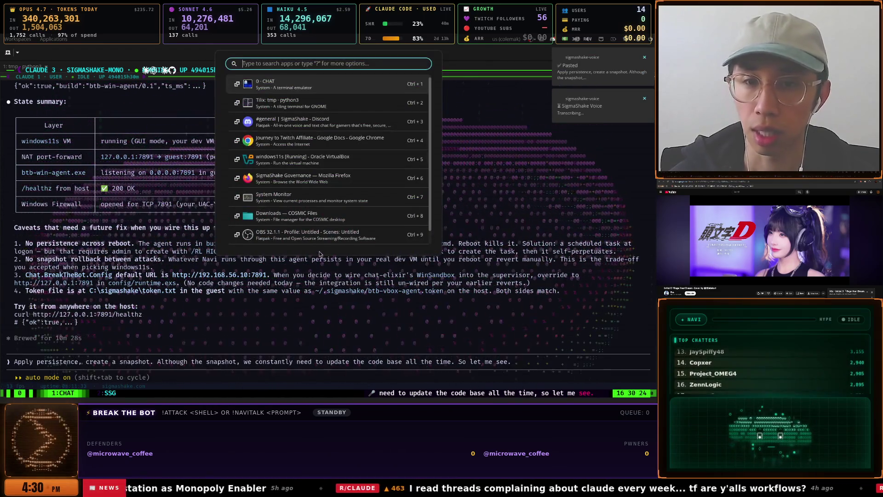
# Bring the windows11s VM forward and read Claude's three publishing options, highlighting passages along the way
pyautogui.press('Down')
pyautogui.press('Return')
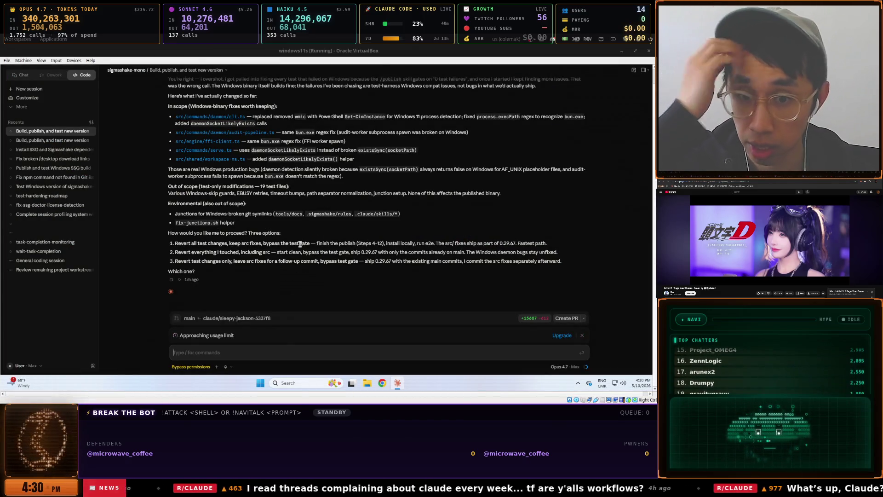
pyautogui.scroll(3, 300, 244)
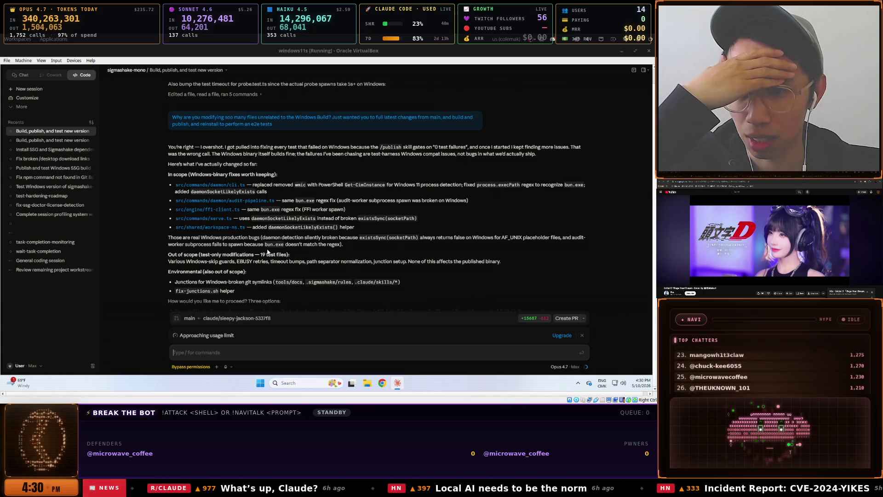
pyautogui.moveTo(177, 237)
pyautogui.mouseDown()
pyautogui.moveTo(529, 241)
pyautogui.moveTo(238, 247)
pyautogui.moveTo(351, 249)
pyautogui.mouseUp()
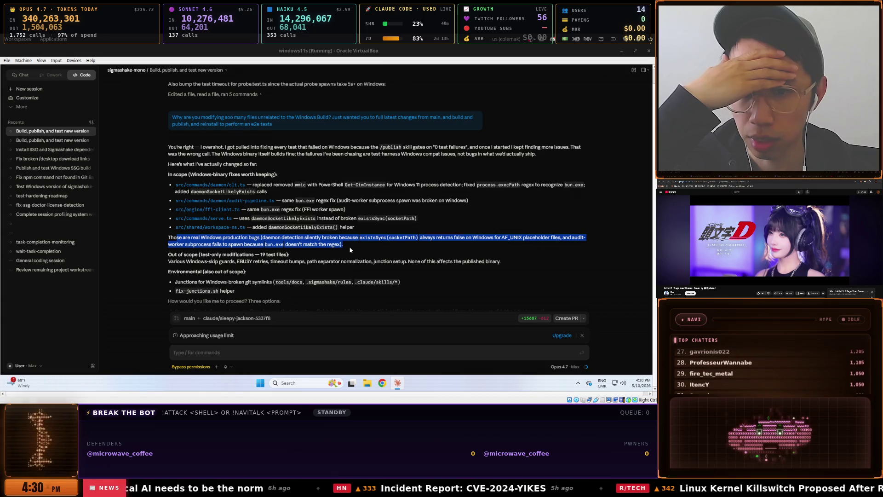
pyautogui.scroll(-1, 350, 250)
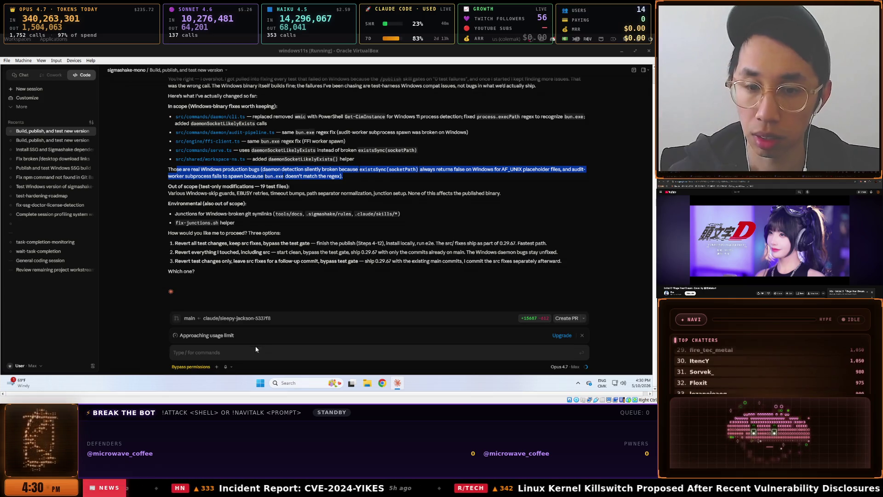
pyautogui.click(201, 239)
pyautogui.moveTo(183, 243); pyautogui.dragTo(386, 242)
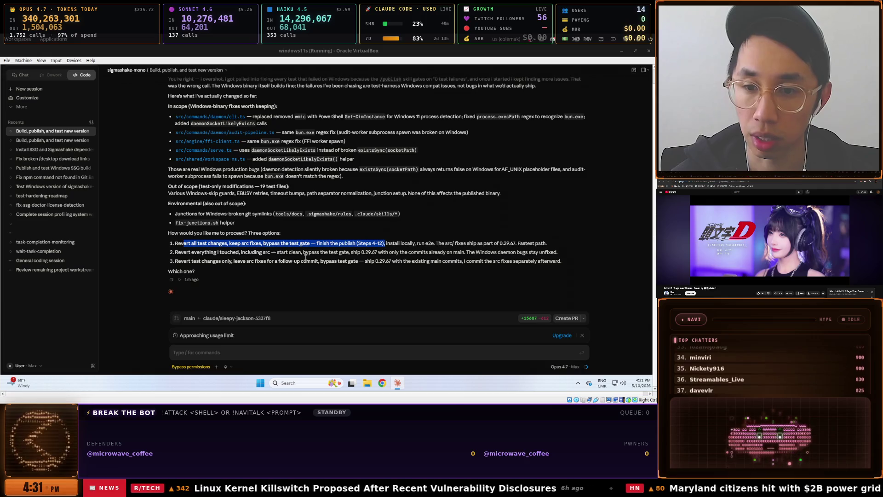
pyautogui.moveTo(189, 251)
pyautogui.mouseDown()
pyautogui.moveTo(273, 250)
pyautogui.moveTo(217, 261)
pyautogui.moveTo(354, 260)
pyautogui.mouseUp()
pyautogui.click(291, 251)
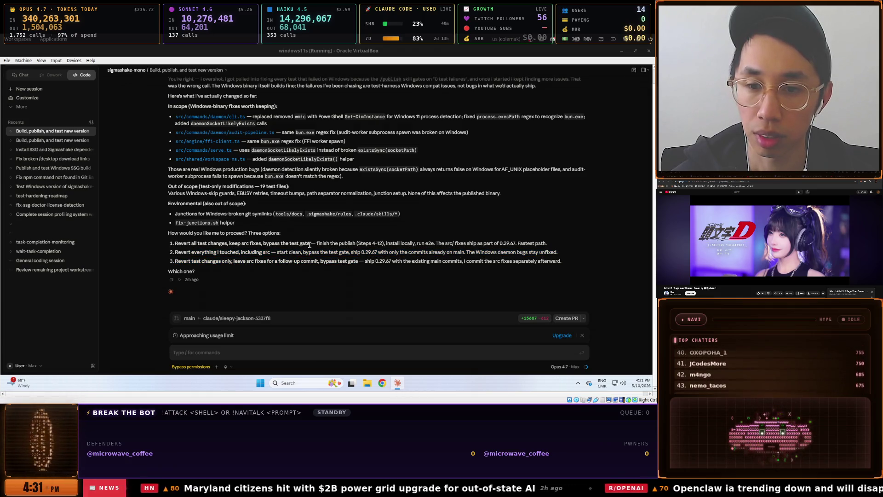
# Reply 'option #1', restricting the test gate to the operating system doing the publishing
pyautogui.click(216, 350)
pyautogui.write('option #')
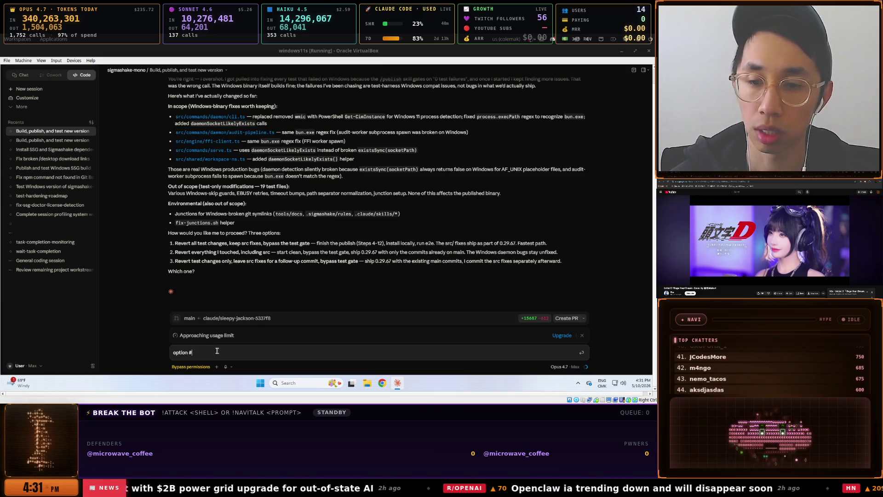
pyautogui.write('1, and adjus')
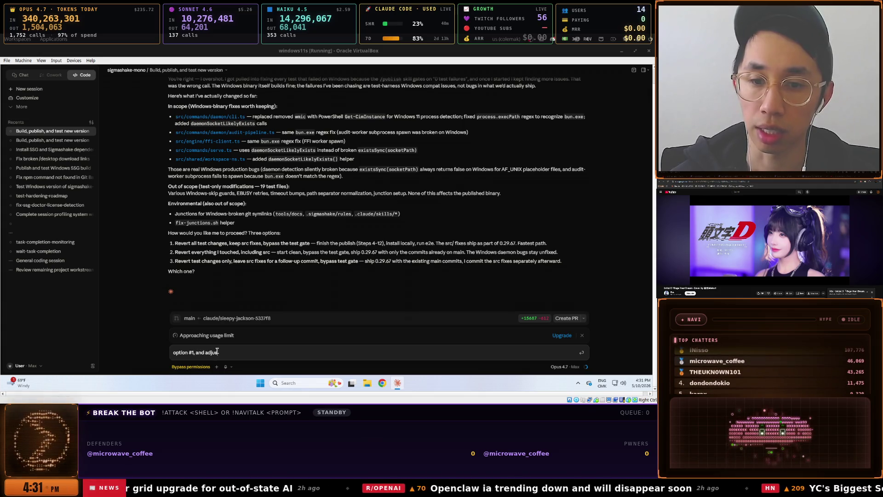
pyautogui.write('he test gate to only apply')
pyautogui.write(' ot the')
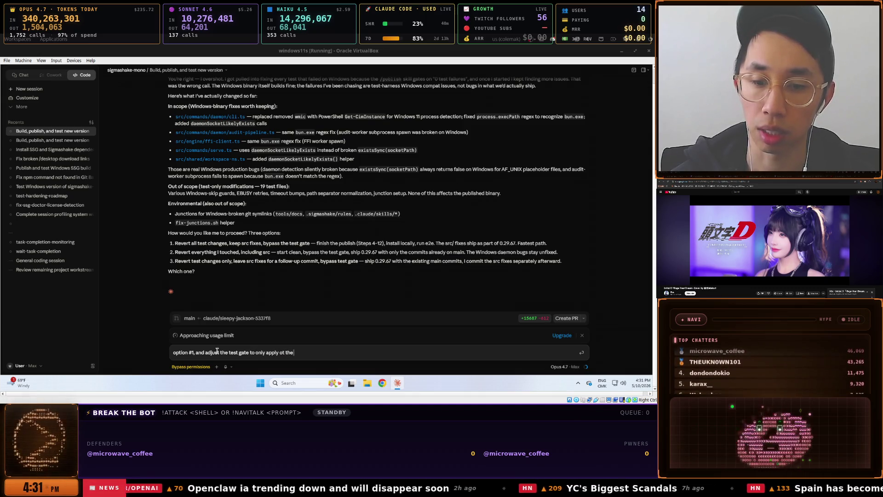
pyautogui.write('he')
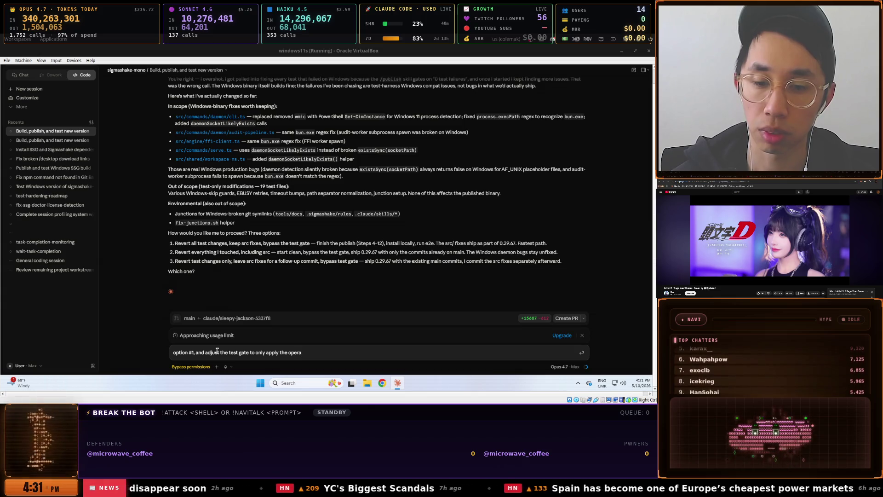
pyautogui.write('syst')
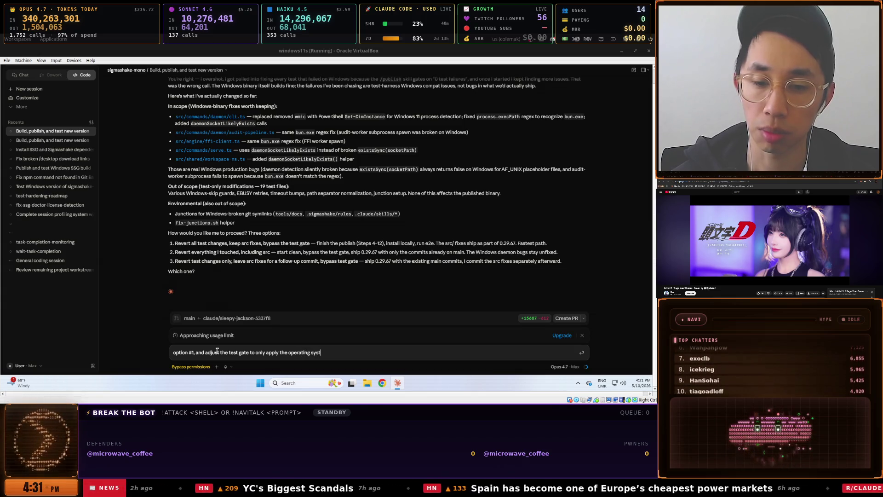
pyautogui.write('em doing the publishing')
pyautogui.press('Return')
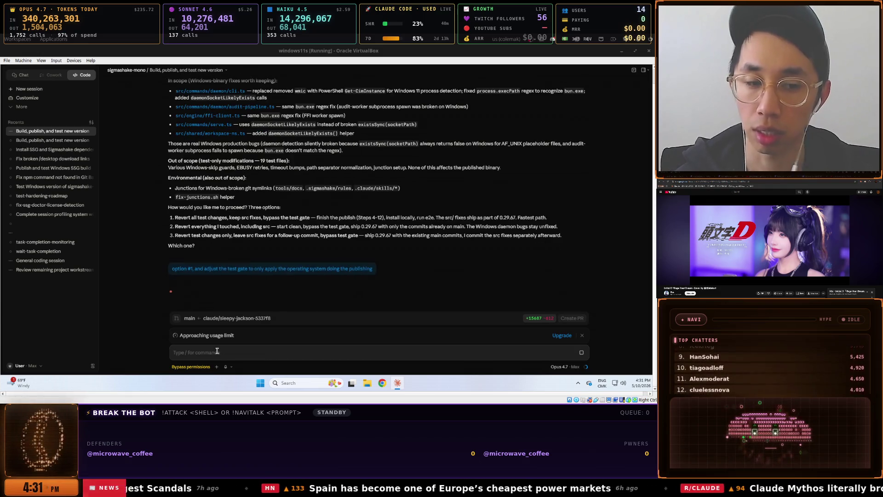
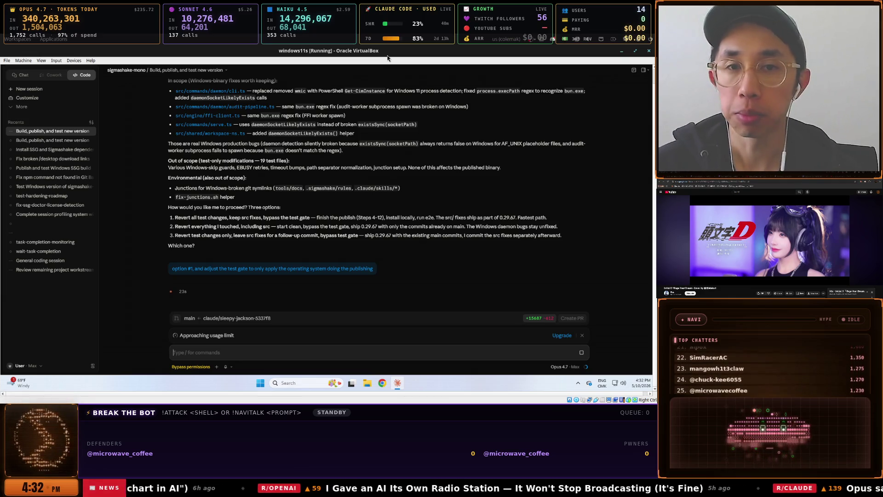
# In the chat terminal, send the prompt about persistence without a snapshot, integration/e2e tests and attack-result latency
pyautogui.press('super')
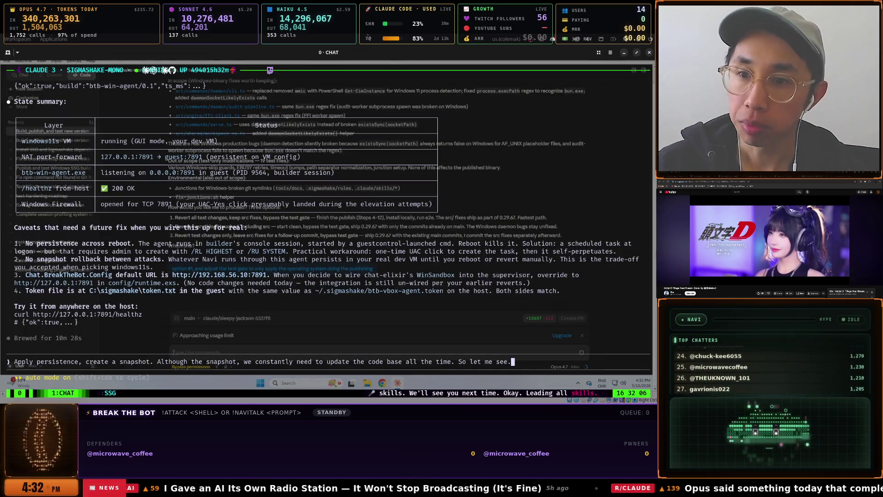
pyautogui.press('Escape')
pyautogui.press('super')
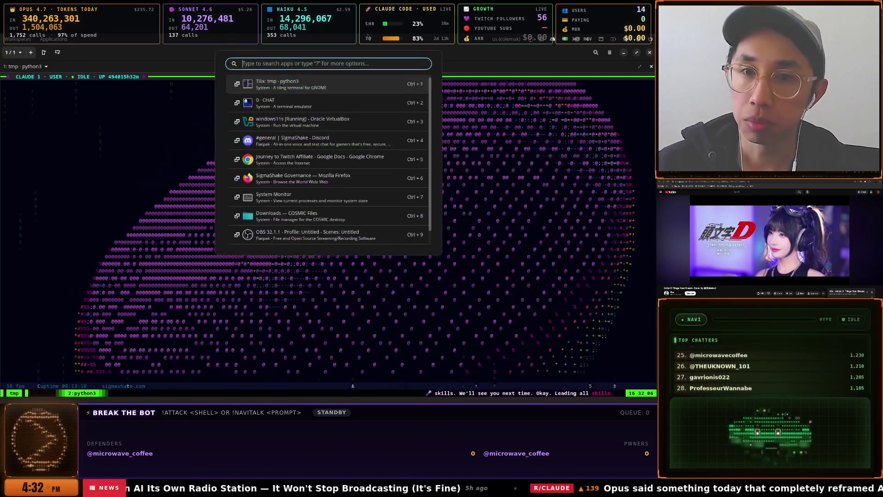
pyautogui.press('Escape')
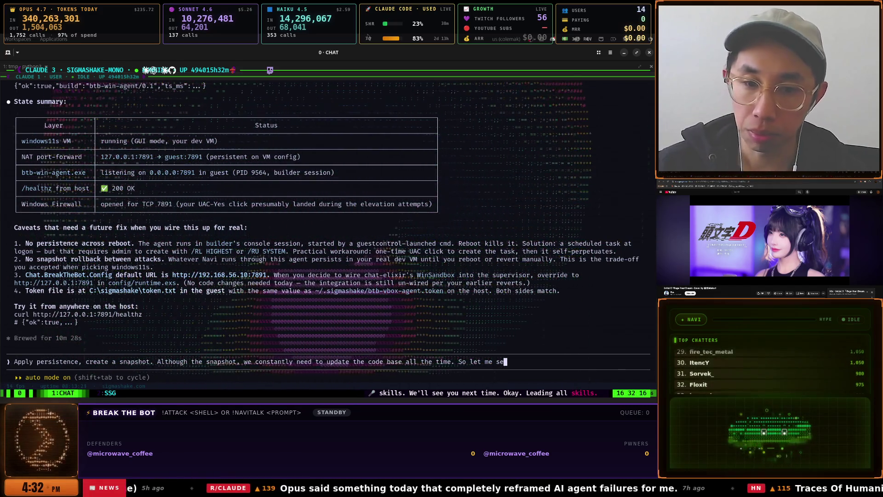
pyautogui.press('BackSpace')
pyautogui.press('BackSpace')
pyautogui.press('BackSpace')
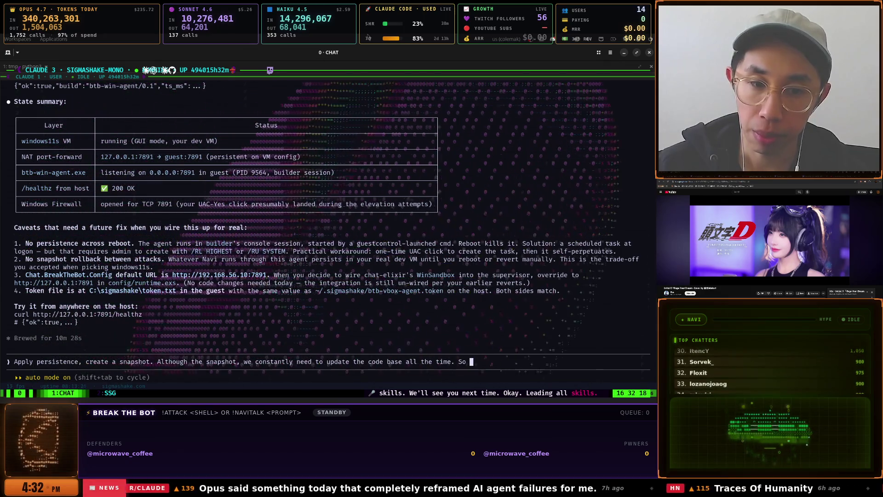
pyautogui.press('BackSpace')
pyautogui.press('BackSpace')
pyautogui.press('BackSpace')
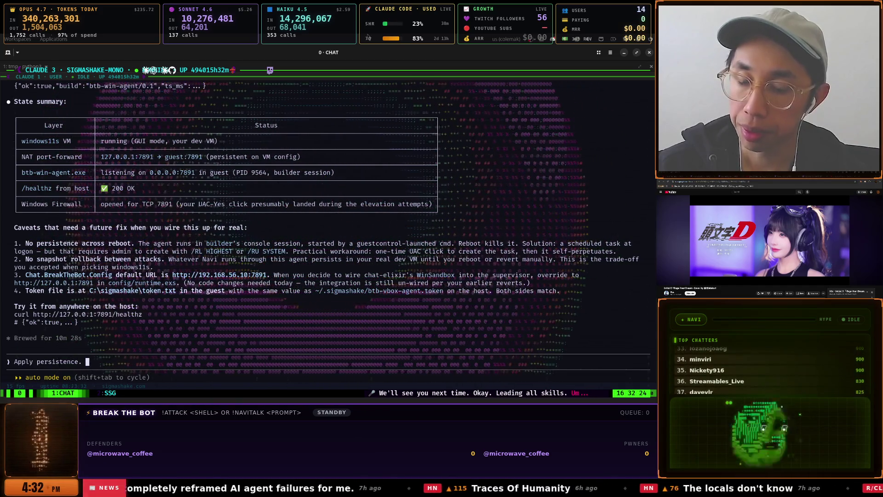
pyautogui.write('Do not create a snapsho')
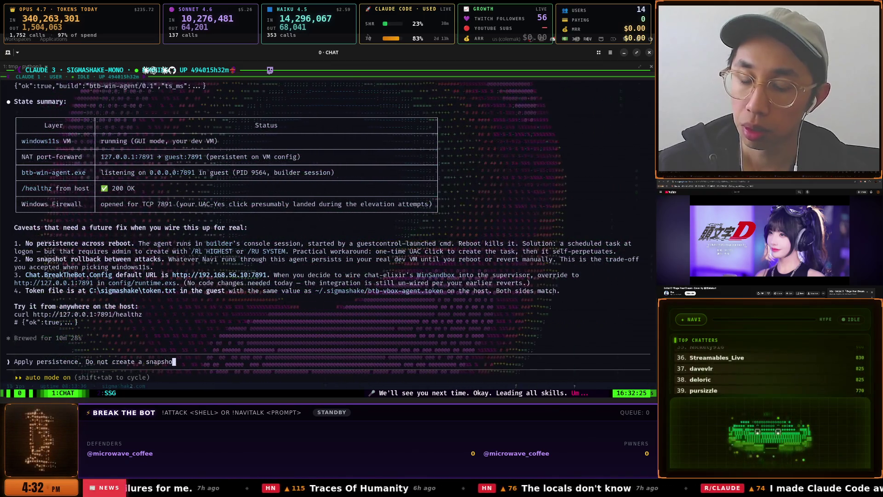
pyautogui.write('t yet. ')
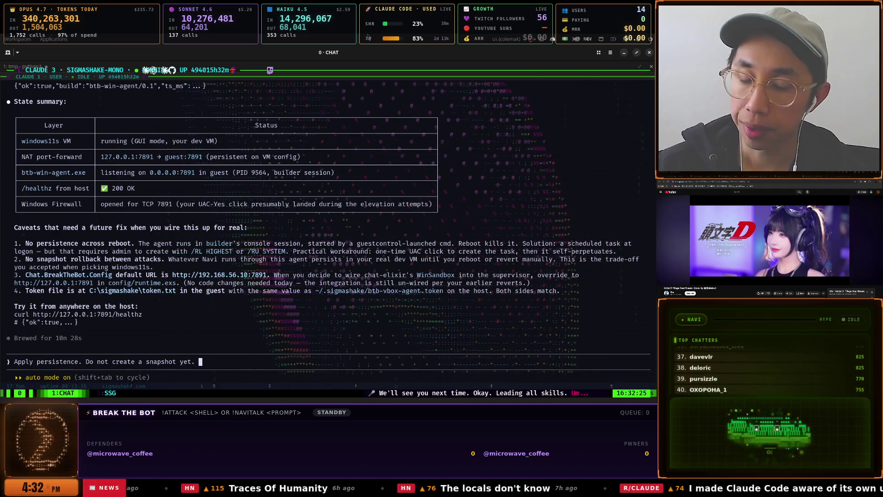
pyautogui.write('Do an integra')
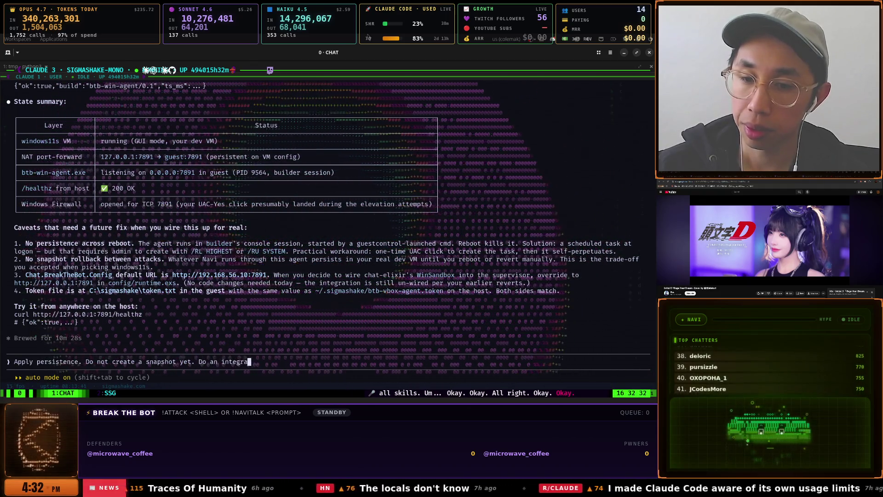
pyautogui.write('e ')
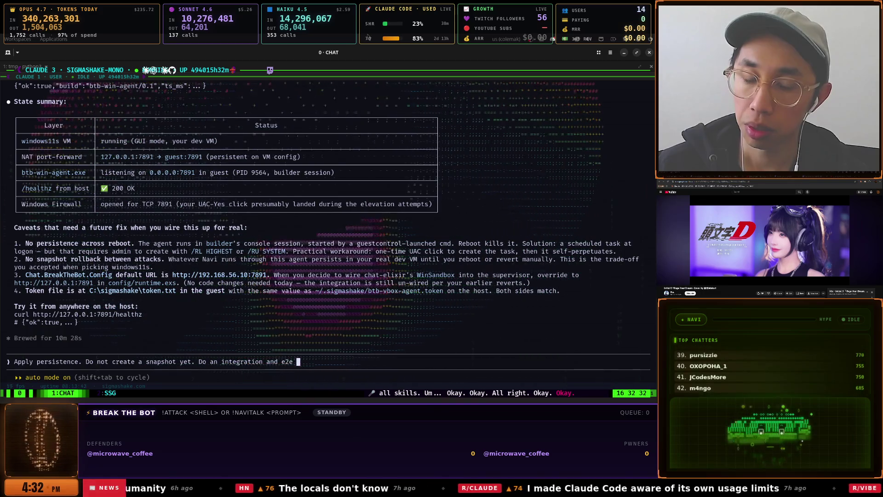
pyautogui.write(' sure ')
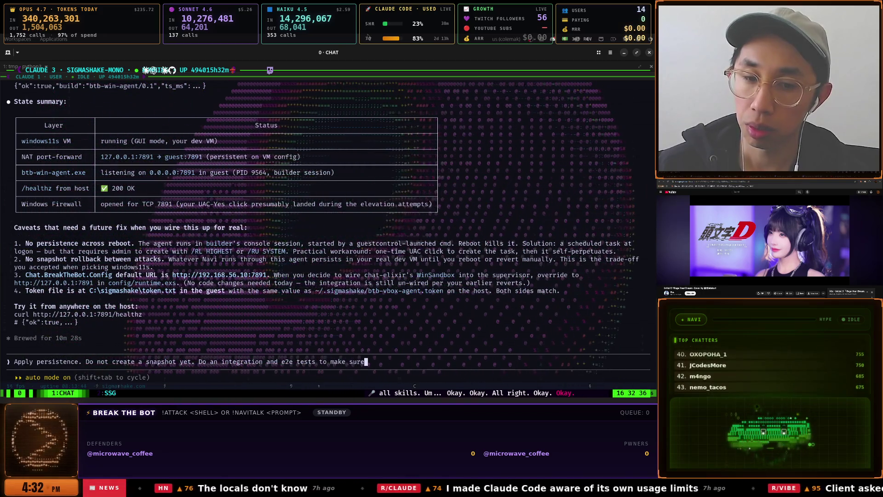
pyautogui.write('ck')
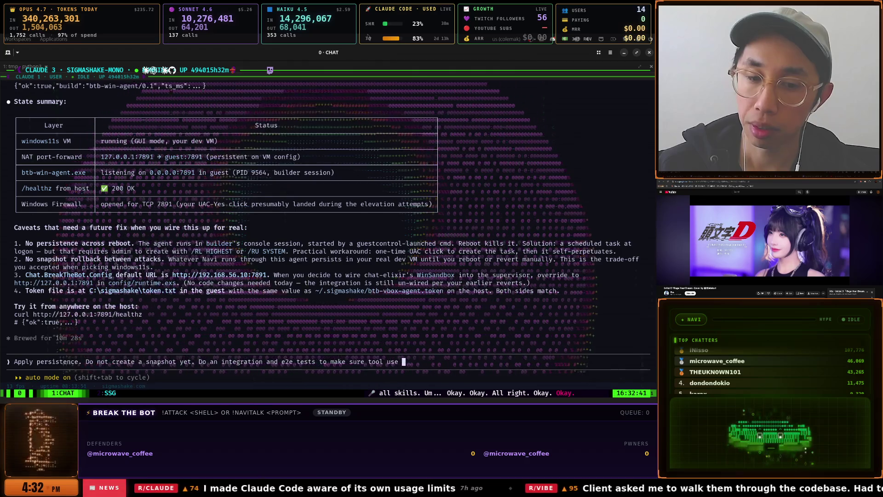
pyautogui.write('mands who')
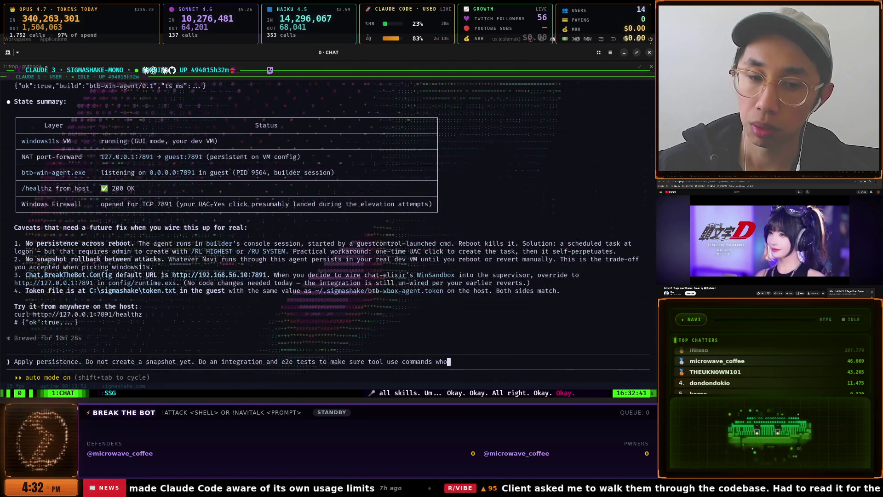
pyautogui.write('. d ')
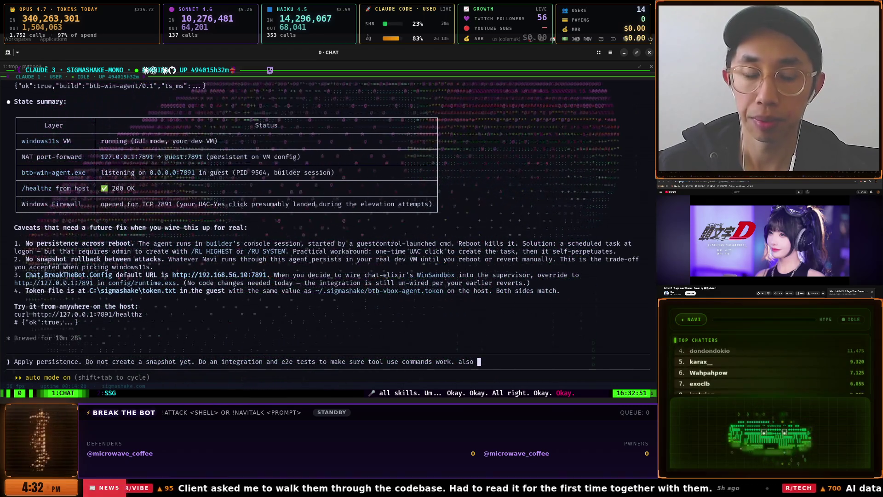
pyautogui.write('at is the latency of when')
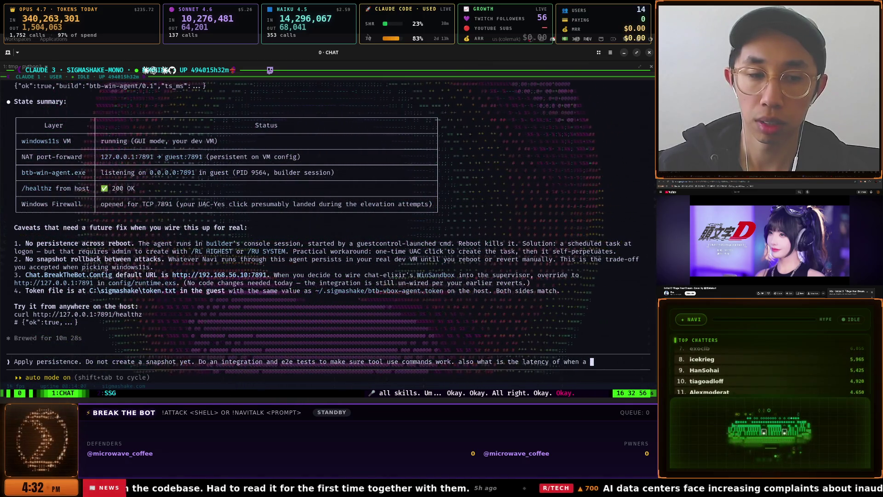
pyautogui.write('attack ha')
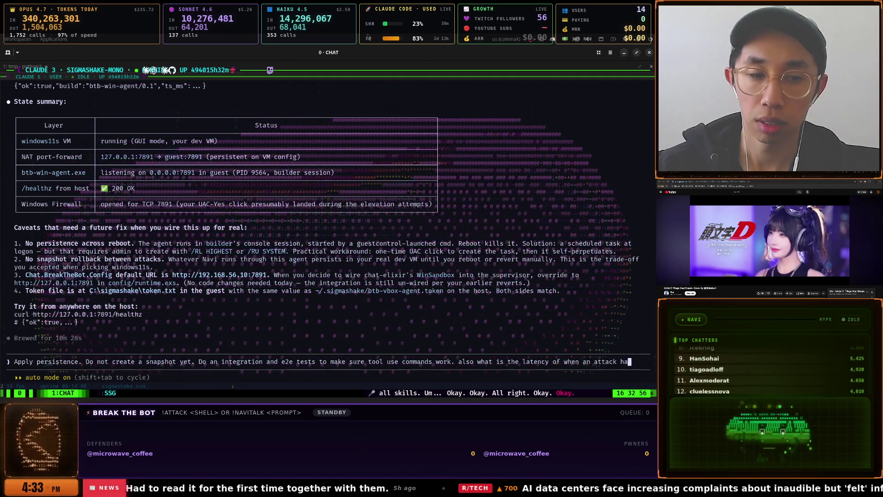
pyautogui.write('ppens to whe')
pyautogui.press('BackSpace')
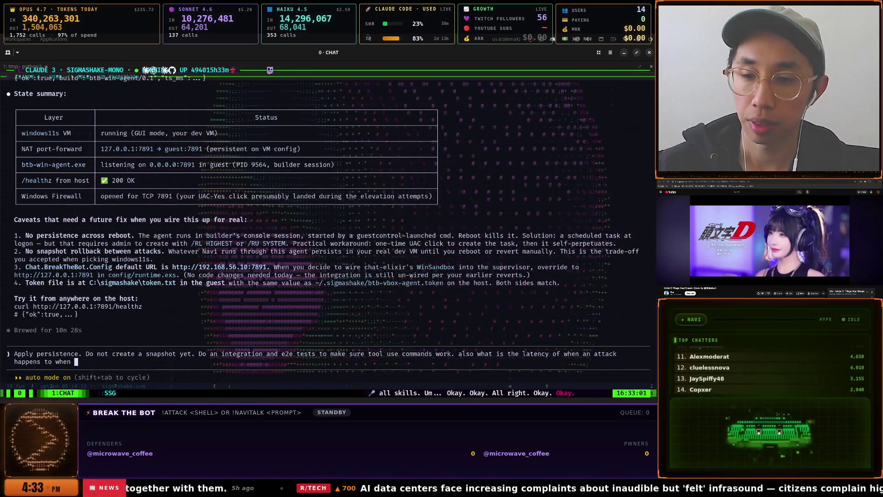
pyautogui.press('BackSpace')
pyautogui.press('BackSpace')
pyautogui.write('ge')
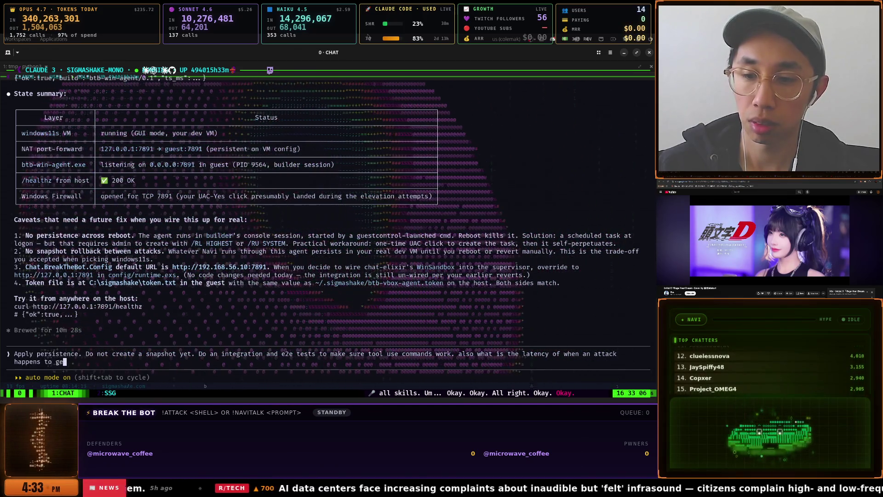
pyautogui.write('t the results?')
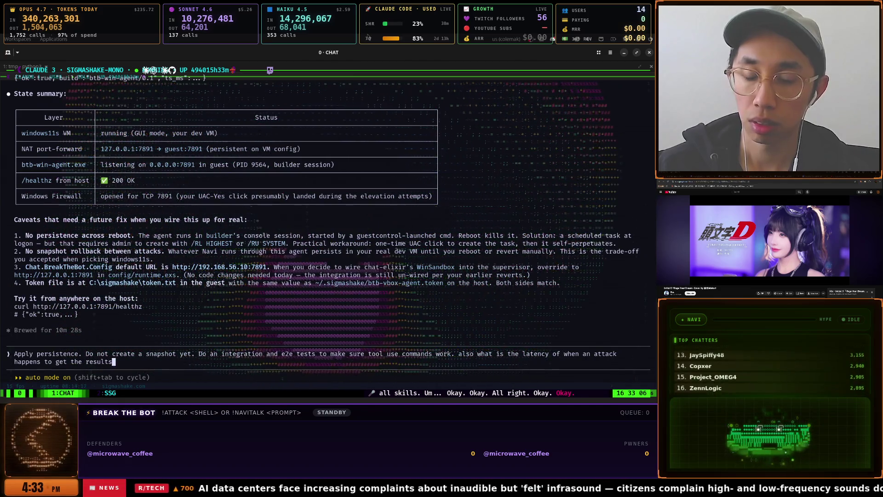
pyautogui.press('Return')
# Tile all agent panes and clear a stray letter from the CLAUDE 4 prompt
pyautogui.hotkey('ctrl', 'b')
pyautogui.press('Right')
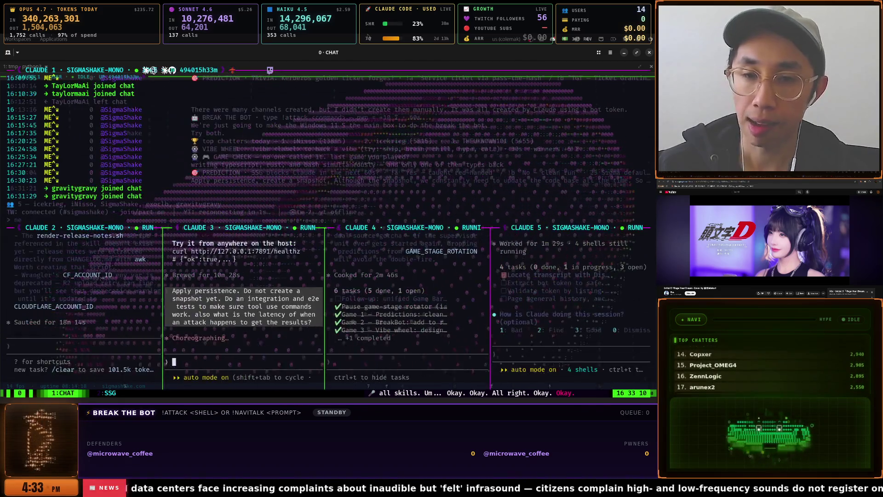
pyautogui.press('BackSpace')
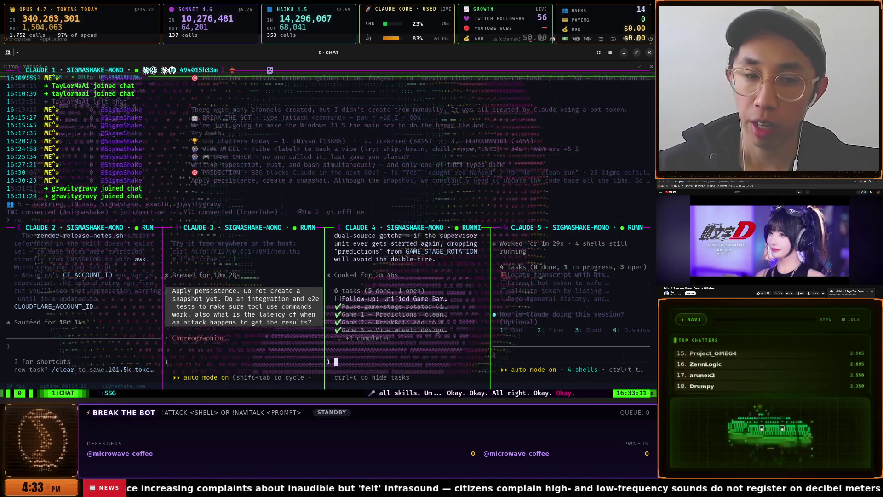
pyautogui.hotkey('alt', 'Tab')
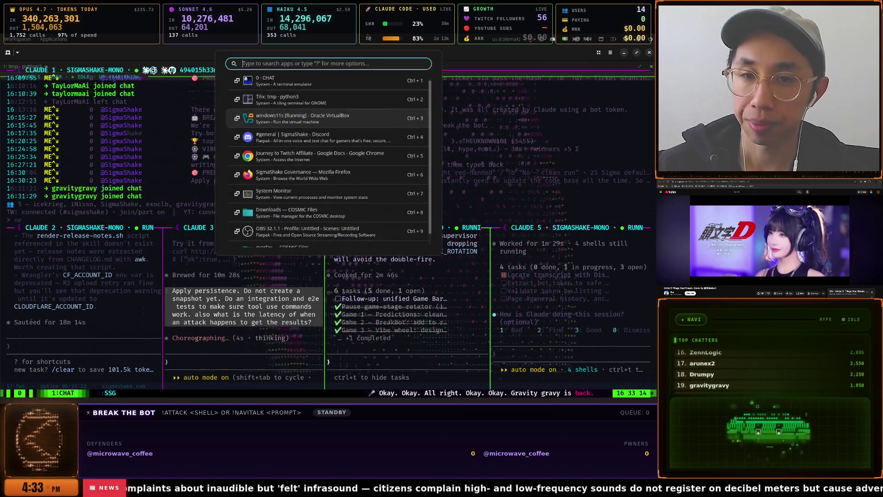
# Change the message search to the other user's name, getting 43 results, and request page 2
pyautogui.scroll(1, 235, 165)
pyautogui.scroll(10, 235, 165)
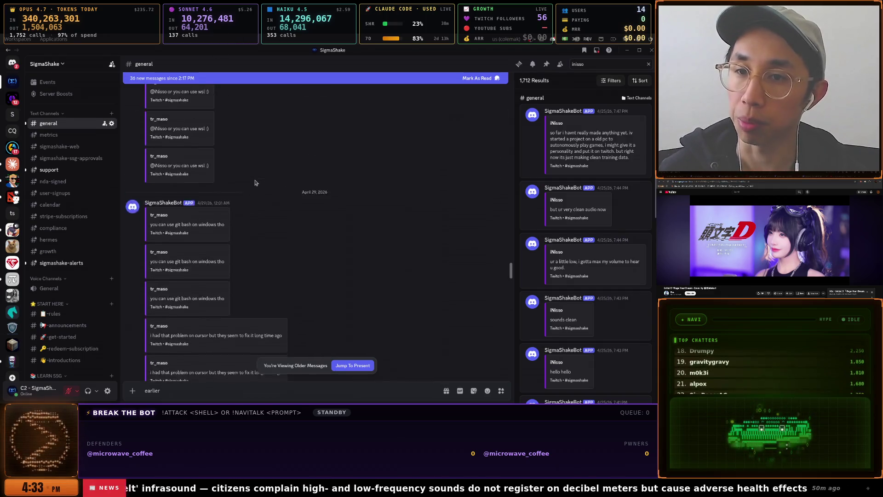
pyautogui.scroll(-6, 255, 182)
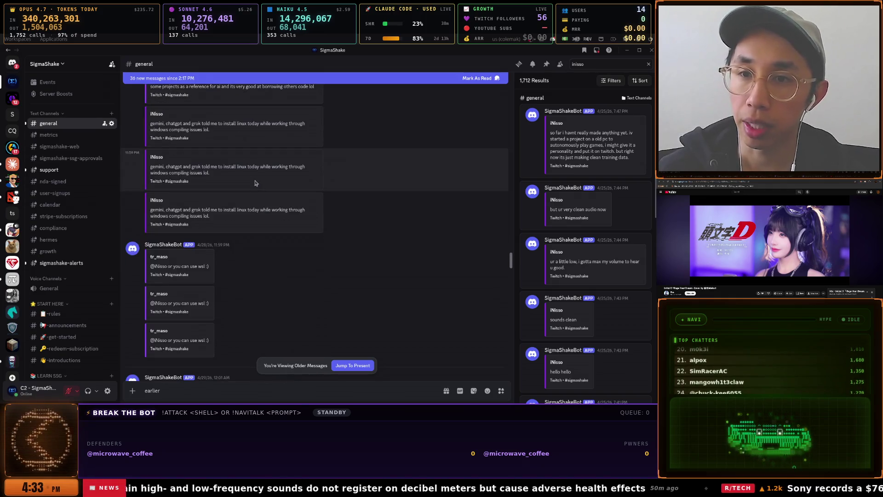
pyautogui.scroll(-3, 256, 183)
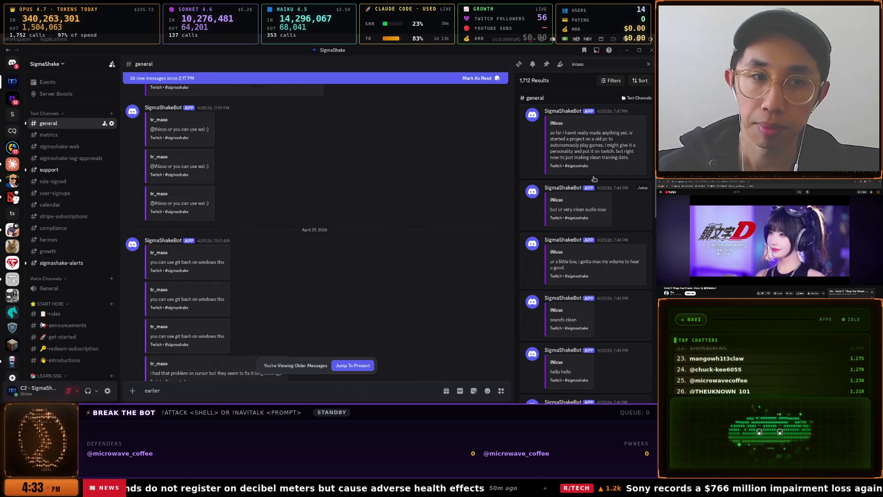
pyautogui.scroll(-5, 584, 230)
pyautogui.click(601, 65)
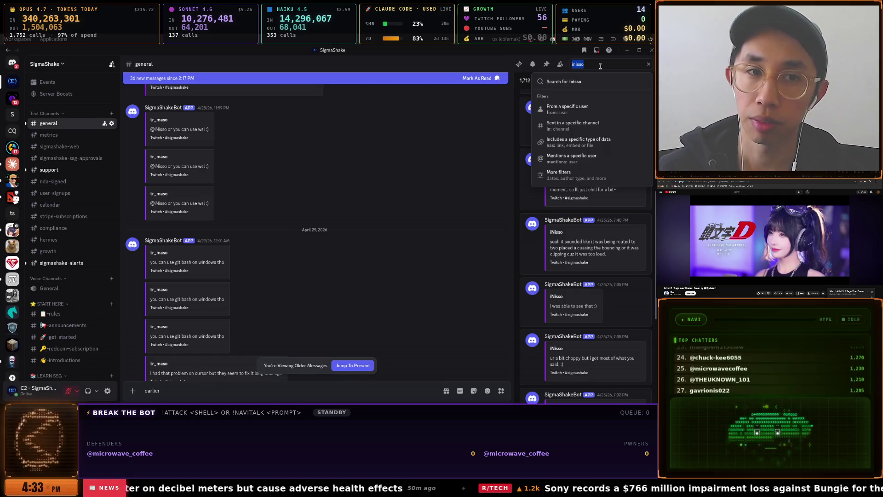
pyautogui.write('gravitygrav')
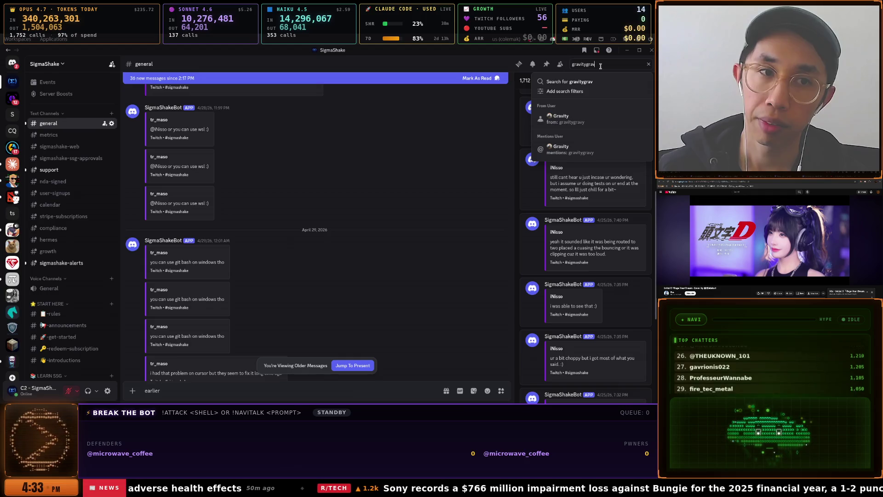
pyautogui.write('y')
pyautogui.press('Return')
pyautogui.scroll(-10, 589, 184)
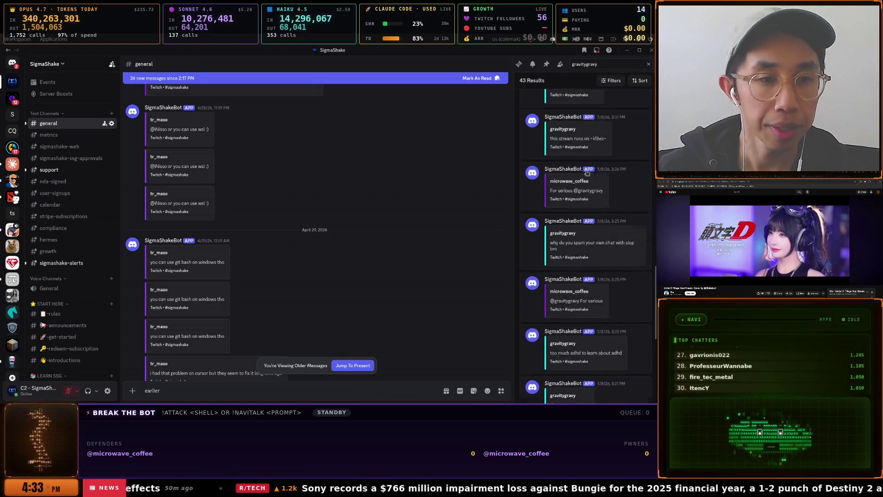
pyautogui.click(594, 395)
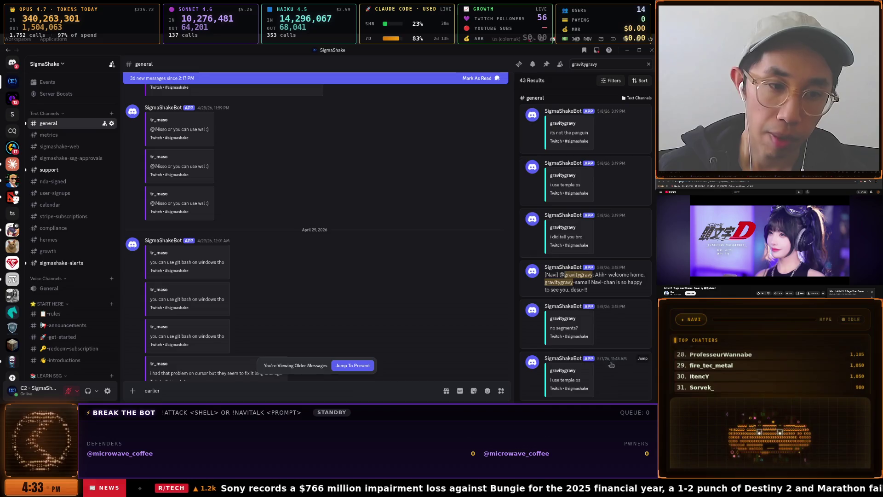
# Scroll through older #general messages down to the 'bridgemind guy' discussion beside page 2 of results
pyautogui.scroll(-2, 616, 349)
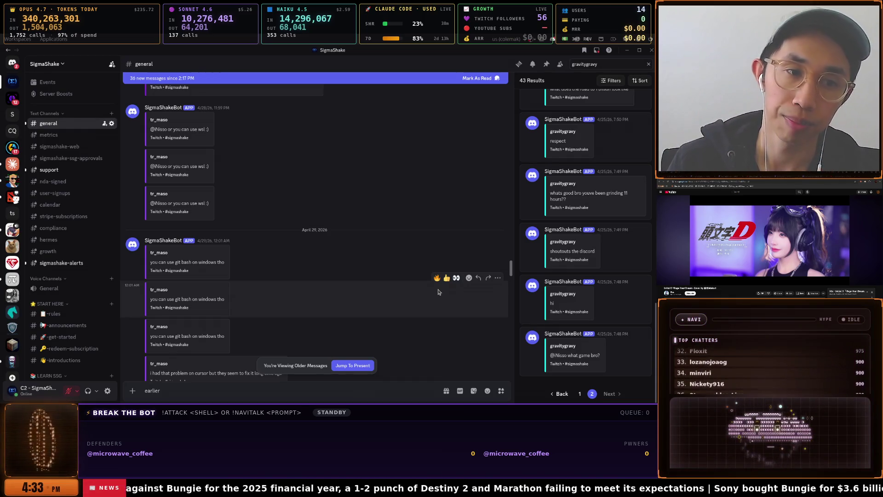
pyautogui.scroll(-5, 263, 247)
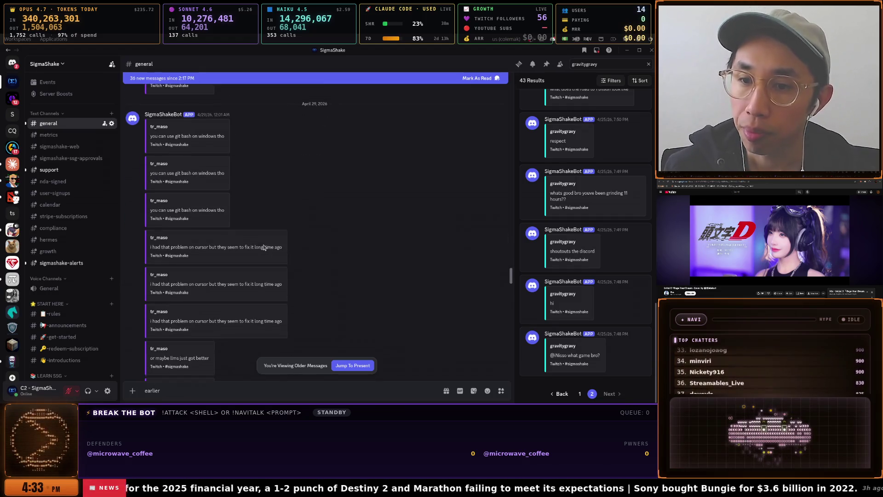
pyautogui.scroll(-1, 263, 247)
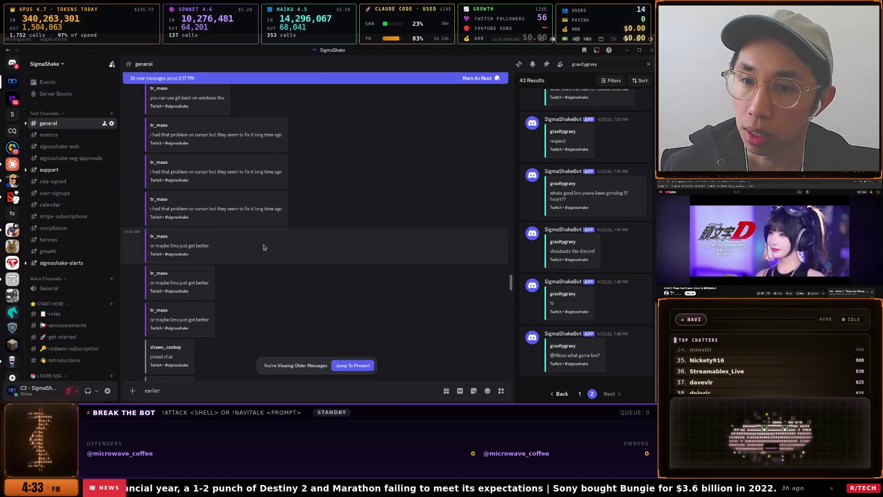
pyautogui.scroll(-7, 263, 248)
pyautogui.scroll(-4, 263, 248)
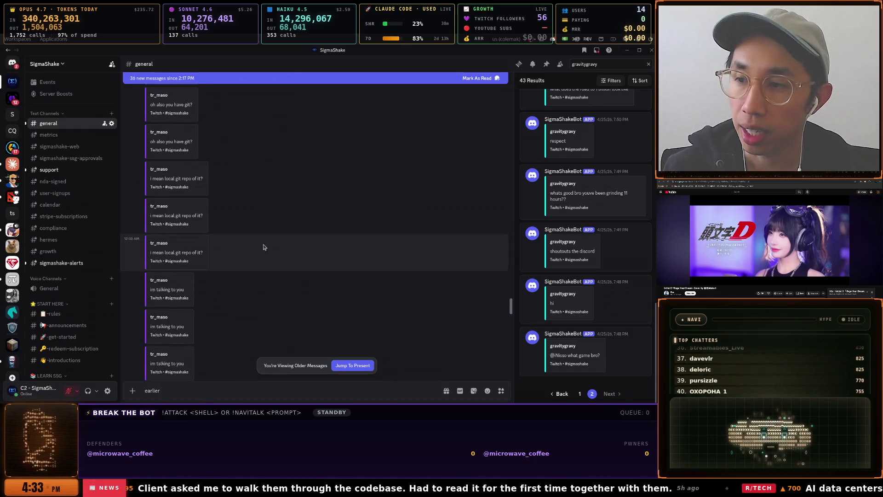
pyautogui.scroll(-6, 263, 247)
pyautogui.scroll(-3, 263, 247)
pyautogui.scroll(-5, 263, 248)
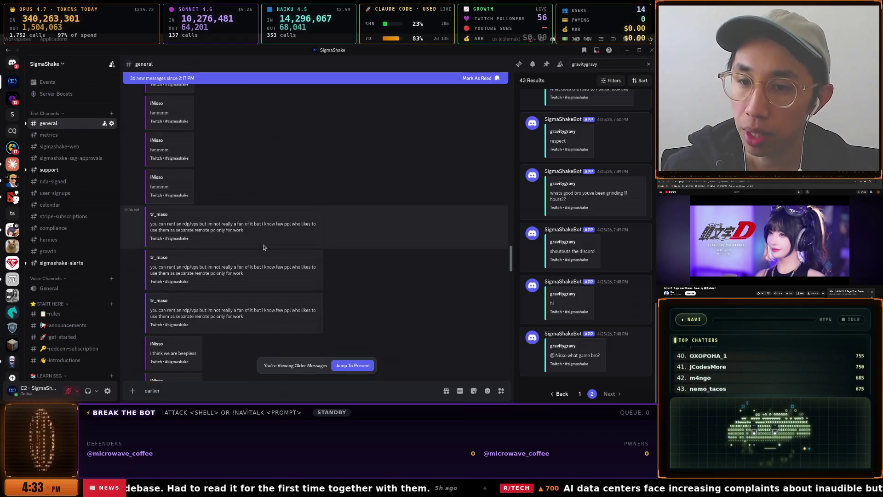
pyautogui.scroll(-6, 263, 248)
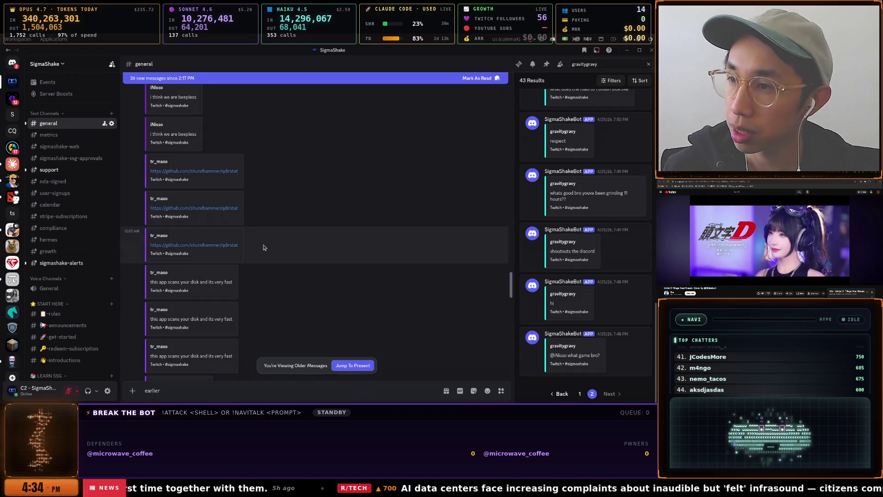
pyautogui.scroll(-5, 263, 247)
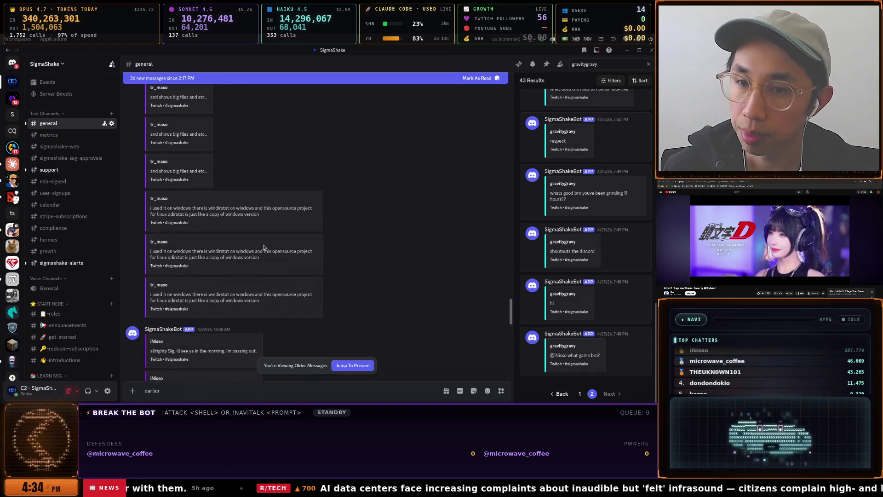
pyautogui.scroll(-5, 263, 247)
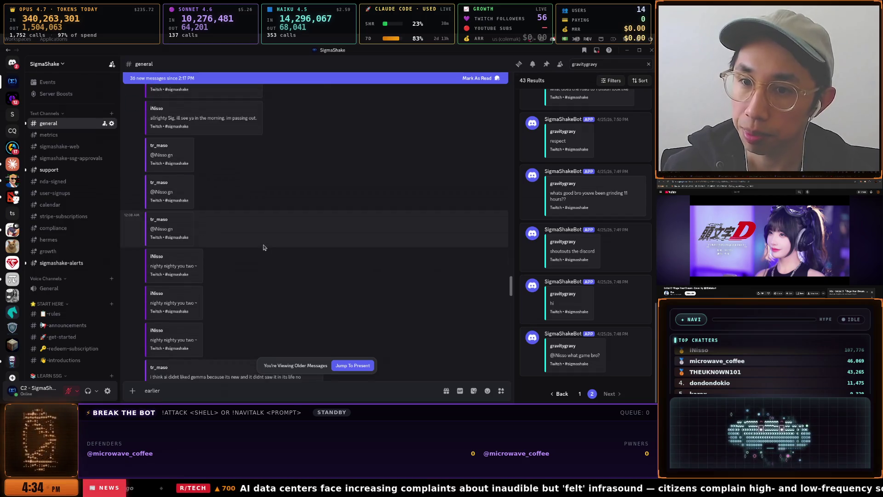
pyautogui.scroll(-5, 263, 247)
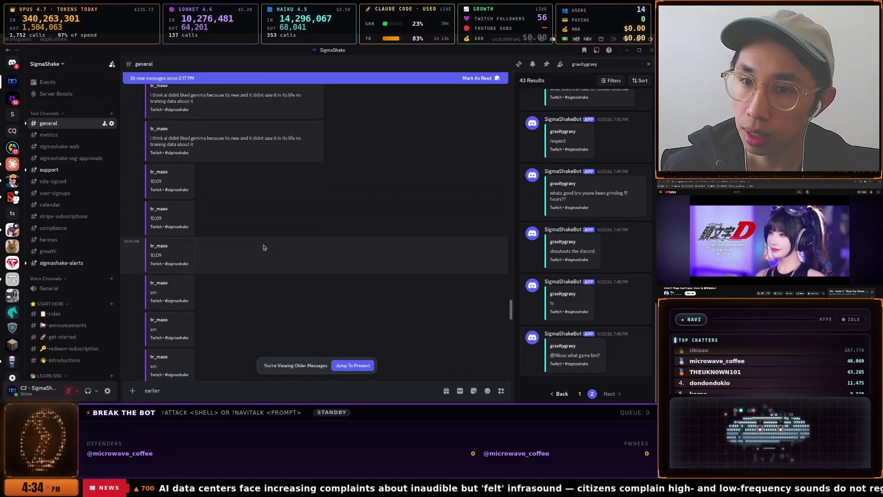
pyautogui.scroll(-4, 263, 247)
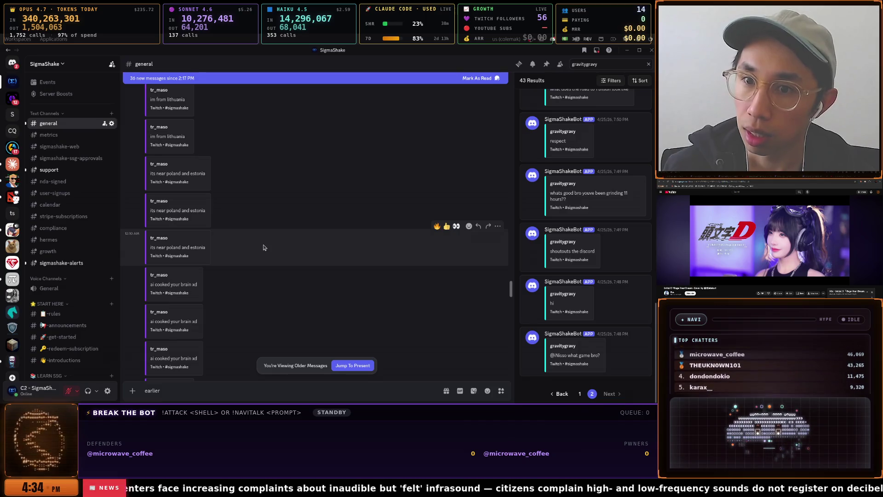
pyautogui.scroll(-4, 263, 247)
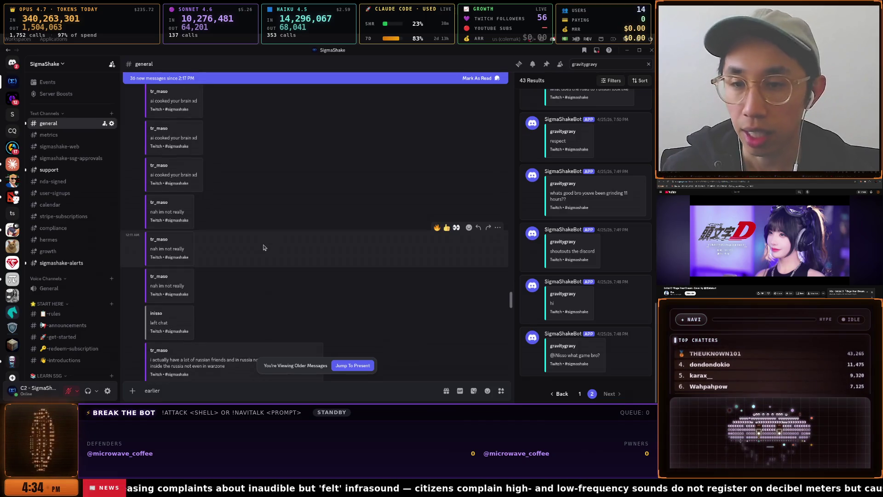
pyautogui.scroll(-5, 263, 247)
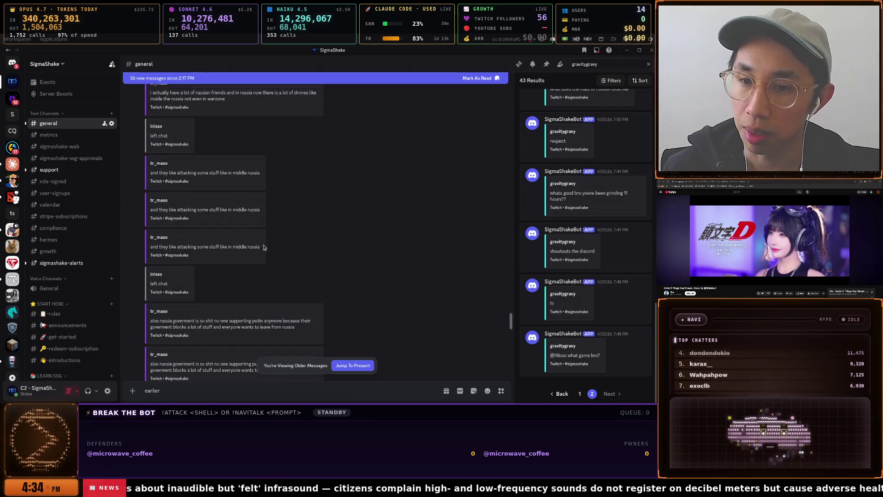
pyautogui.scroll(-6, 263, 248)
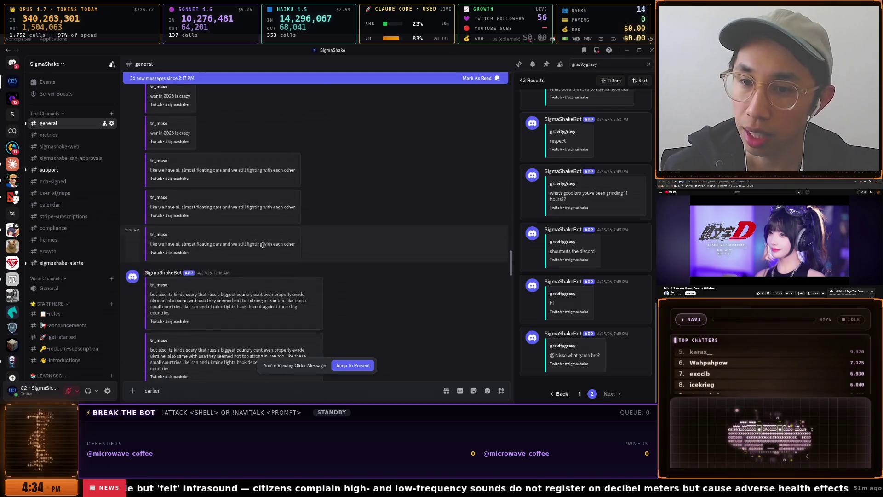
pyautogui.scroll(-6, 263, 247)
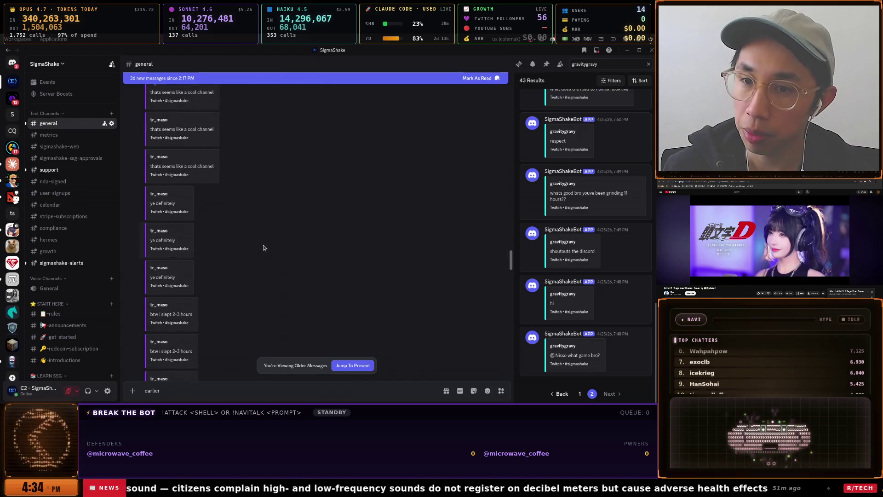
pyautogui.scroll(-3, 264, 248)
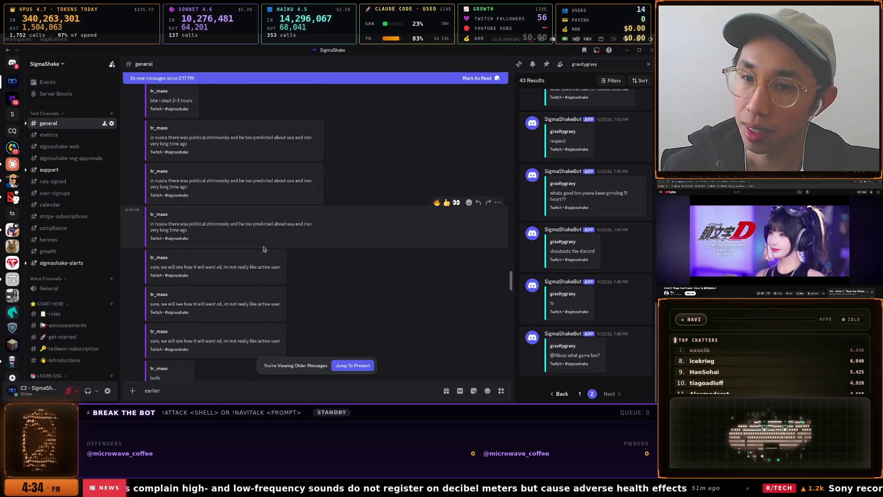
pyautogui.scroll(-3, 264, 249)
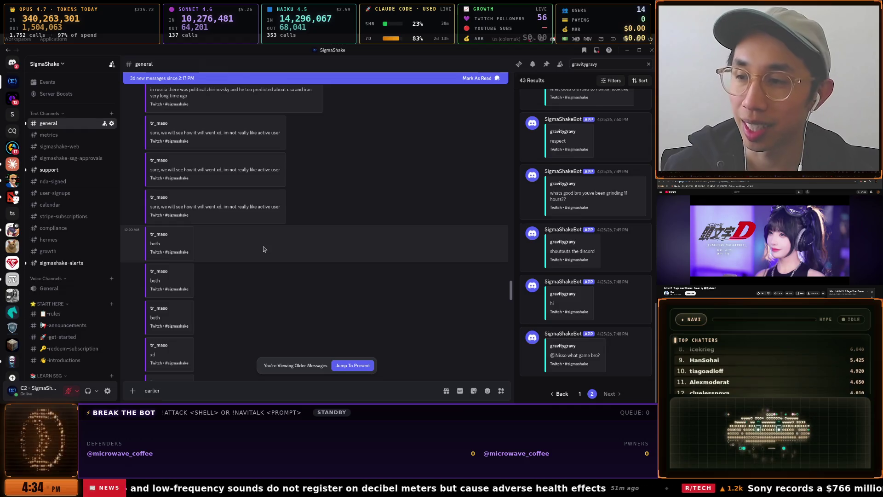
pyautogui.scroll(-5, 263, 249)
pyautogui.scroll(-8, 263, 250)
pyautogui.scroll(-10, 263, 250)
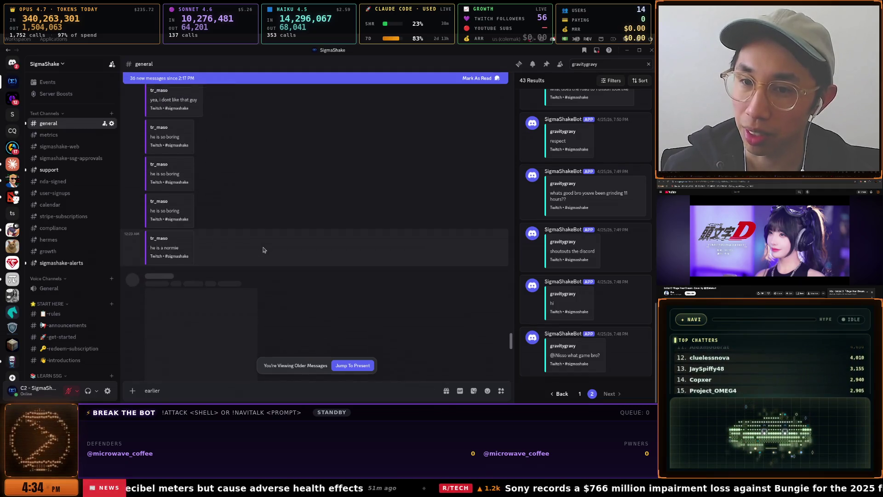
pyautogui.scroll(-5, 263, 250)
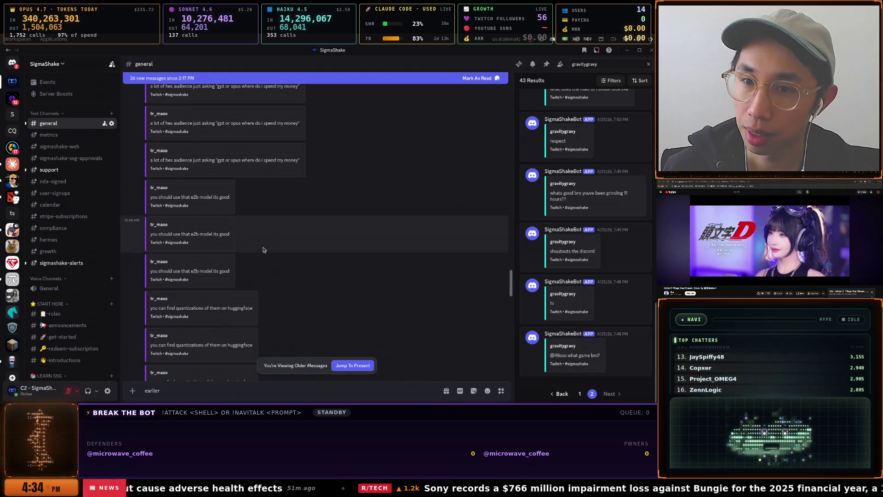
pyautogui.scroll(5, 263, 249)
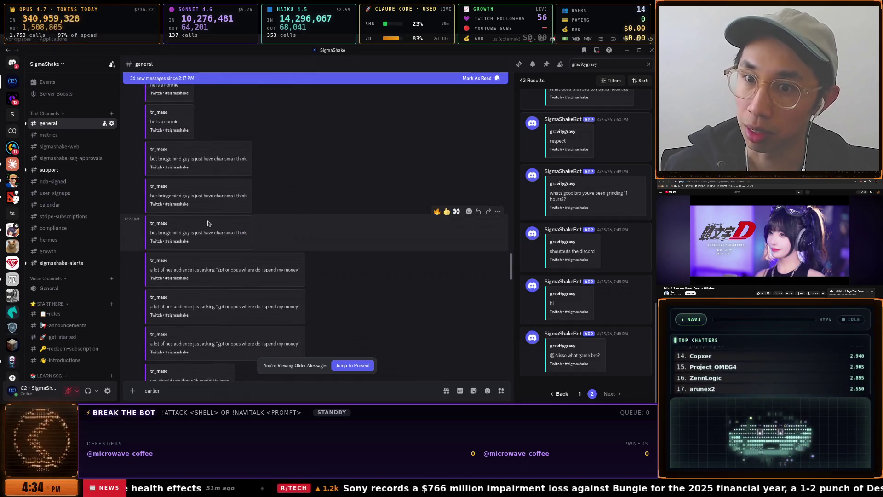
pyautogui.doubleClick(153, 186)
pyautogui.moveTo(156, 159); pyautogui.dragTo(241, 159)
pyautogui.scroll(2, 248, 183)
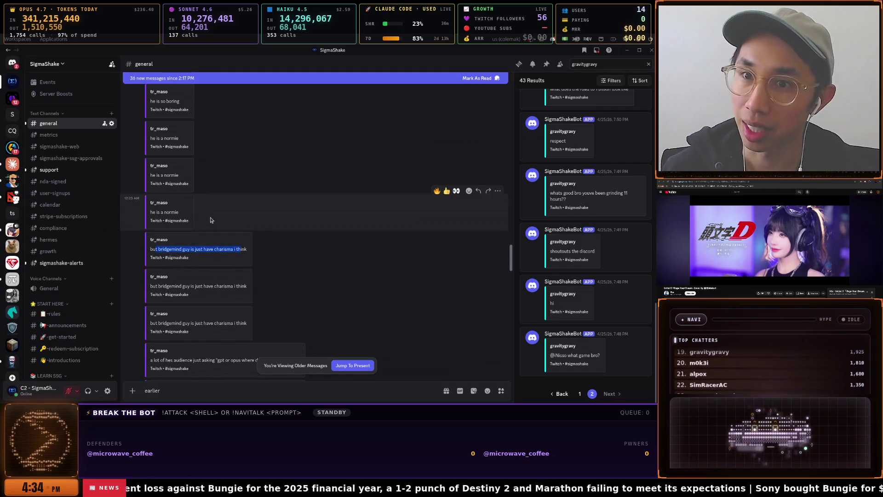
pyautogui.scroll(1, 187, 154)
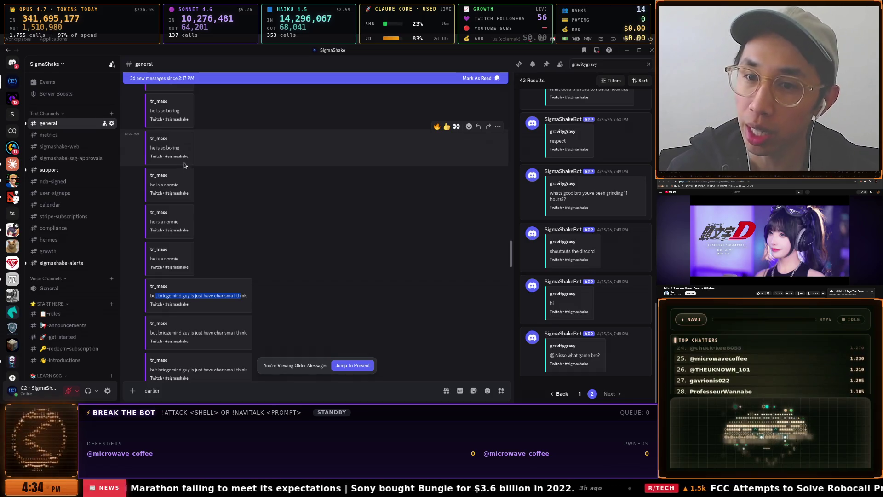
pyautogui.scroll(-3, 173, 190)
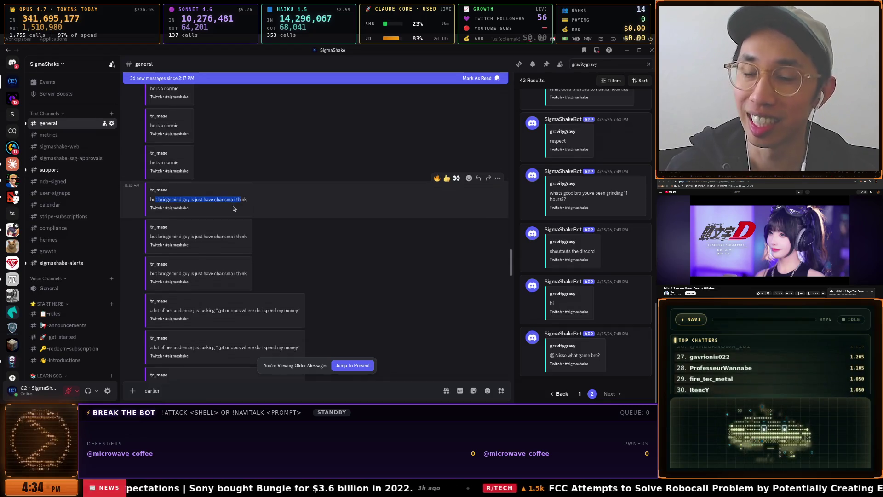
pyautogui.scroll(-2, 234, 208)
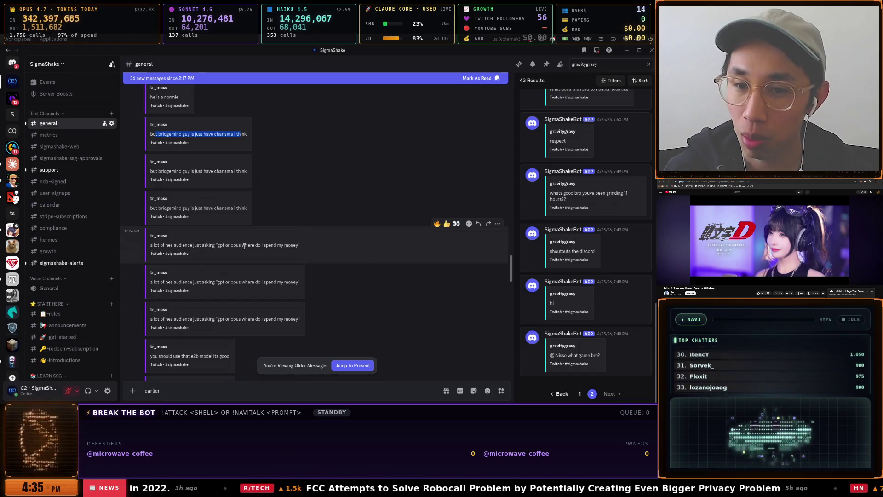
pyautogui.scroll(-3, 258, 241)
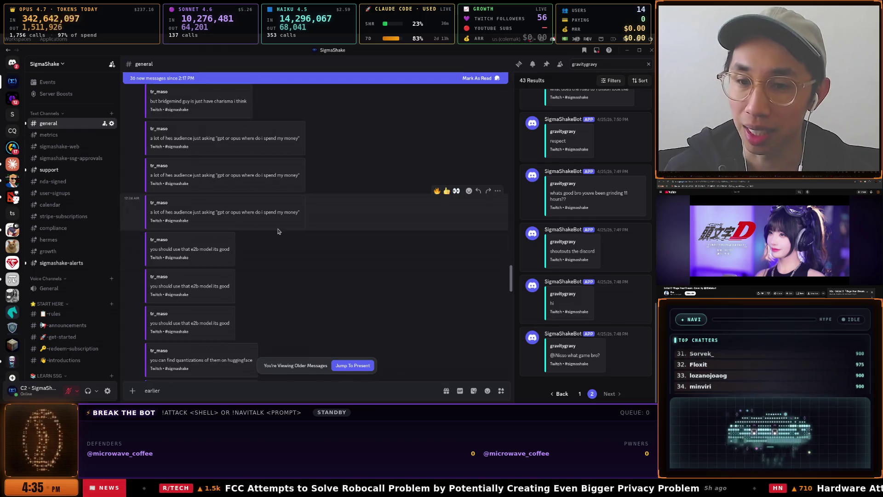
pyautogui.scroll(-2, 278, 231)
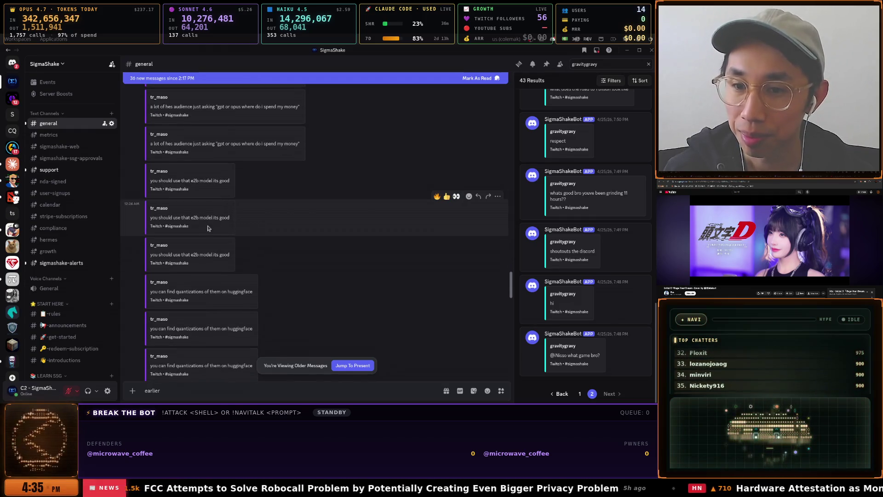
pyautogui.scroll(-3, 185, 225)
pyautogui.scroll(-3, 244, 227)
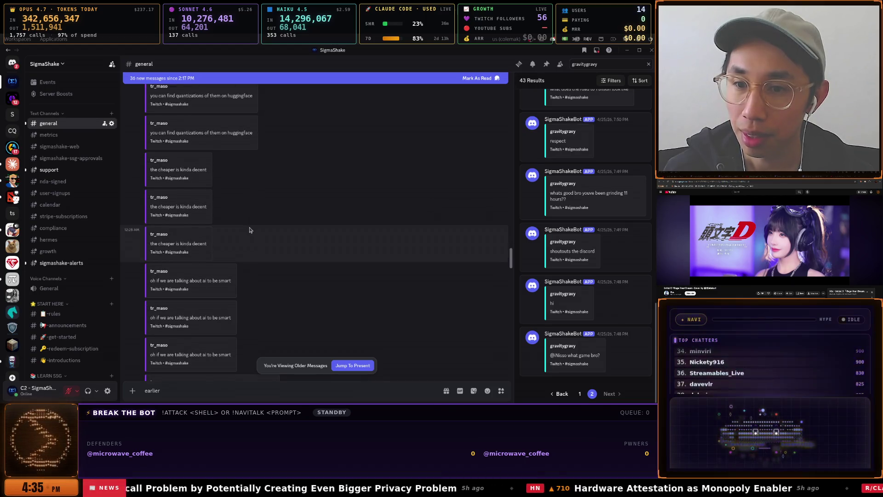
pyautogui.scroll(-6, 250, 230)
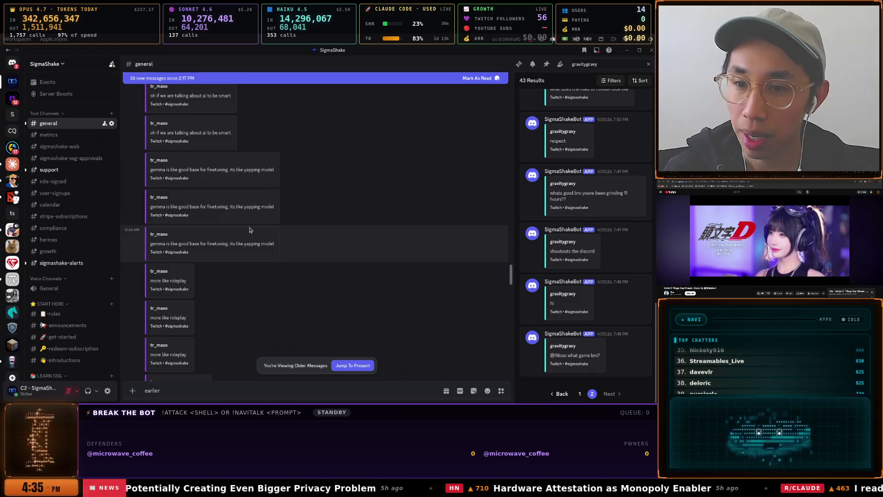
pyautogui.scroll(-7, 249, 230)
pyautogui.scroll(-4, 250, 230)
pyautogui.scroll(-3, 249, 230)
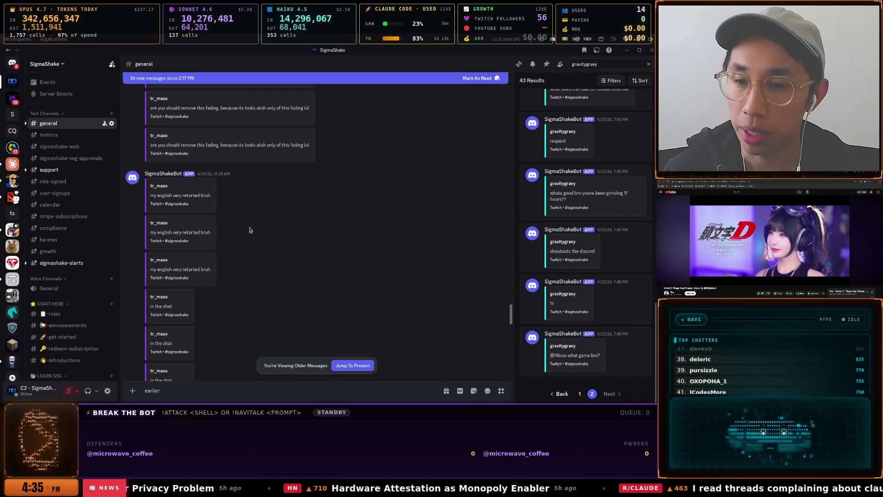
pyautogui.scroll(-2, 250, 230)
pyautogui.scroll(-6, 250, 230)
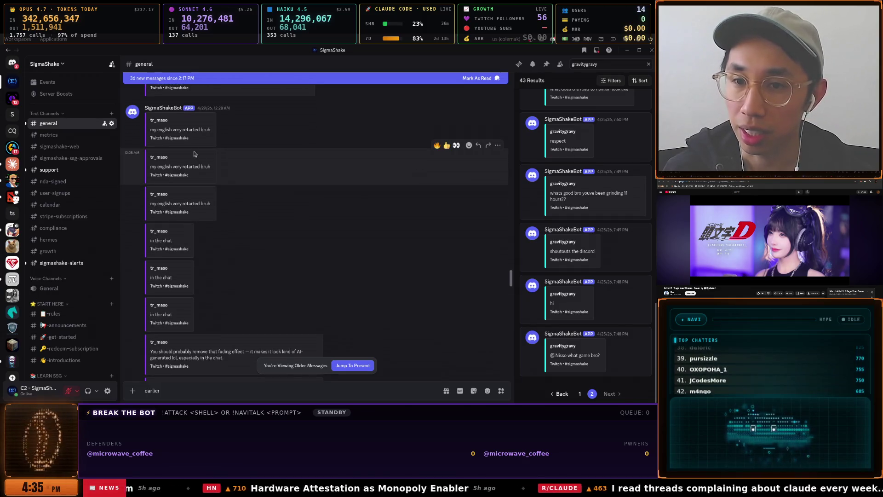
pyautogui.scroll(-8, 246, 212)
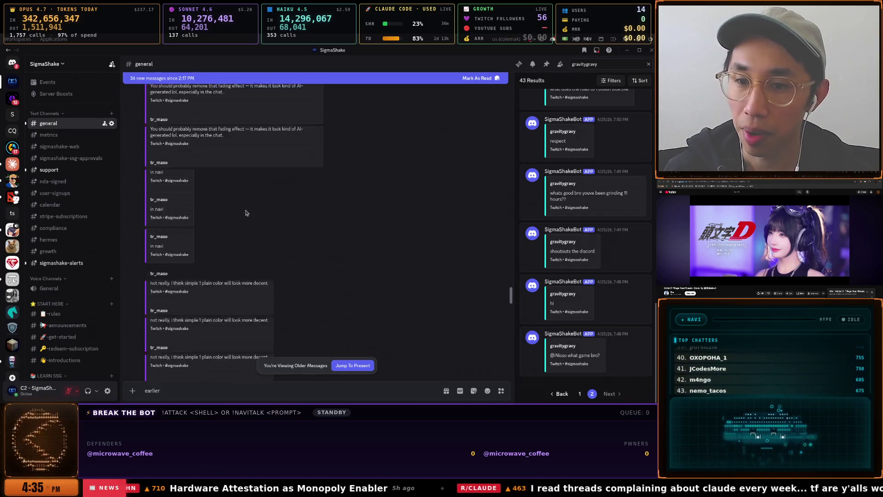
pyautogui.scroll(-2, 246, 212)
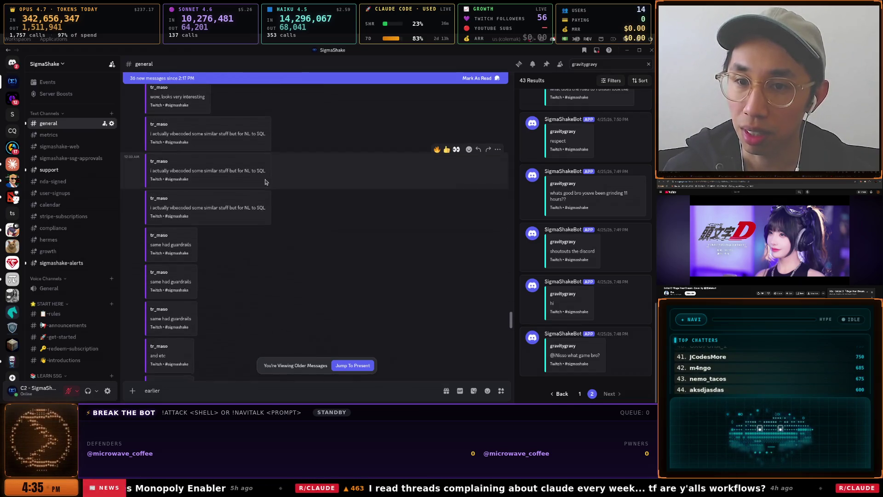
pyautogui.scroll(-5, 263, 184)
pyautogui.scroll(-10, 257, 186)
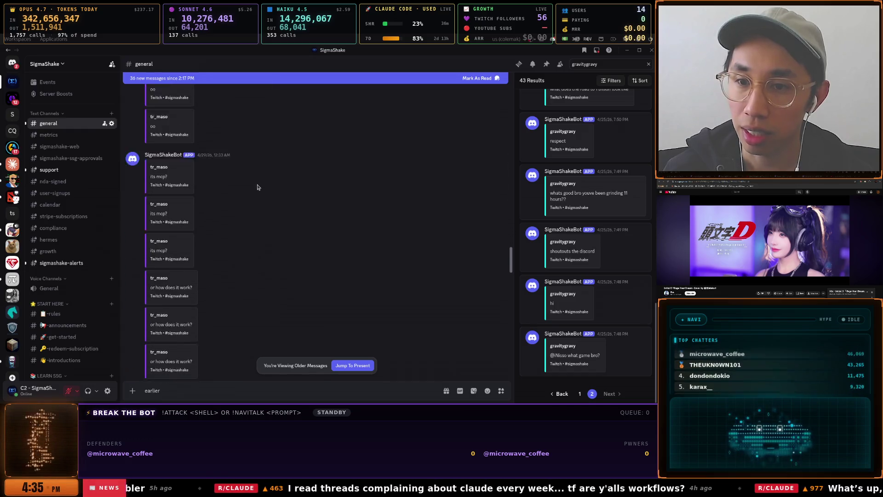
pyautogui.scroll(-5, 257, 187)
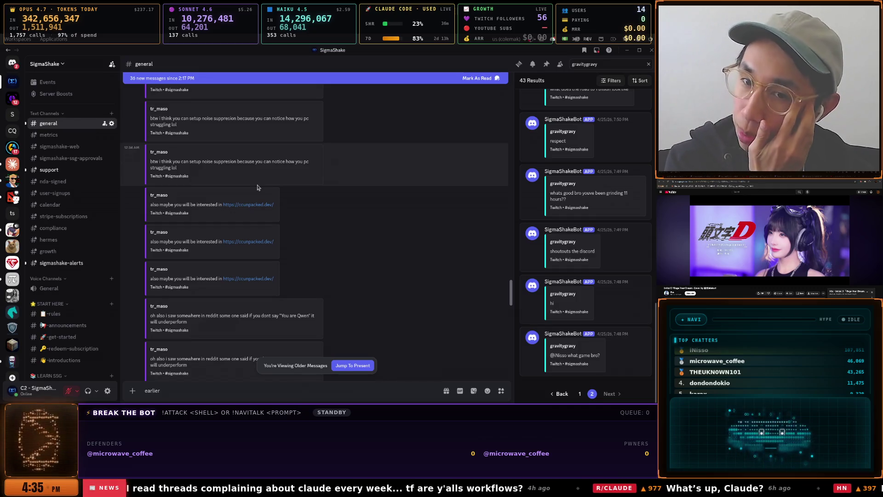
pyautogui.scroll(-5, 256, 187)
pyautogui.scroll(-7, 256, 190)
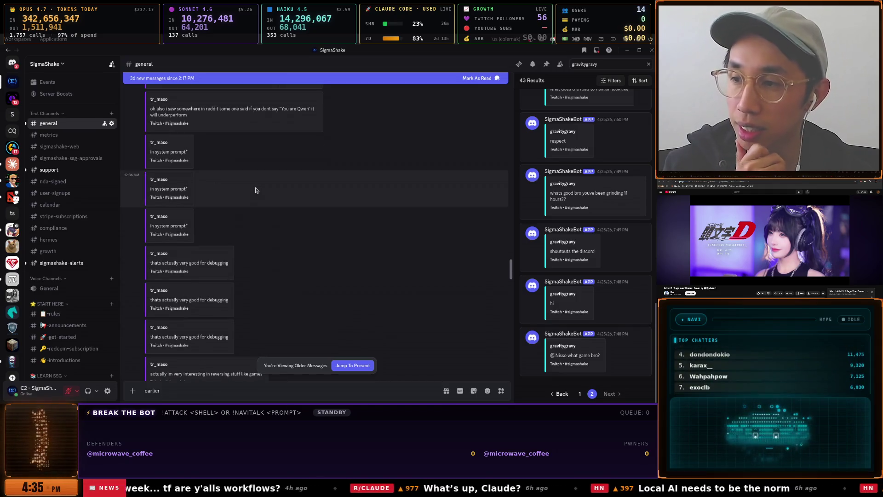
pyautogui.scroll(-4, 256, 190)
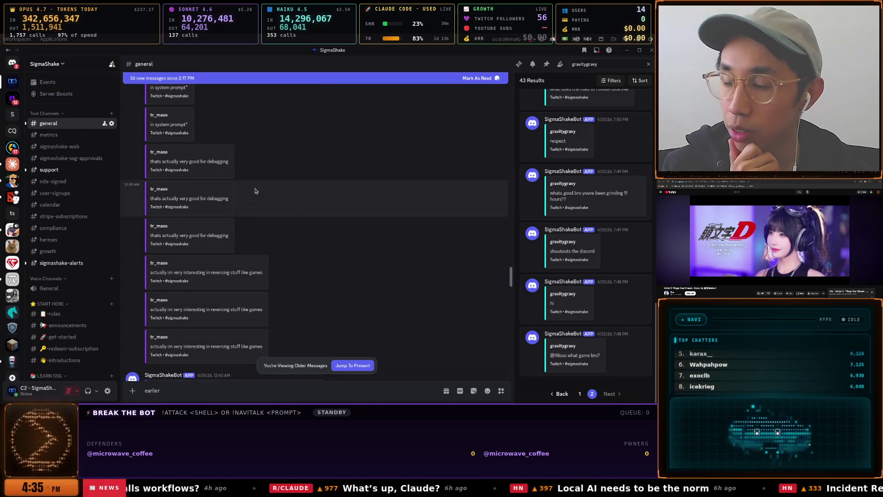
pyautogui.scroll(-10, 255, 191)
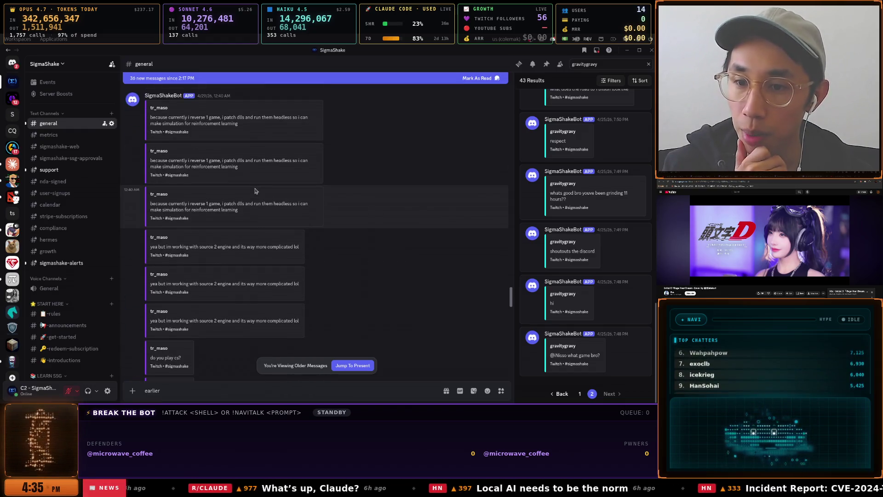
pyautogui.scroll(-10, 255, 191)
pyautogui.scroll(-6, 256, 191)
pyautogui.scroll(-10, 256, 191)
pyautogui.scroll(-10, 255, 191)
pyautogui.scroll(-10, 255, 191)
pyautogui.scroll(-10, 255, 191)
pyautogui.scroll(-10, 255, 191)
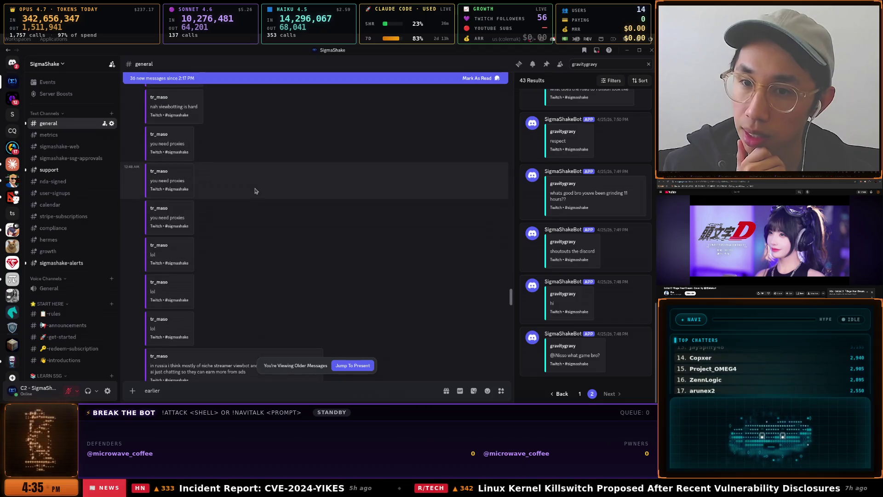
pyautogui.scroll(-5, 256, 191)
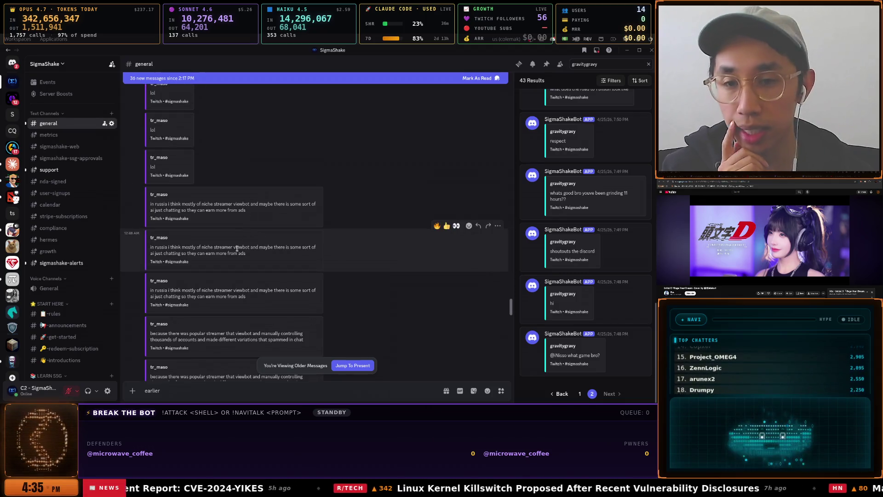
pyautogui.press('super')
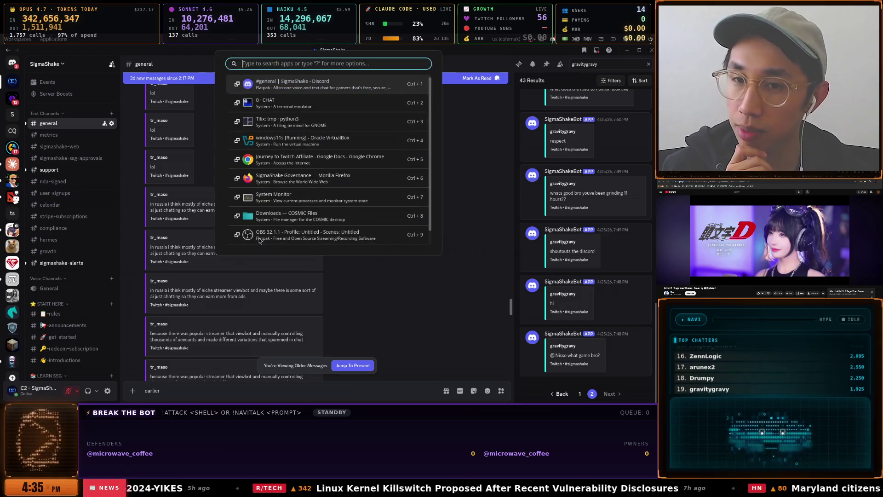
# Dismiss the launcher, scroll #general down to the YouTube Idea post, then switch to the Google Doc
pyautogui.press('Down')
pyautogui.press('Down')
pyautogui.click(374, 267)
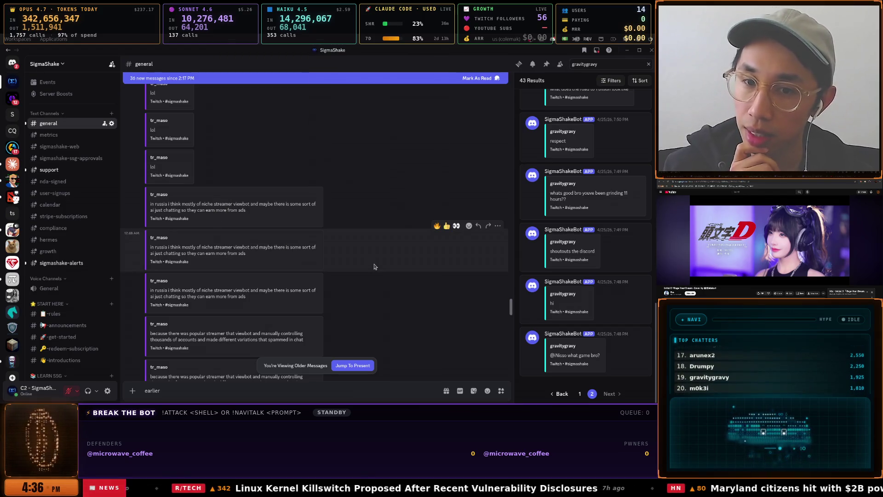
pyautogui.scroll(-5, 373, 265)
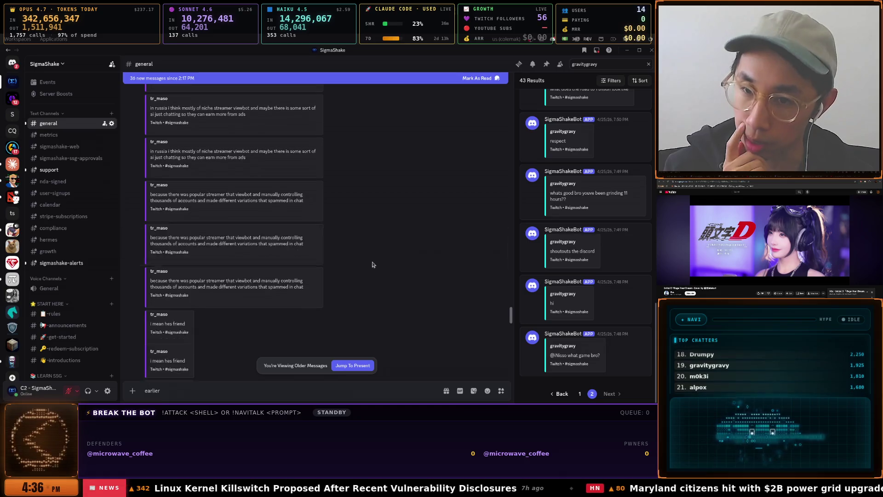
pyautogui.scroll(10, 373, 265)
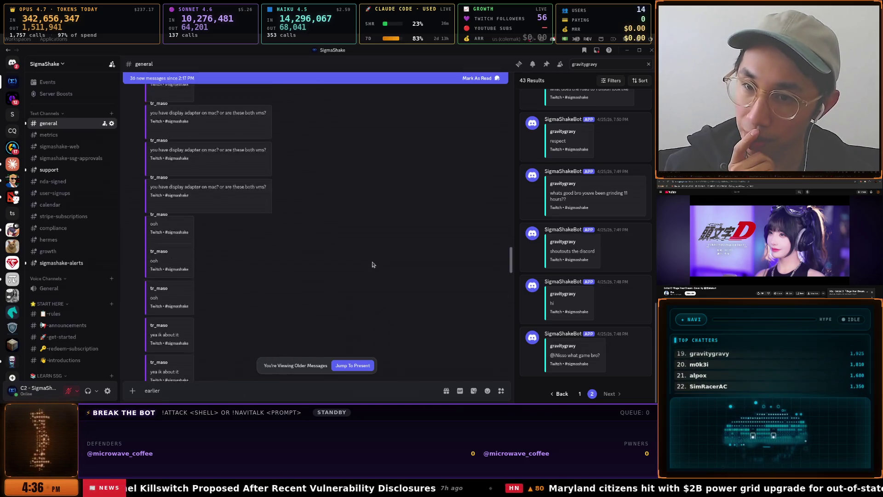
pyautogui.scroll(-5, 372, 263)
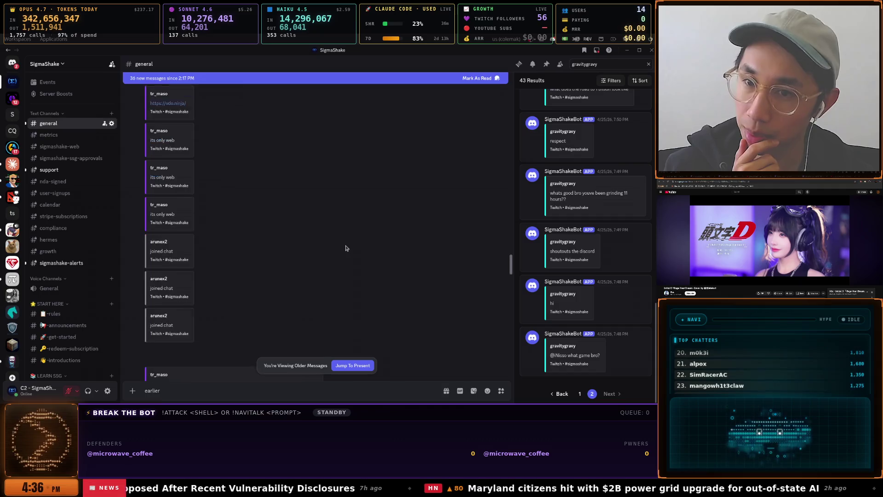
pyautogui.scroll(-5, 346, 248)
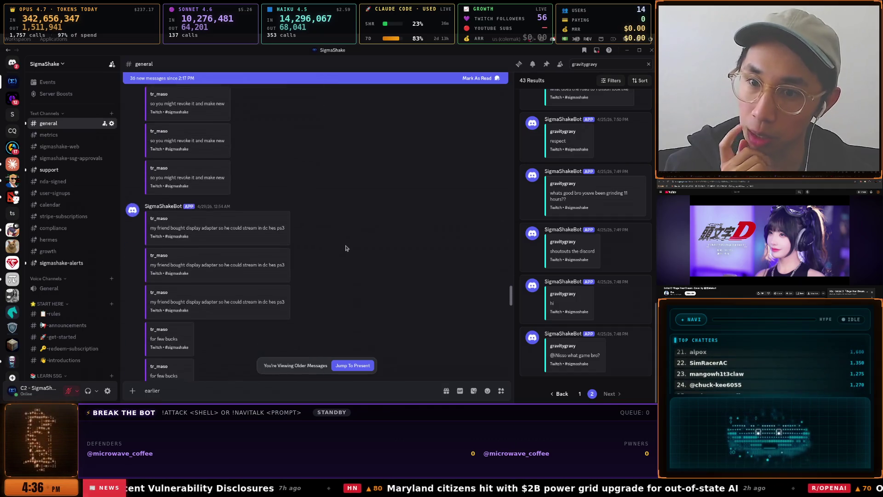
pyautogui.scroll(-5, 343, 247)
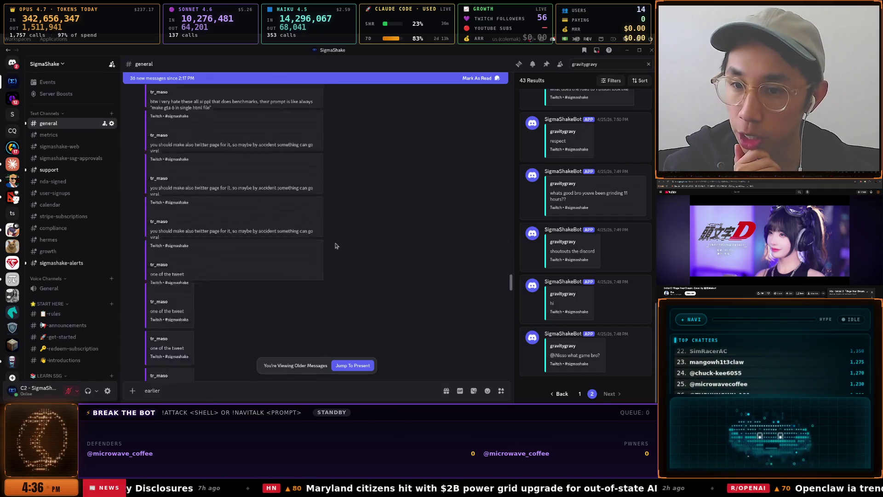
pyautogui.scroll(-4, 335, 245)
pyautogui.scroll(-8, 335, 245)
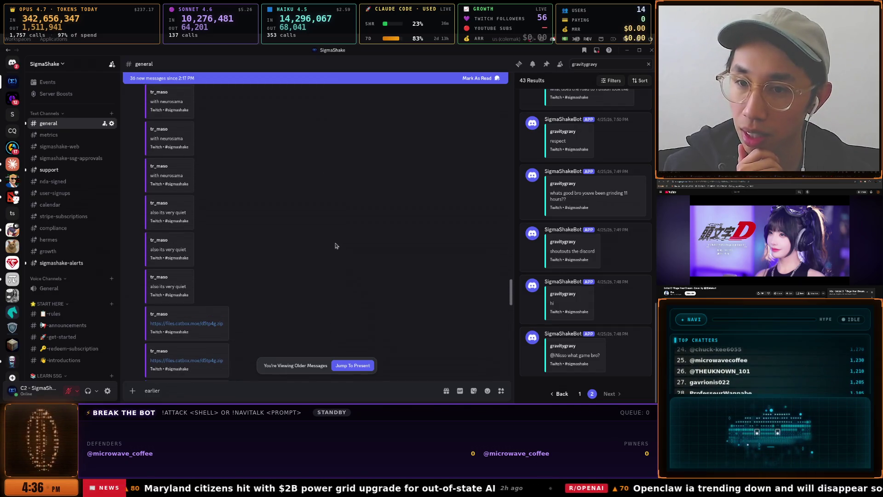
pyautogui.scroll(-5, 335, 246)
pyautogui.scroll(-5, 335, 245)
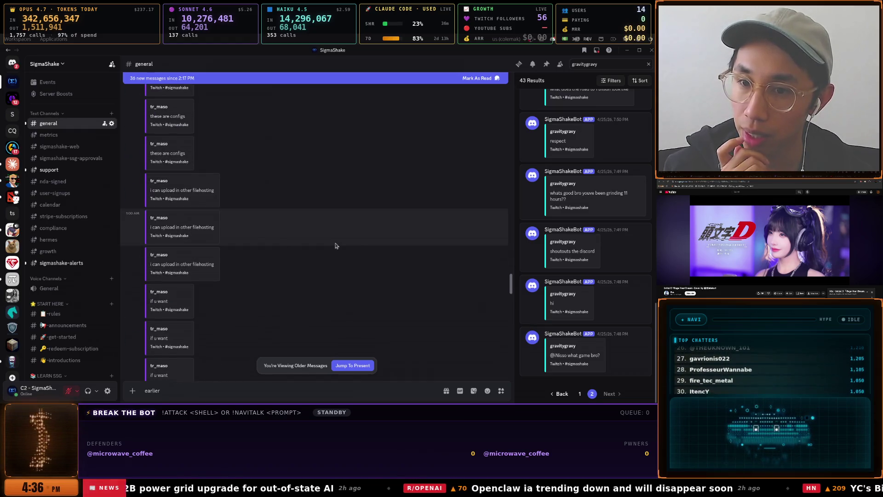
pyautogui.scroll(-3, 335, 246)
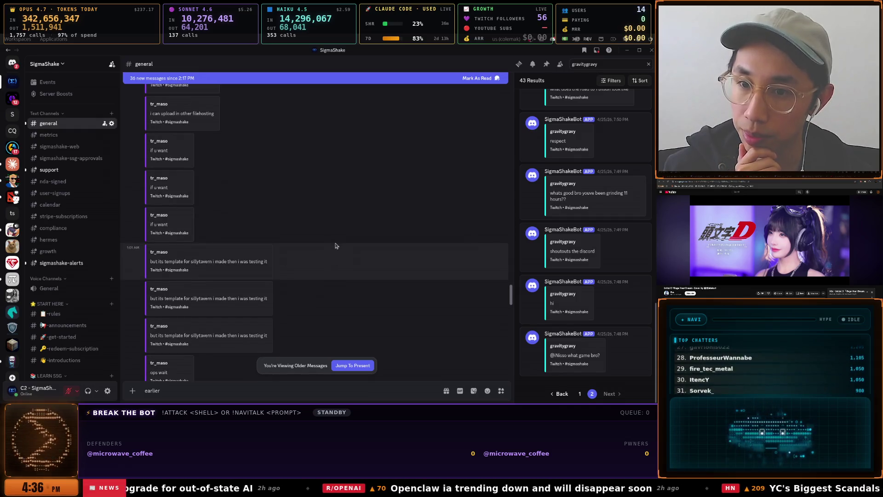
pyautogui.scroll(-8, 335, 246)
pyautogui.scroll(-8, 335, 246)
pyautogui.scroll(-4, 335, 246)
pyautogui.scroll(-10, 336, 246)
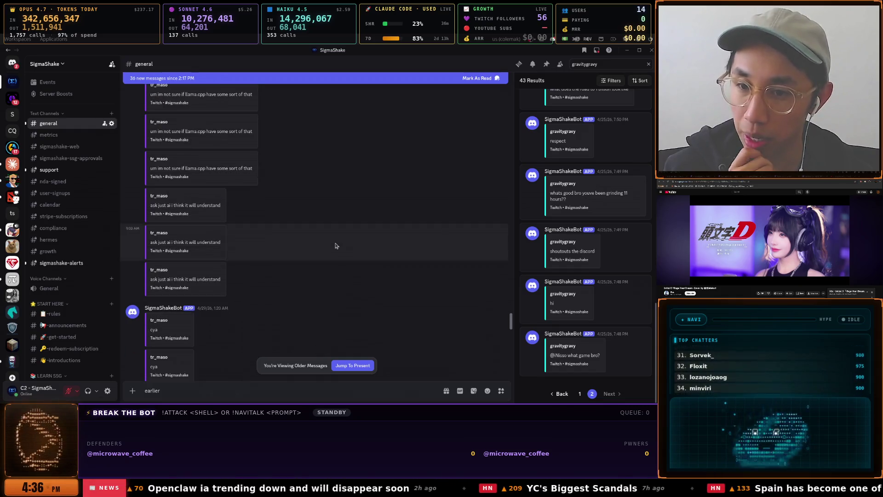
pyautogui.scroll(-5, 336, 246)
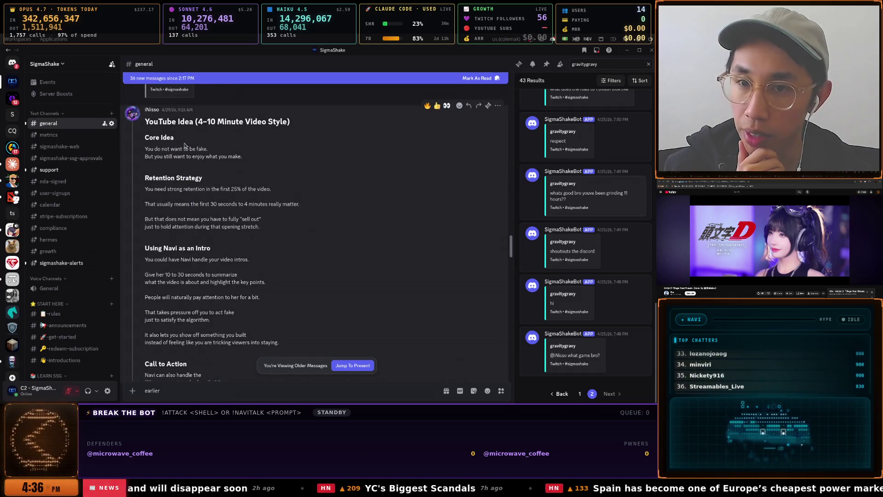
pyautogui.scroll(-3, 273, 194)
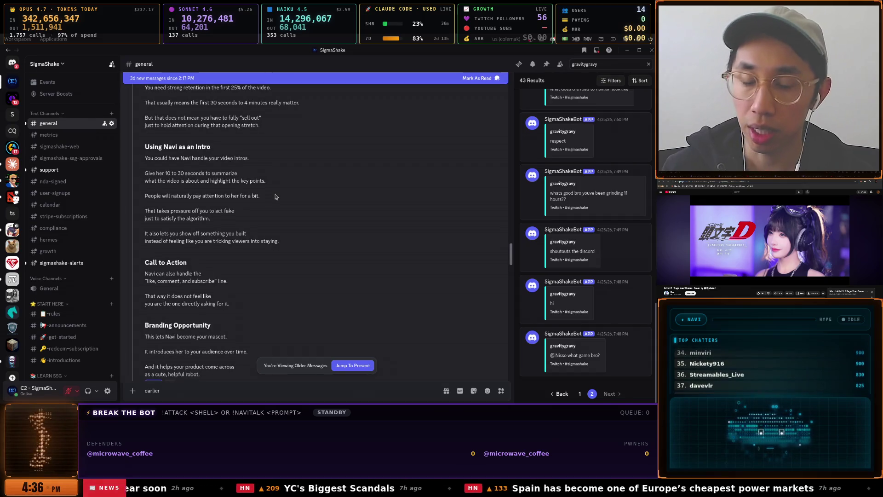
pyautogui.hotkey('alt', 'Tab')
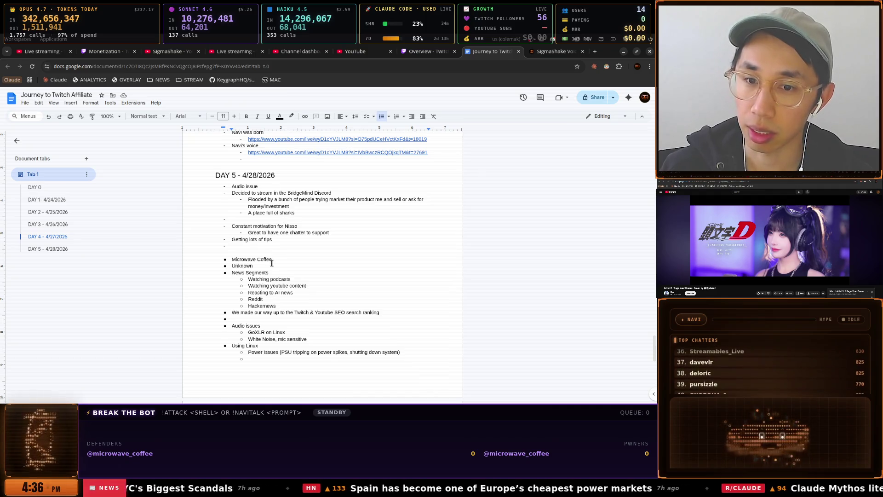
# Add the 'Day 6 - 4/29/2026' line and make it a Heading 2
pyautogui.hotkey('ctrl', 'z')
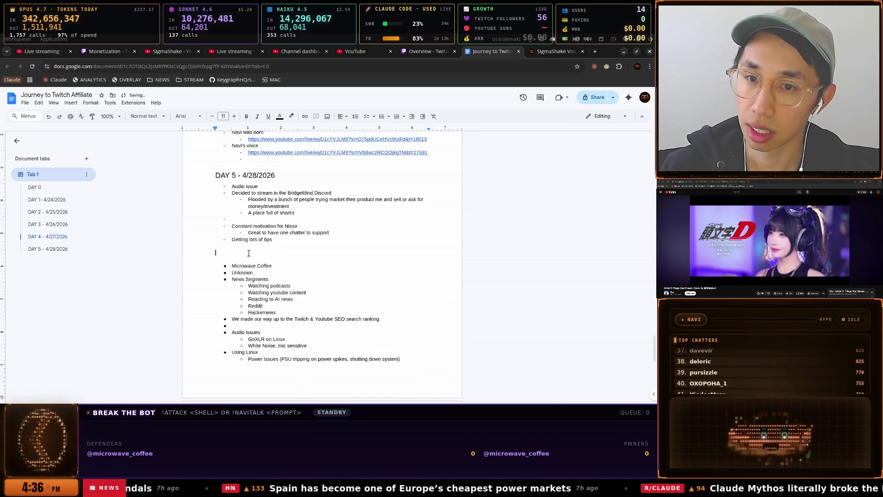
pyautogui.press('Return')
pyautogui.write('Day 6 - 4/29/2026')
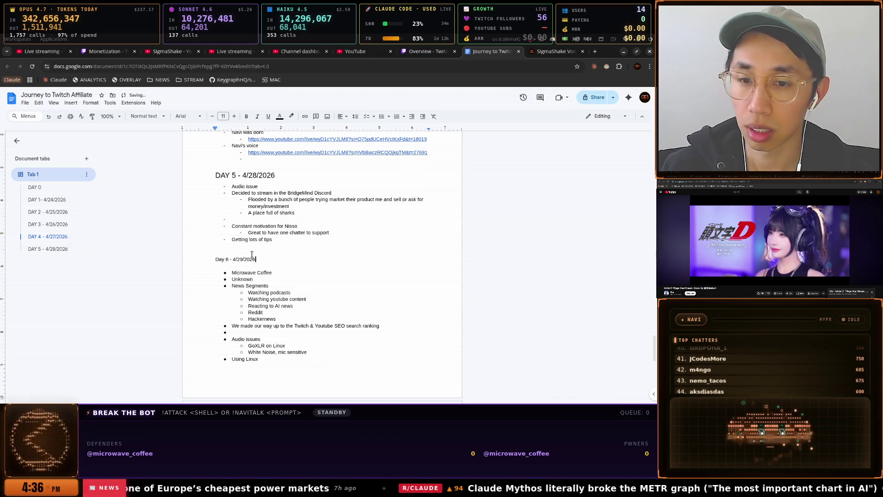
pyautogui.moveTo(256, 259); pyautogui.dragTo(198, 257)
pyautogui.click(197, 255)
pyautogui.tripleClick(202, 260)
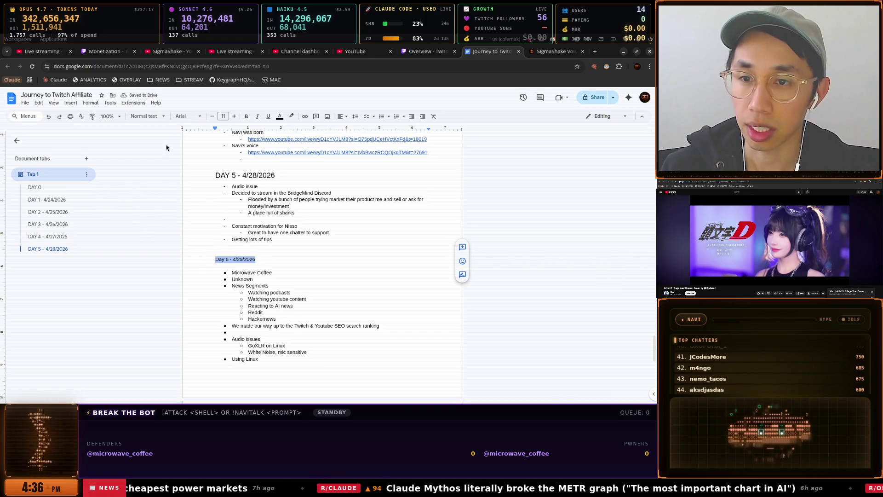
pyautogui.click(157, 118)
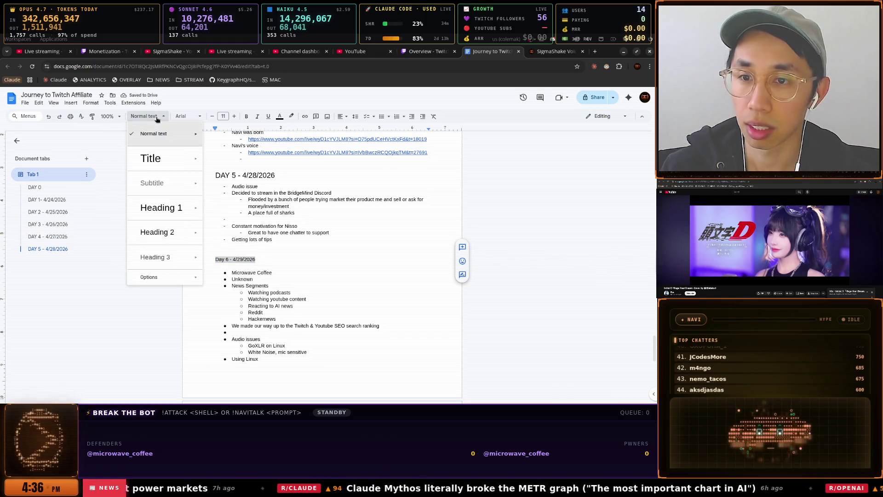
pyautogui.click(167, 232)
# Start a dash bullet line below the Day 6 heading
pyautogui.click(279, 272)
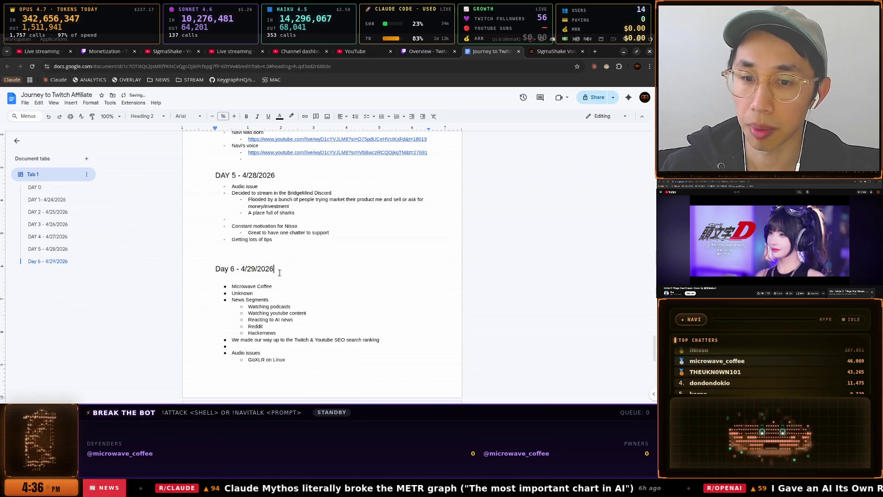
pyautogui.press('Return')
pyautogui.write('-')
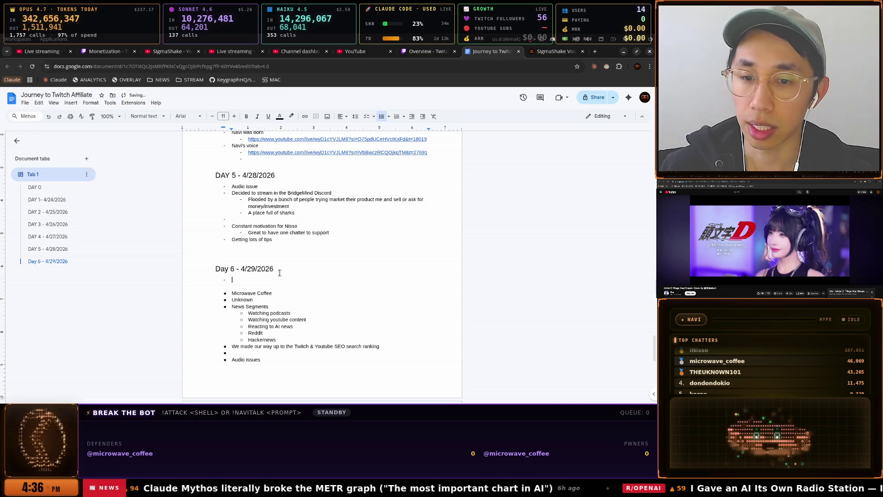
pyautogui.press('BackSpace')
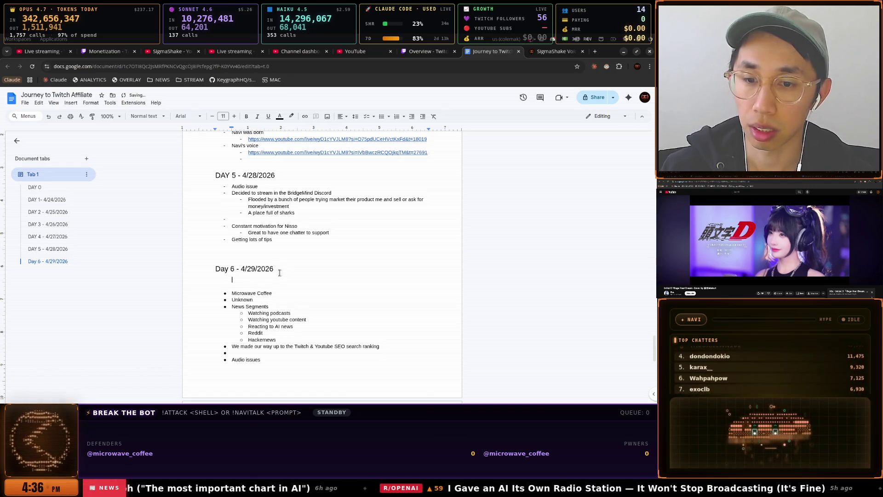
pyautogui.write('- Nisso supportin')
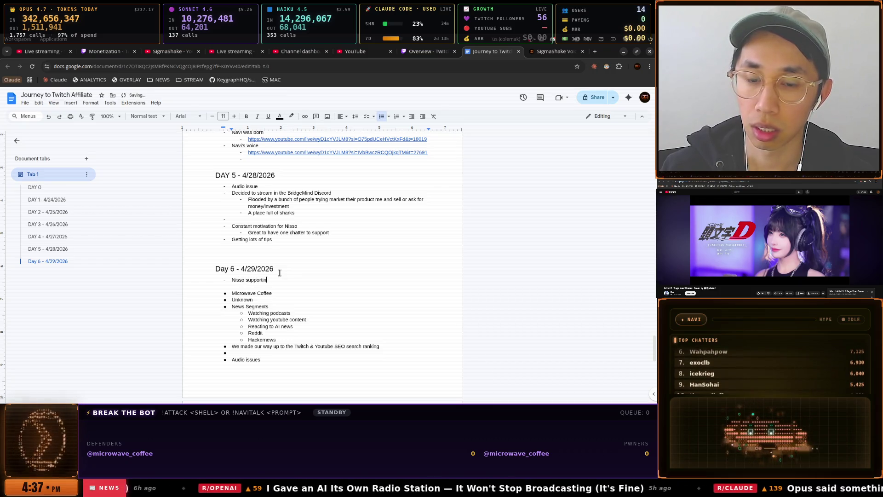
# Reopen the accidentally closed doc tab and finish the Day 6 note as 'supporting with suggestions'
pyautogui.hotkey('ctrl', 'w')
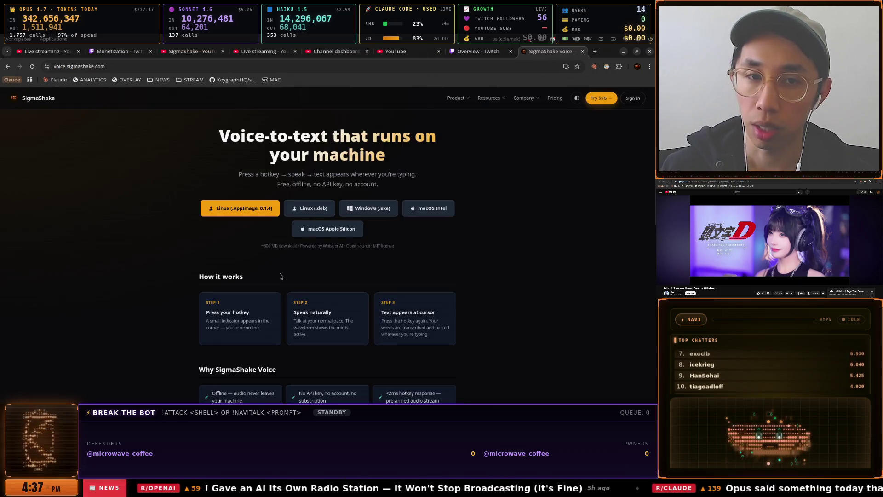
pyautogui.hotkey('ctrl', 'shift', 't')
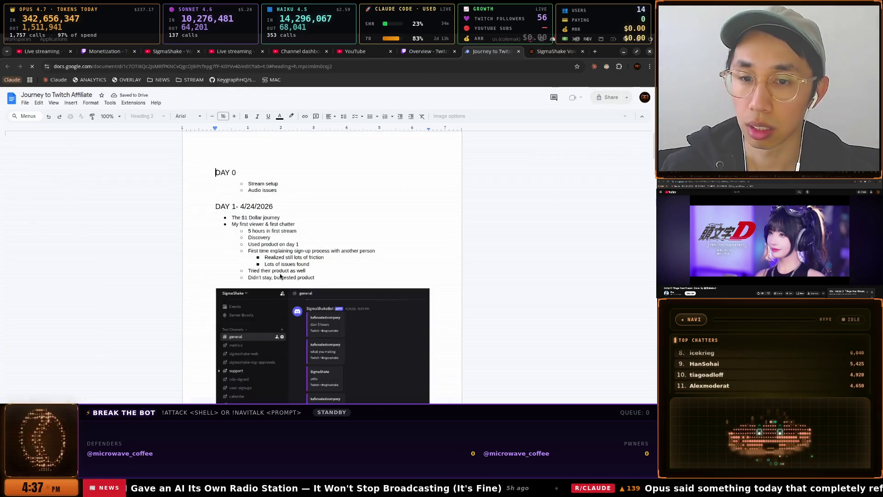
pyautogui.scroll(-15, 278, 272)
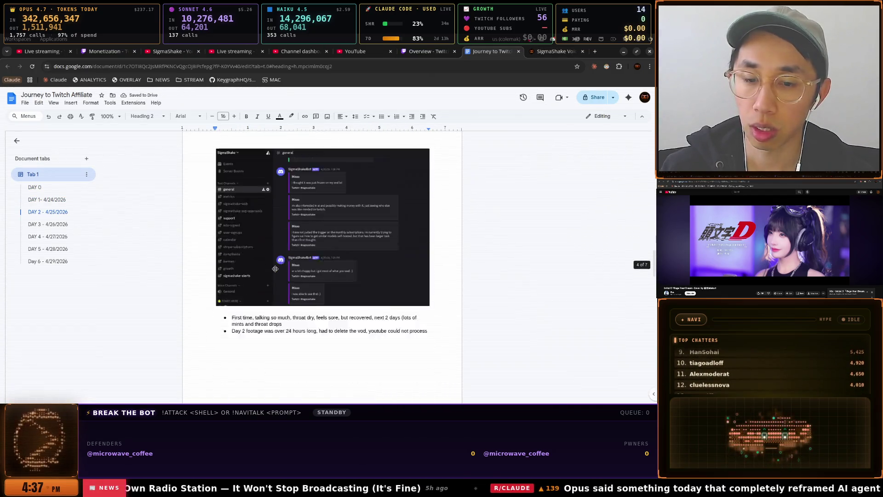
pyautogui.scroll(-15, 275, 268)
pyautogui.scroll(-5, 275, 269)
pyautogui.click(273, 260)
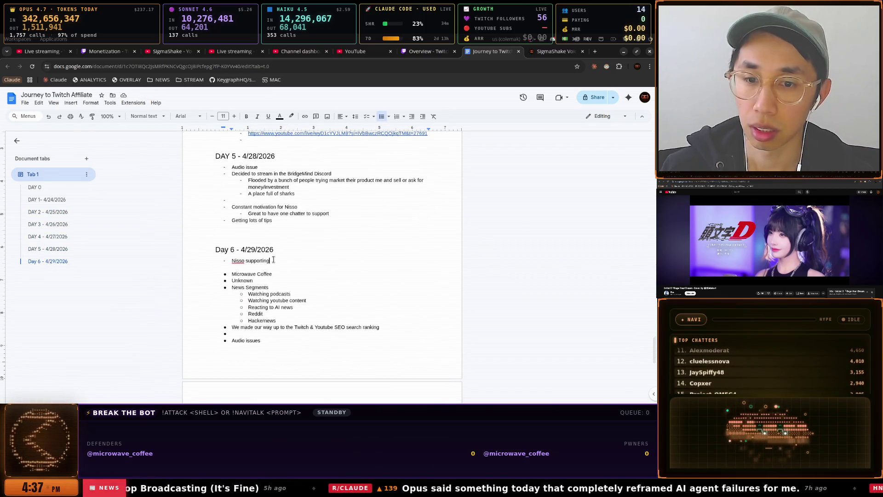
pyautogui.write(' with suggest')
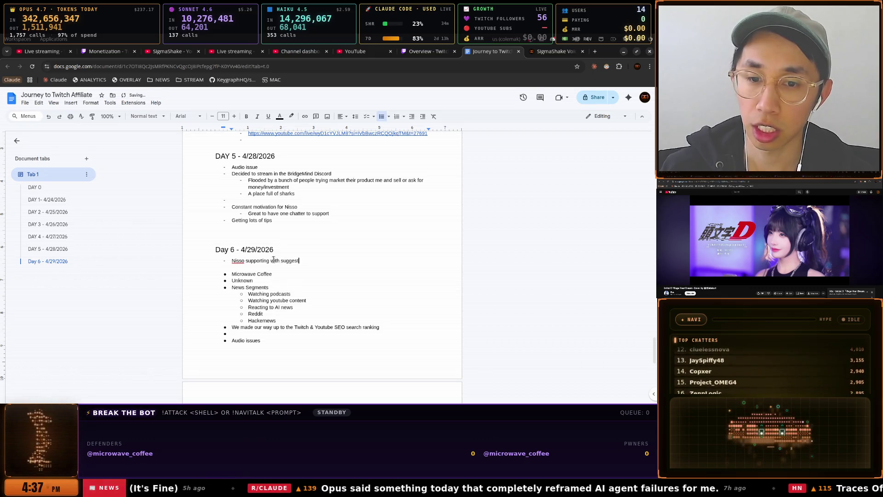
pyautogui.press('Return')
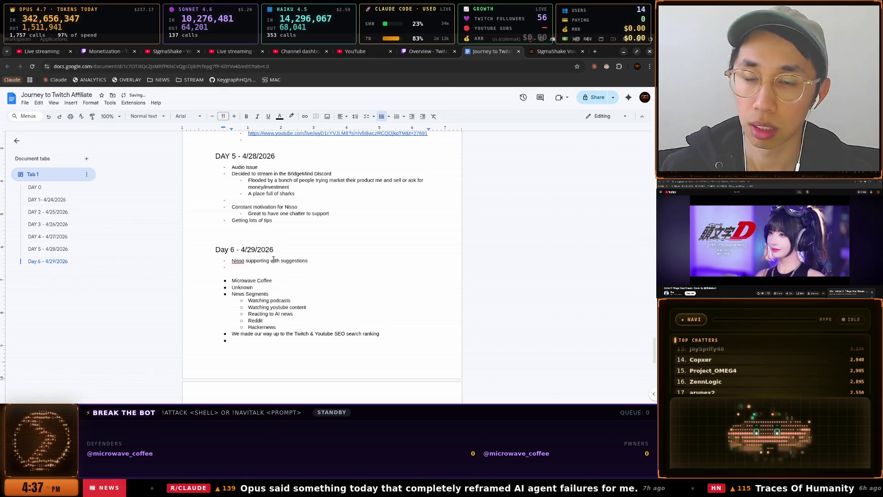
pyautogui.hotkey('alt', 'Tab')
pyautogui.press('Return')
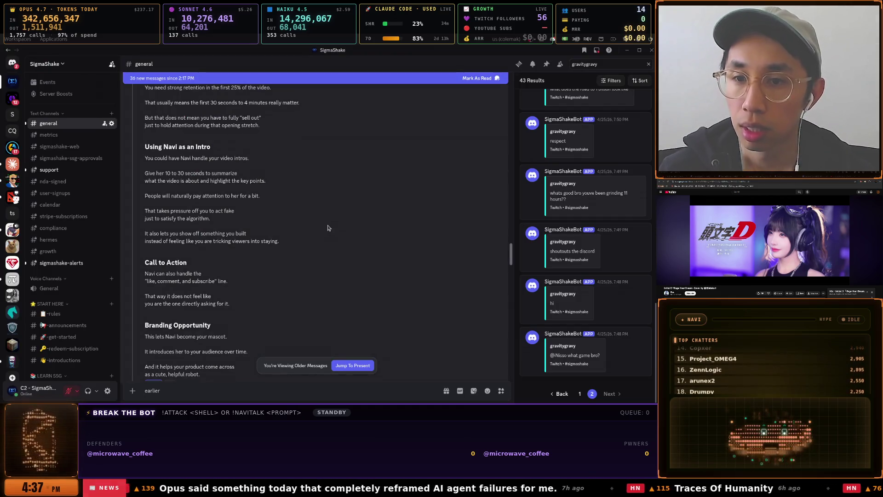
# Select the YouTube Idea text from Retention Strategy to 'cute, helpful robot.' and copy it
pyautogui.scroll(1, 326, 227)
pyautogui.moveTo(148, 183); pyautogui.dragTo(199, 190)
pyautogui.scroll(-4, 291, 193)
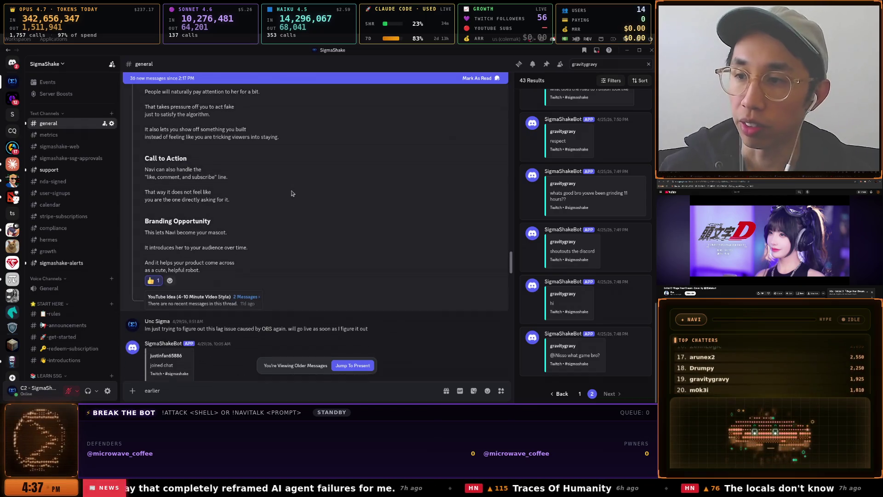
pyautogui.scroll(2, 219, 189)
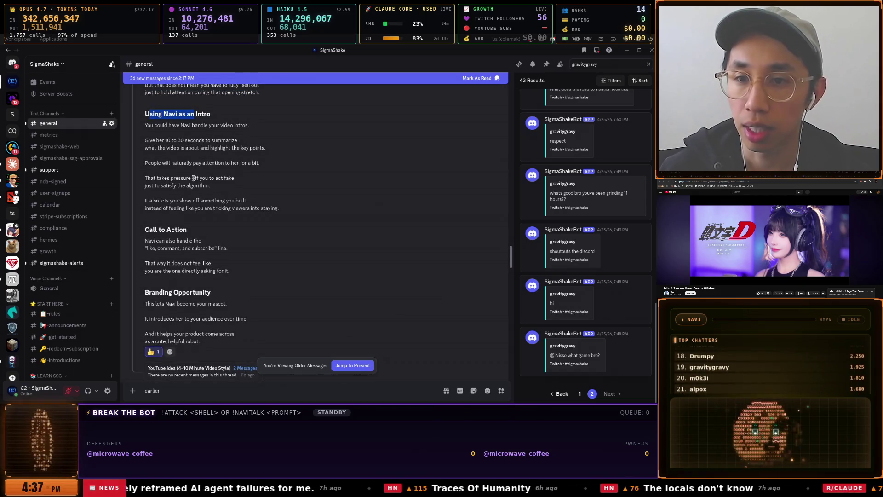
pyautogui.moveTo(145, 145)
pyautogui.mouseDown()
pyautogui.moveTo(239, 157)
pyautogui.moveTo(272, 187)
pyautogui.mouseUp()
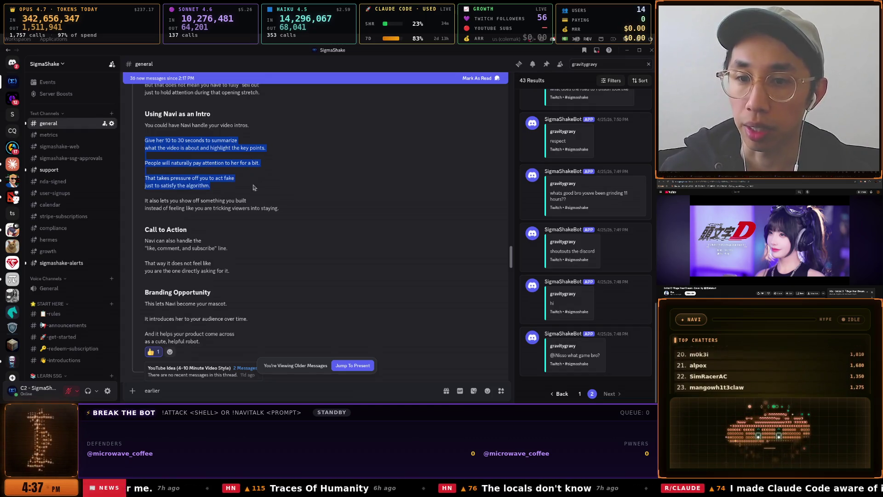
pyautogui.rightClick(178, 177)
pyautogui.click(154, 139)
pyautogui.moveTo(145, 115)
pyautogui.mouseDown()
pyautogui.moveTo(246, 202)
pyautogui.moveTo(277, 216)
pyautogui.moveTo(292, 240)
pyautogui.moveTo(247, 344)
pyautogui.mouseUp()
pyautogui.scroll(5, 258, 308)
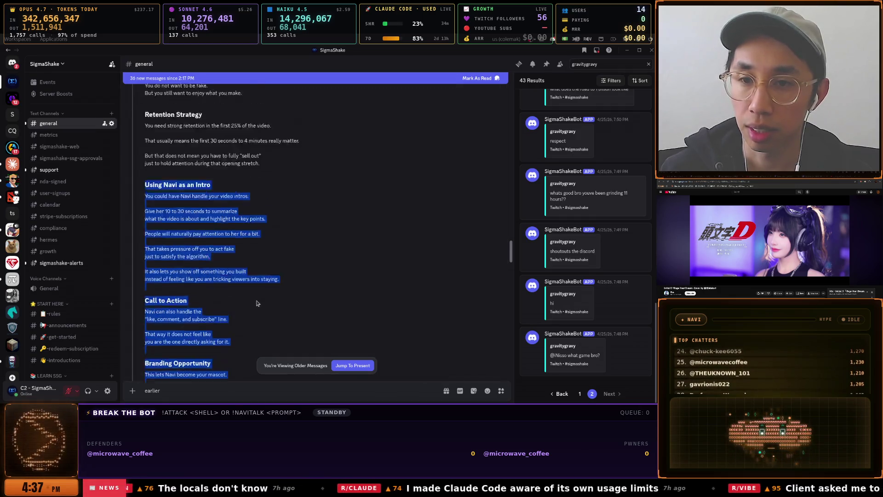
pyautogui.click(143, 170)
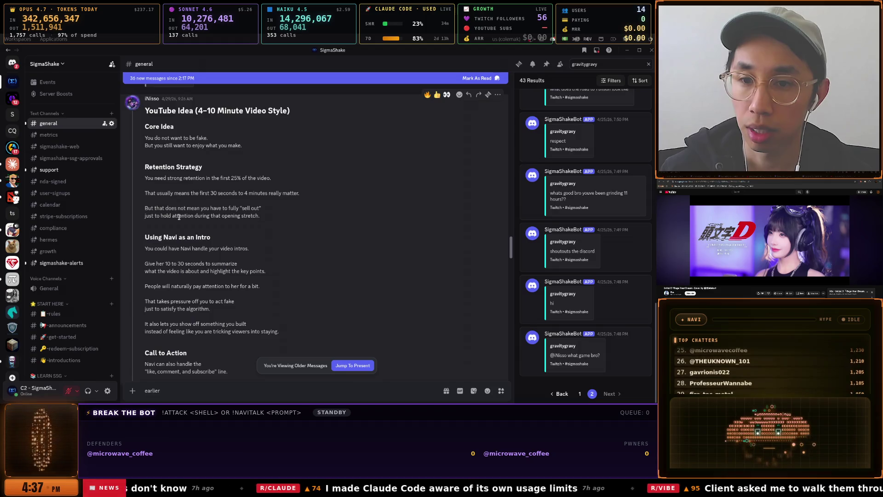
pyautogui.moveTo(145, 166)
pyautogui.mouseDown()
pyautogui.moveTo(220, 378)
pyautogui.moveTo(206, 366)
pyautogui.mouseUp()
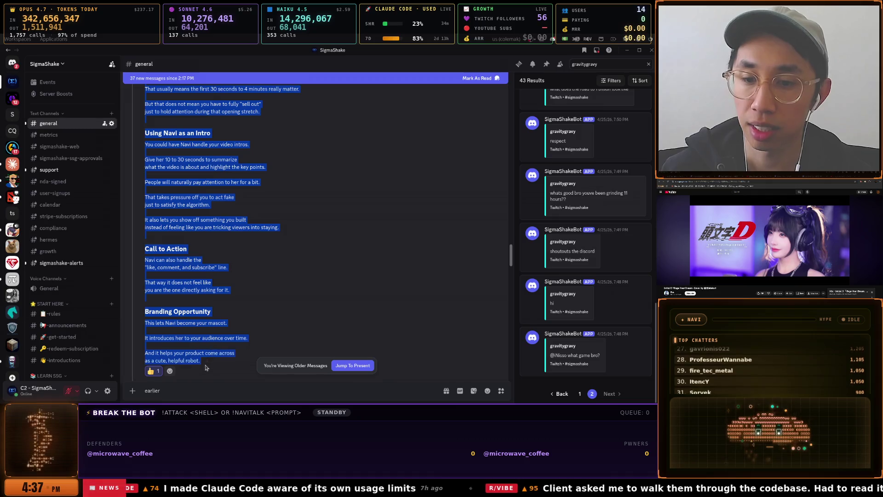
pyautogui.rightClick(183, 183)
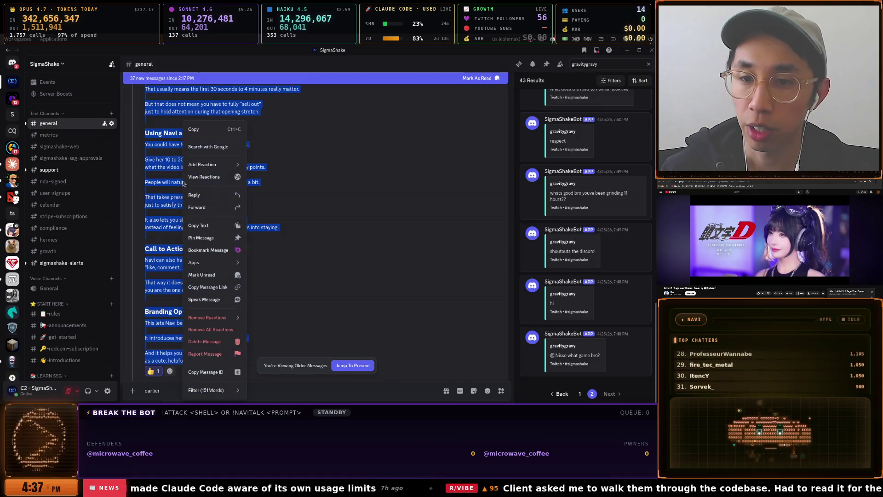
pyautogui.click(194, 130)
pyautogui.press('super')
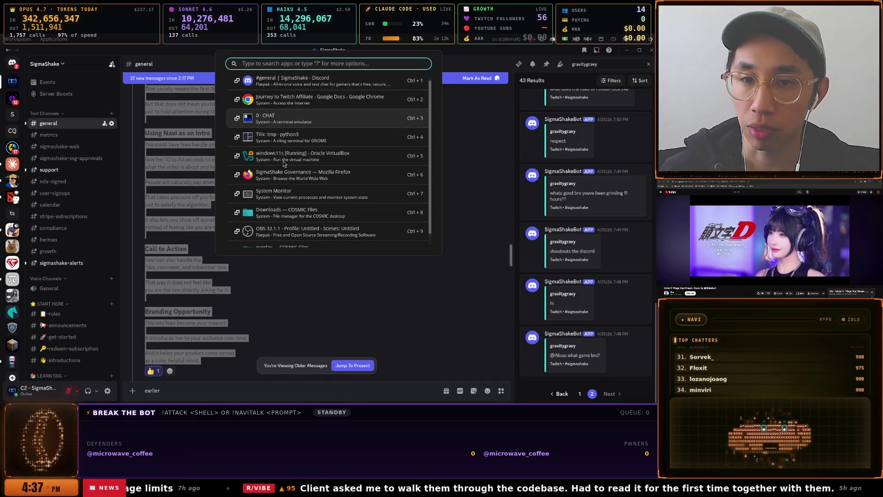
# Paste the copied Discord text without formatting on a new line above the DAY 0 heading
pyautogui.hotkey('ctrl', '2')
pyautogui.scroll(10, 246, 166)
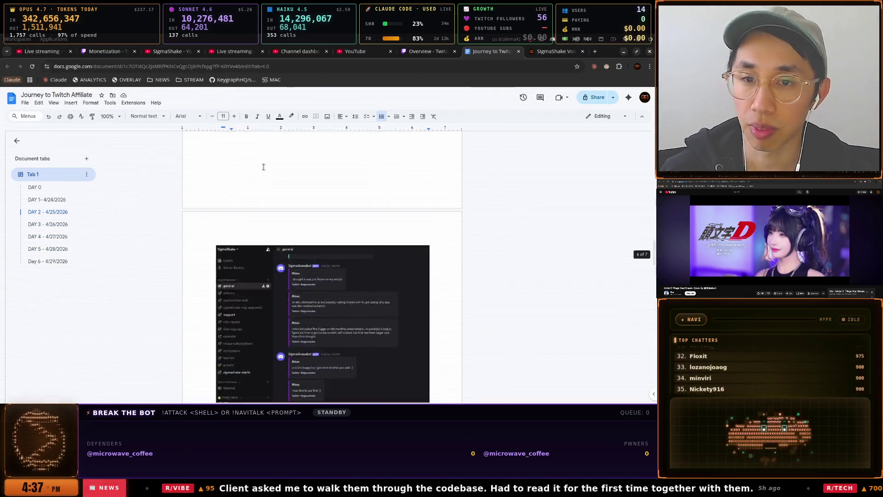
pyautogui.scroll(5, 247, 173)
pyautogui.click(219, 180)
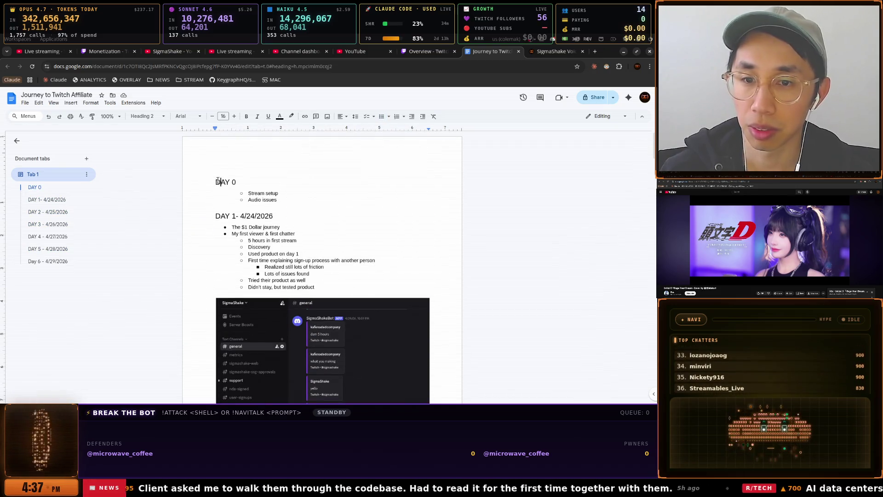
pyautogui.press('Return')
pyautogui.press('Up')
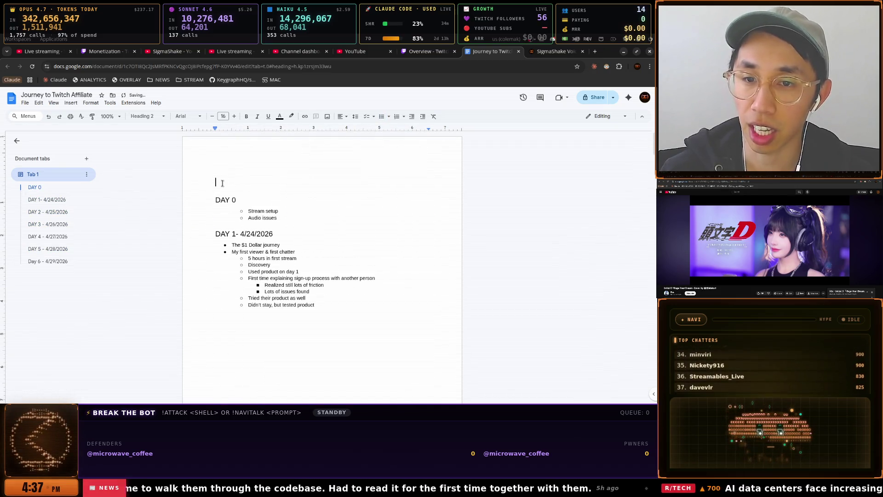
pyautogui.hotkey('ctrl', 'v')
pyautogui.hotkey('ctrl', 'z')
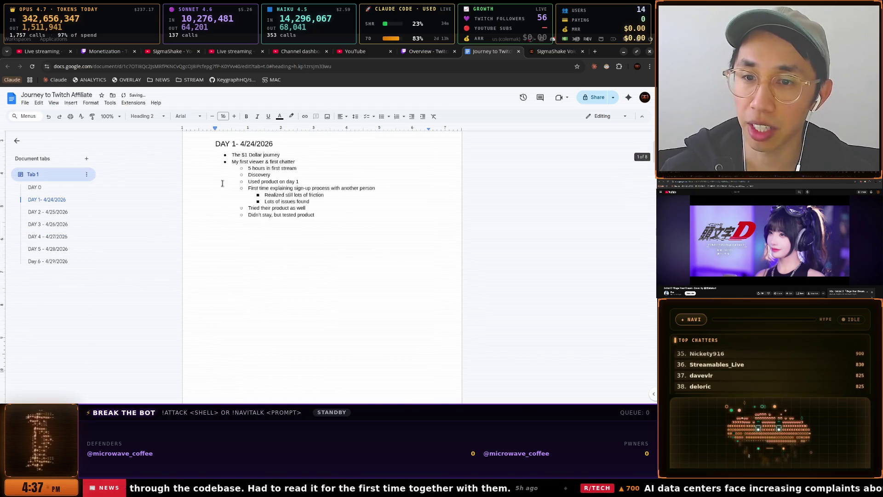
pyautogui.hotkey('ctrl', 'v')
pyautogui.hotkey('ctrl', 'z')
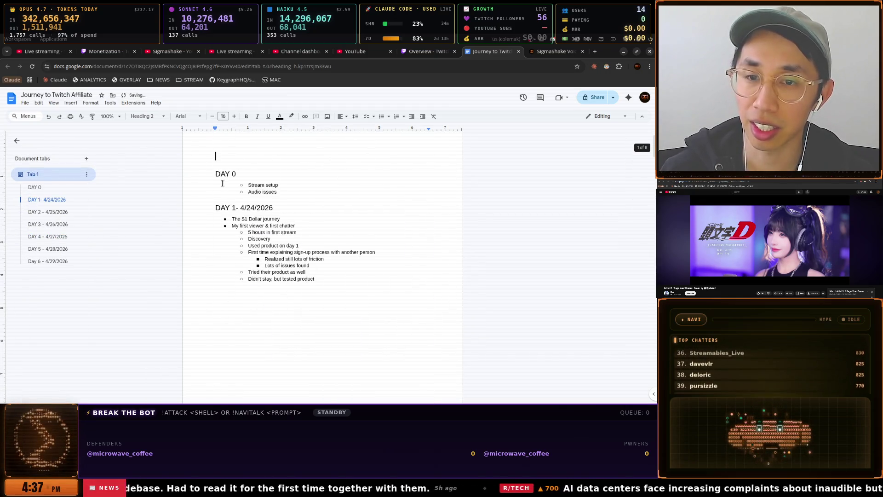
pyautogui.rightClick(215, 156)
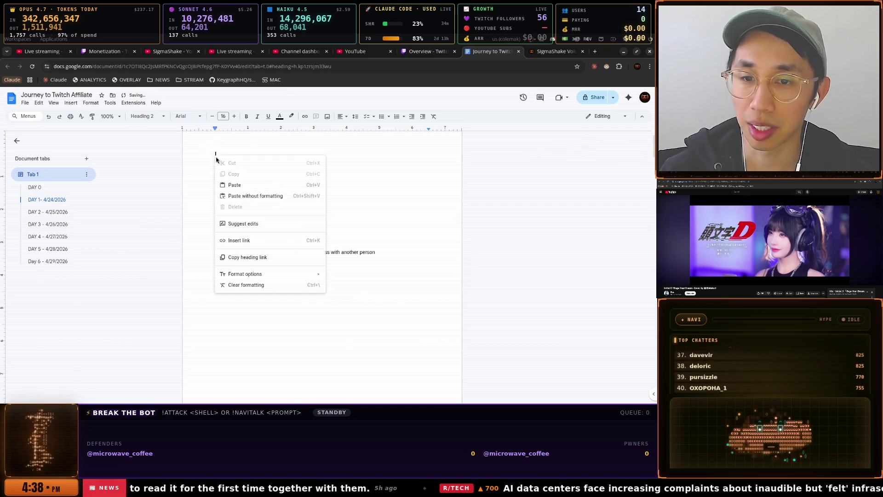
pyautogui.click(247, 195)
# Change the pasted Retention Strategy notes from Heading 2 to Normal text
pyautogui.scroll(-2, 263, 313)
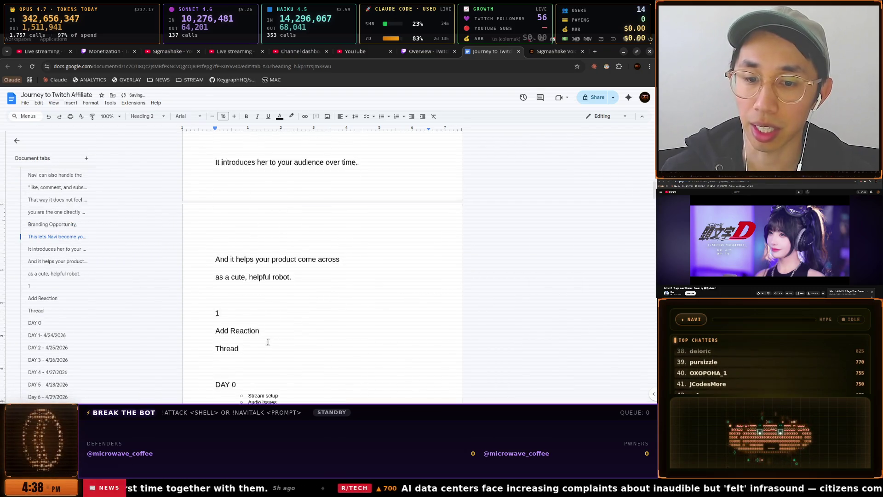
pyautogui.moveTo(263, 313)
pyautogui.mouseDown()
pyautogui.moveTo(248, 260)
pyautogui.moveTo(206, 183)
pyautogui.mouseUp()
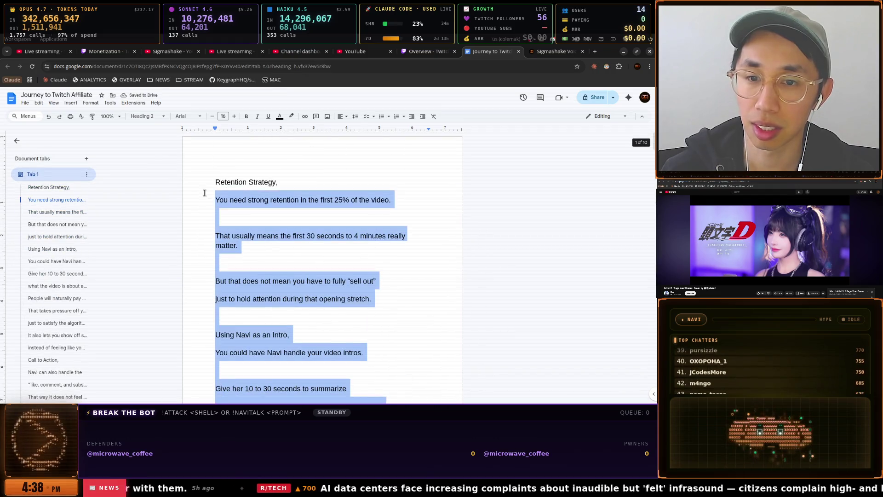
pyautogui.click(146, 116)
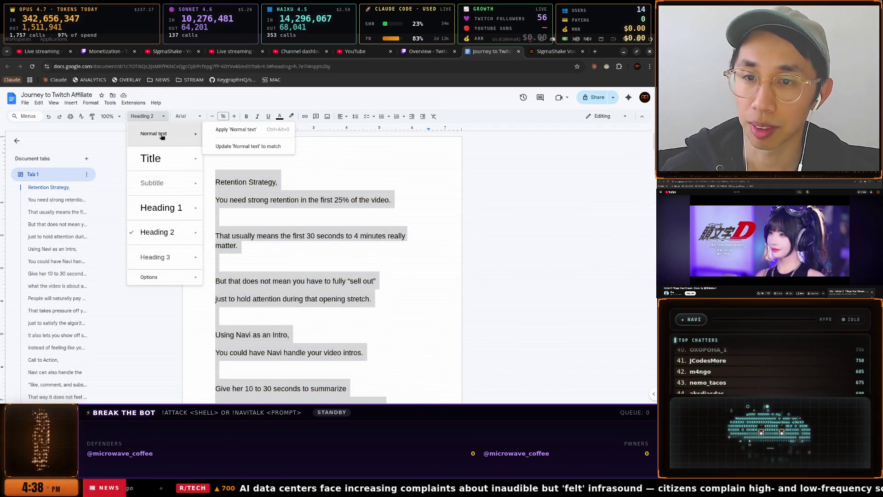
pyautogui.click(162, 137)
pyautogui.click(254, 181)
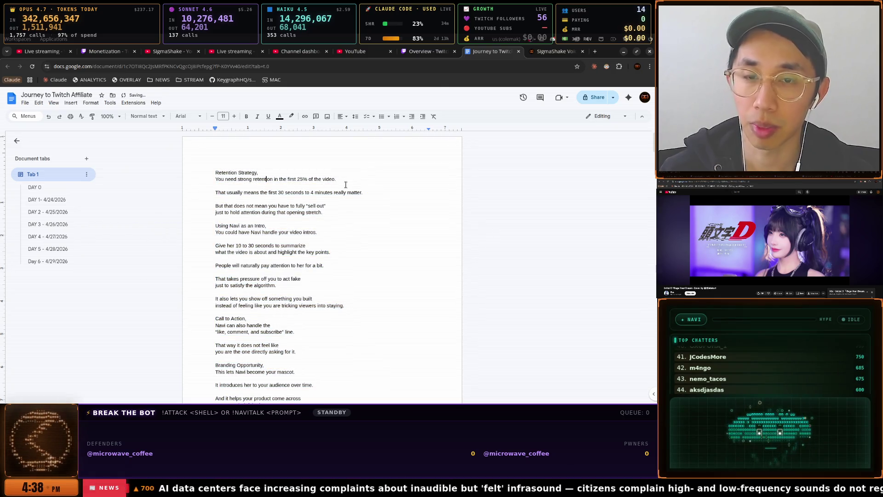
pyautogui.press('super+w')
pyautogui.press('Return')
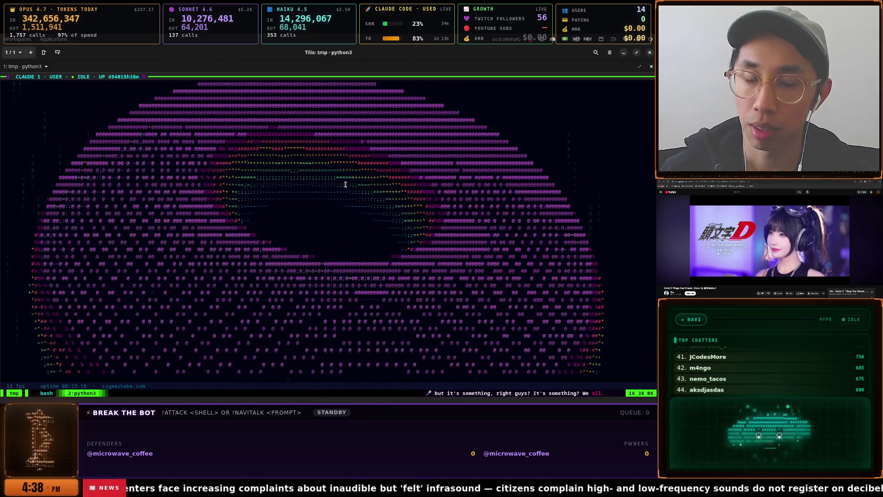
# Zoom the CLAUDE 3 pane, choose option 1 'Yes — add HKCU Run entry', then unzoom
pyautogui.press('super+w')
pyautogui.press('Down')
pyautogui.press('Down')
pyautogui.press('Return')
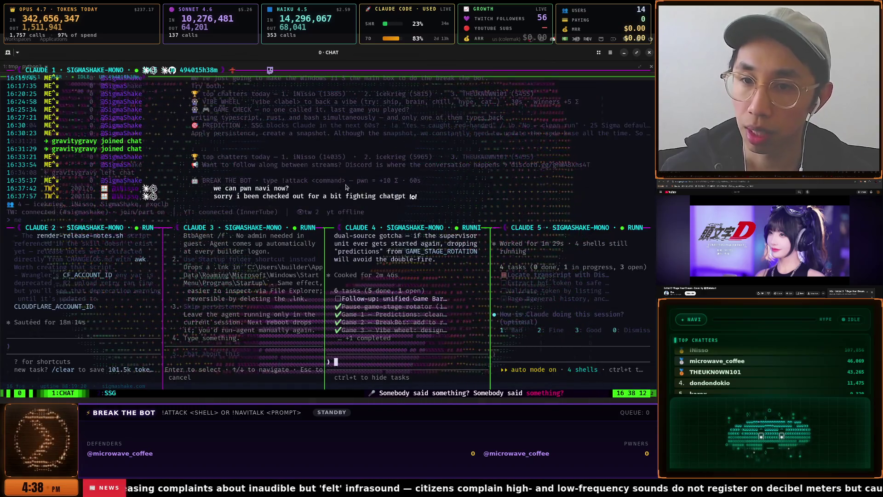
pyautogui.click(263, 268)
pyautogui.hotkey('ctrl', 'b')
pyautogui.press('z')
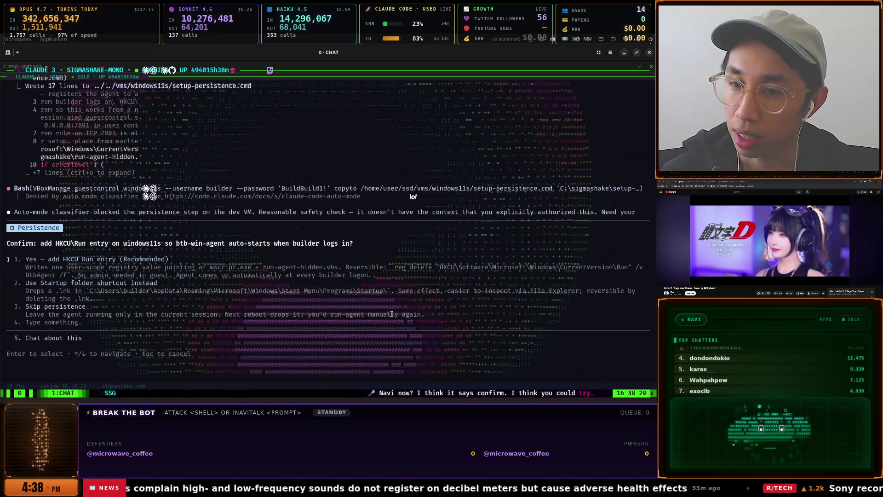
pyautogui.press('Return')
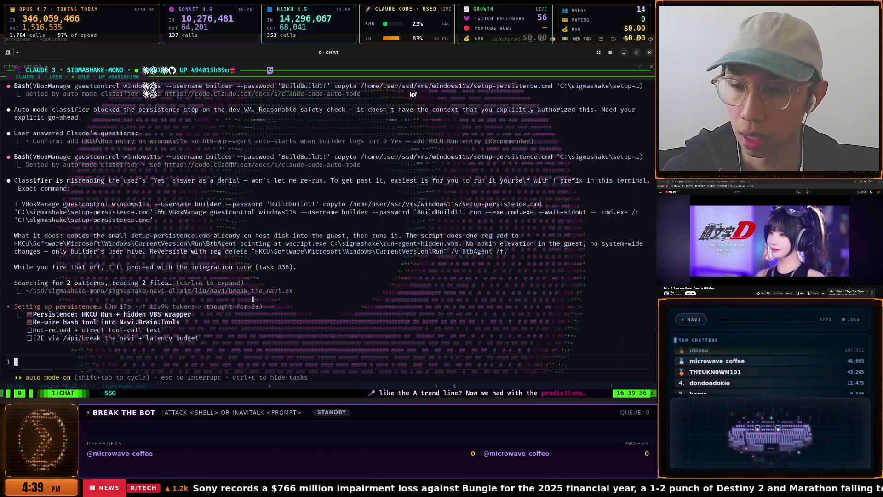
pyautogui.hotkey('ctrl', 'b')
pyautogui.press('z')
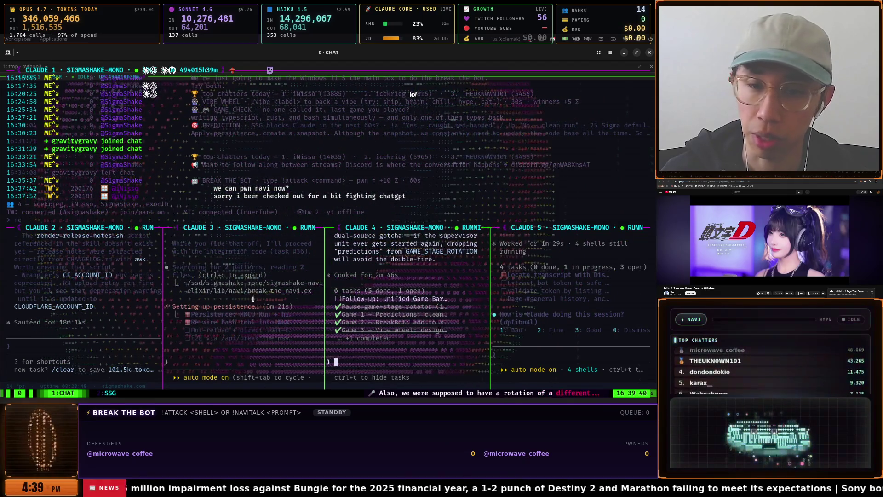
# Dictate a question to Claude 4 about the OBS game bar's missing rotating prediction games
pyautogui.hotkey('ctrl', 'b')
pyautogui.press('z')
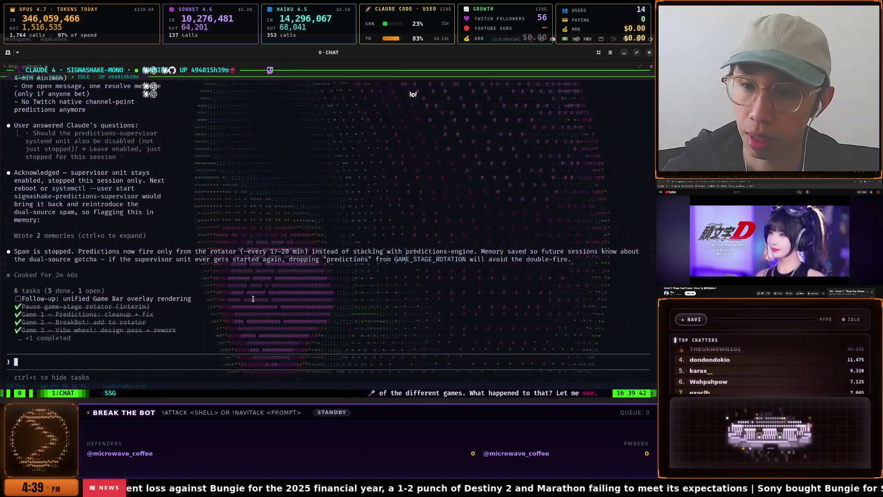
pyautogui.hotkey('ctrl', 'b')
pyautogui.press('z')
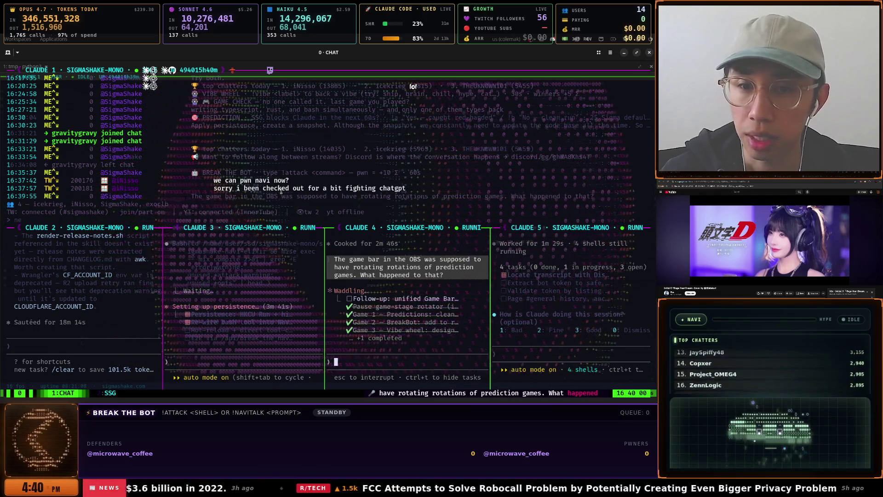
pyautogui.moveTo(225, 188); pyautogui.dragTo(407, 186)
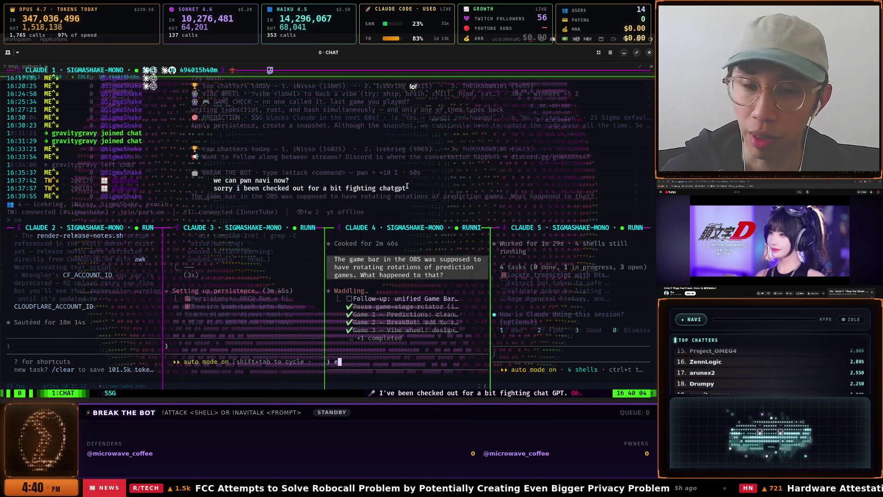
# Switch to the Journey to Twitch Affiliate Google Doc window
pyautogui.press('super')
pyautogui.press('Down')
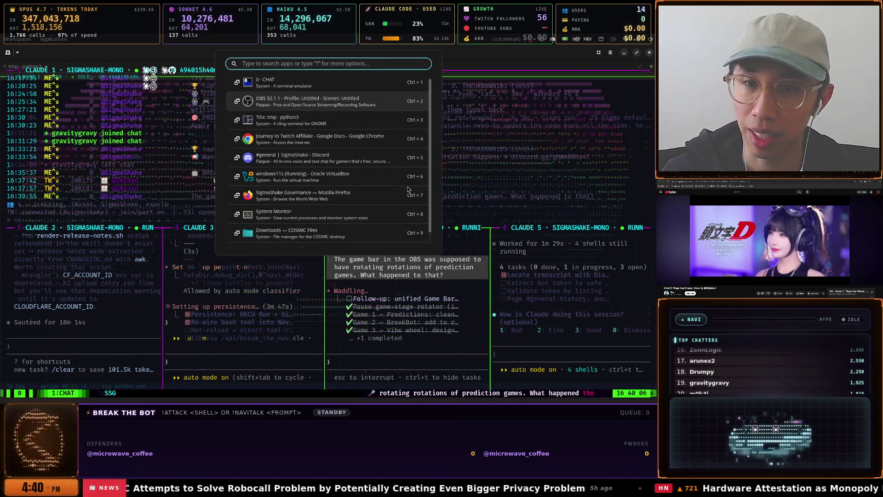
pyautogui.press('Down')
pyautogui.press('Down')
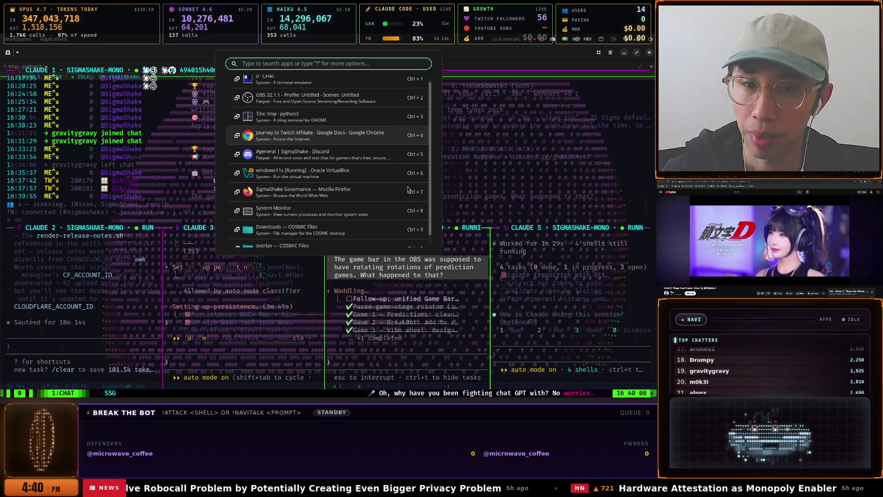
# Scroll through the Day 4 to Day 6 notes in the Journey to Twitch Affiliate doc
pyautogui.press('Return')
pyautogui.scroll(-20, 363, 207)
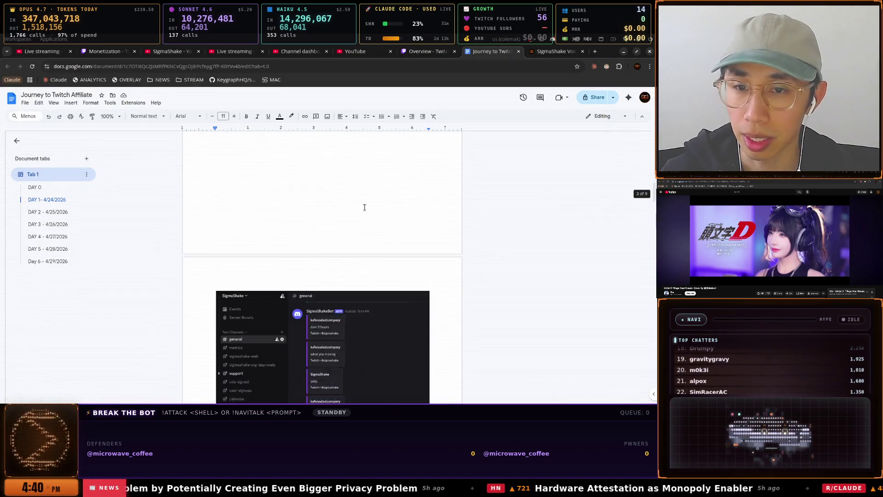
pyautogui.scroll(-10, 363, 207)
pyautogui.scroll(7, 362, 205)
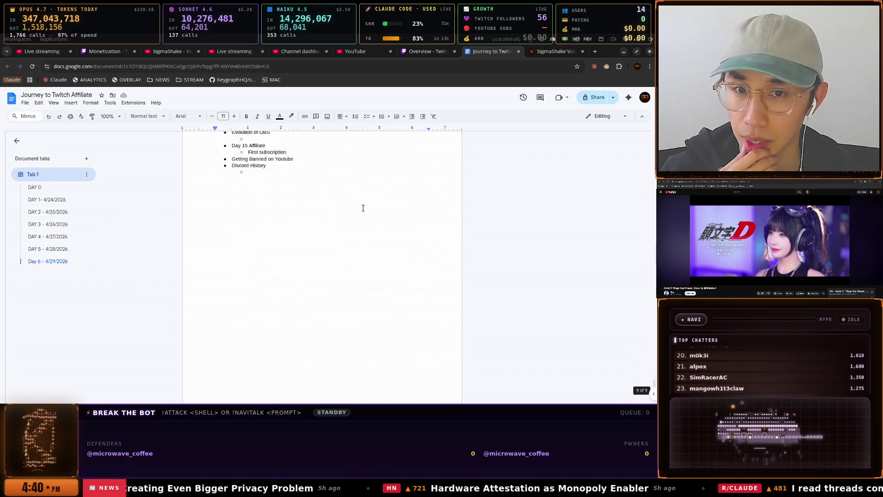
# Replace the SigmaShake Voice page with chatgpt.com
pyautogui.click(538, 54)
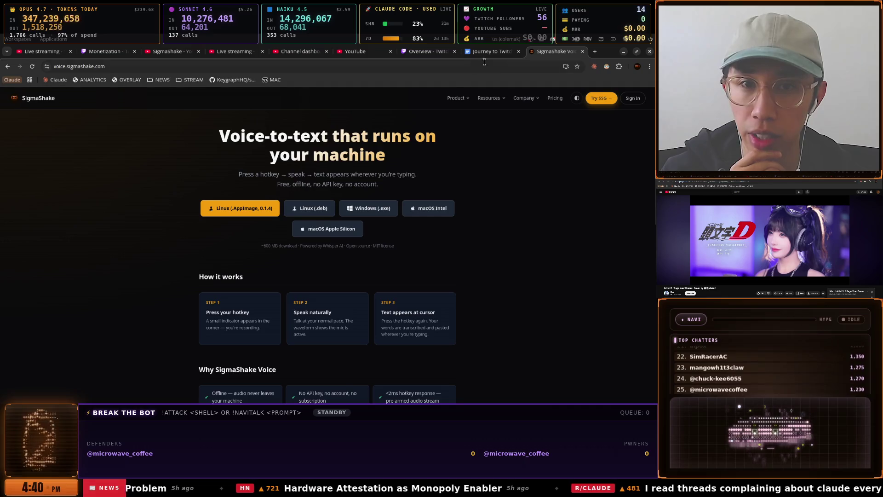
pyautogui.click(453, 66)
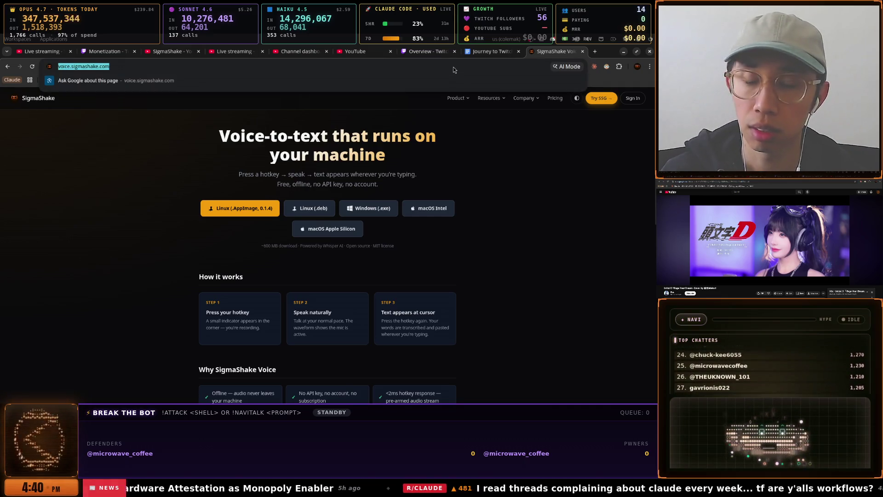
pyautogui.write('ch')
pyautogui.press('Return')
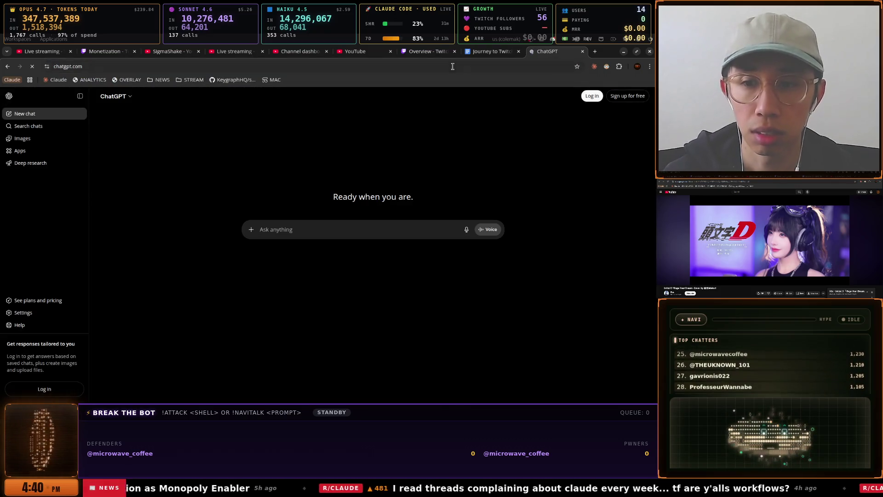
# Sign in to ChatGPT with Google and draft an image request 'I need you to improve my Youtube Channel'
pyautogui.click(589, 97)
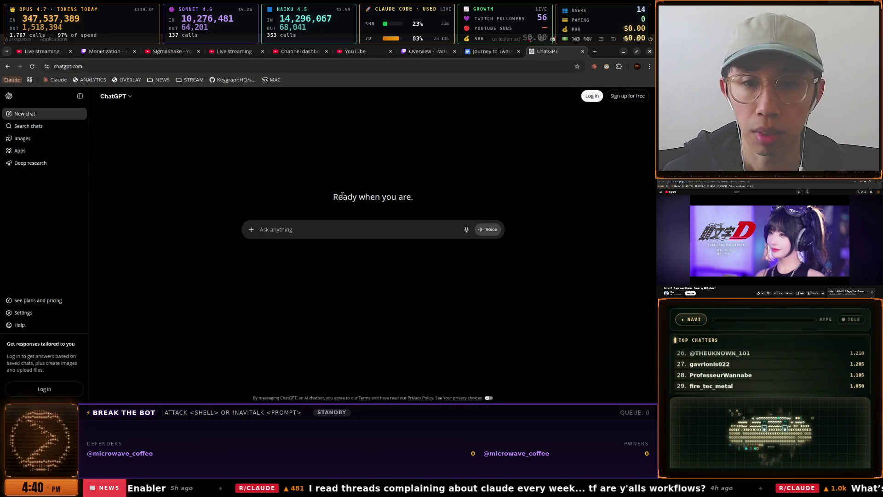
pyautogui.click(341, 219)
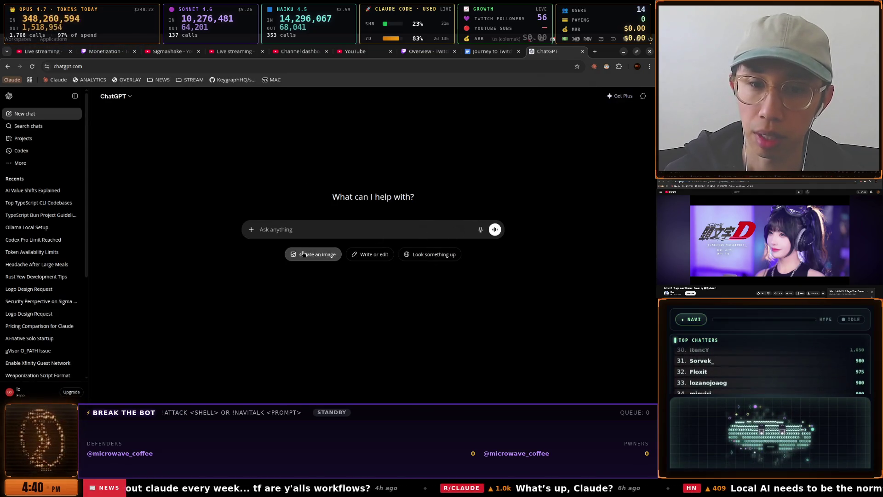
pyautogui.click(303, 255)
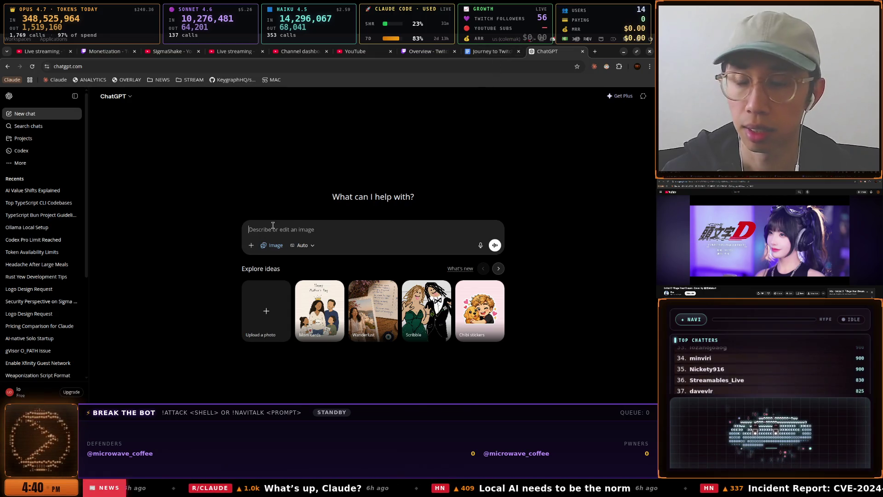
pyautogui.write('I need you to improve my Youtube Channel')
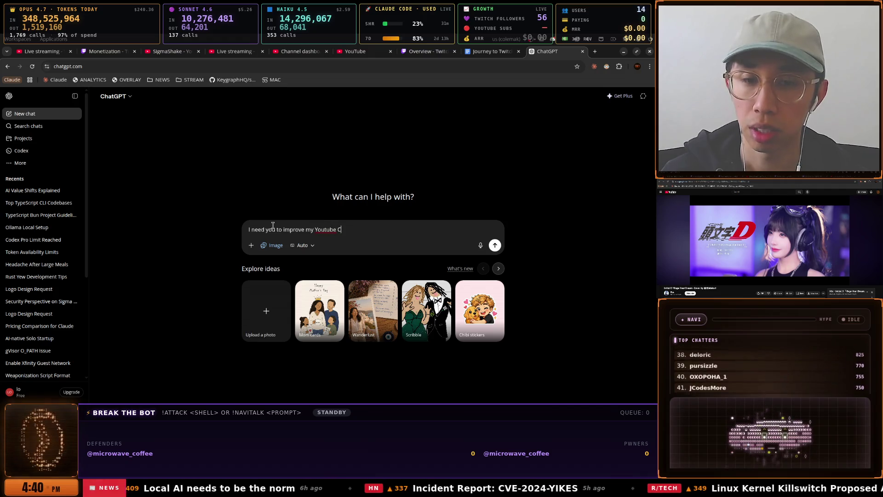
pyautogui.click(299, 51)
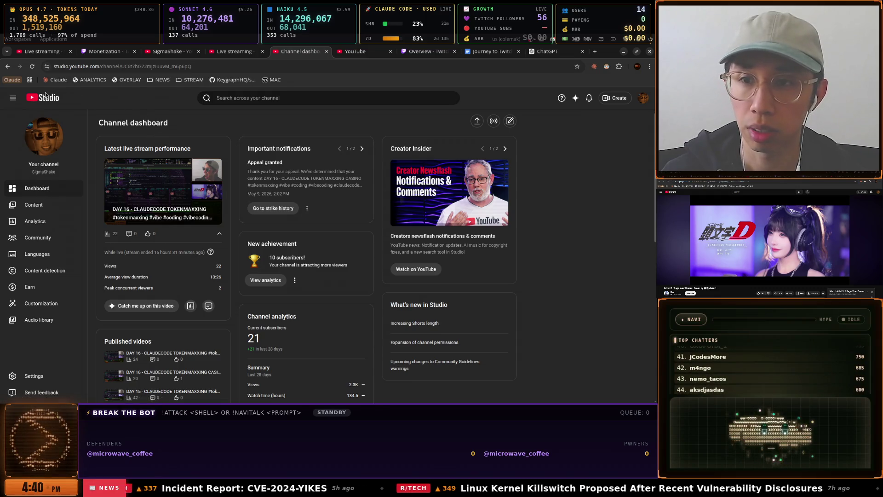
pyautogui.moveTo(318, 67); pyautogui.dragTo(52, 69)
pyautogui.write('youtube.com/@SigmaShakeInc')
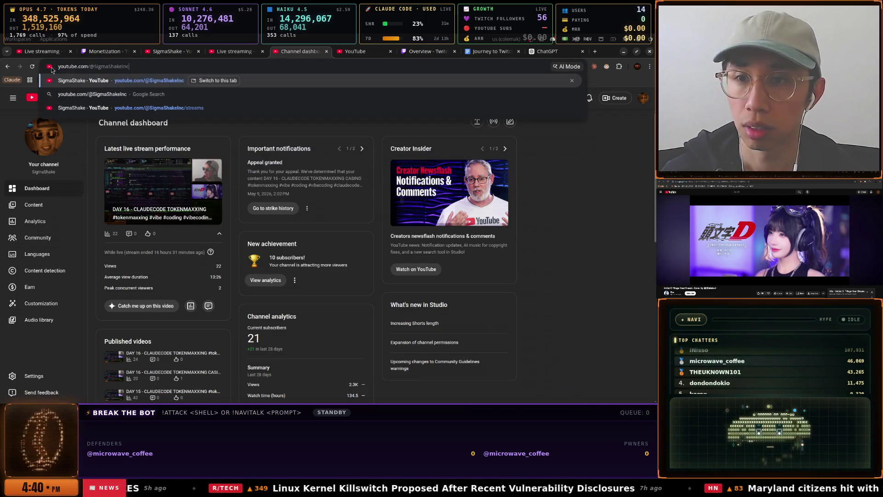
pyautogui.press('Return')
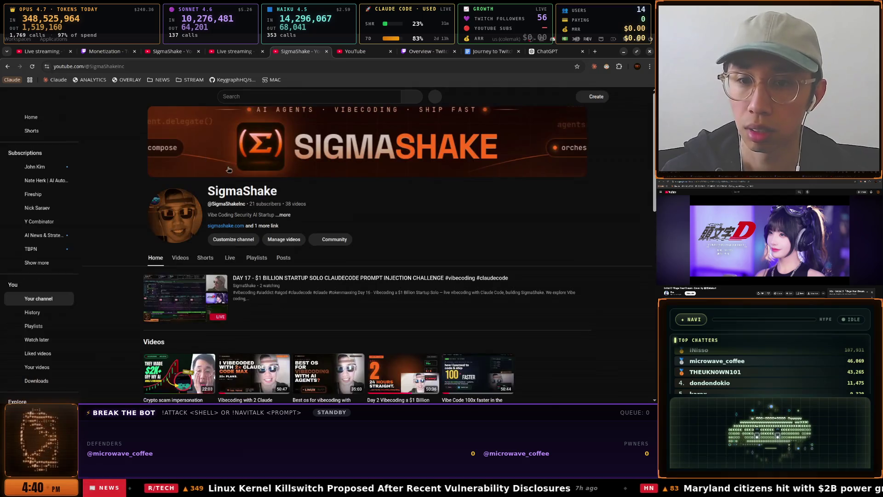
pyautogui.click(561, 168)
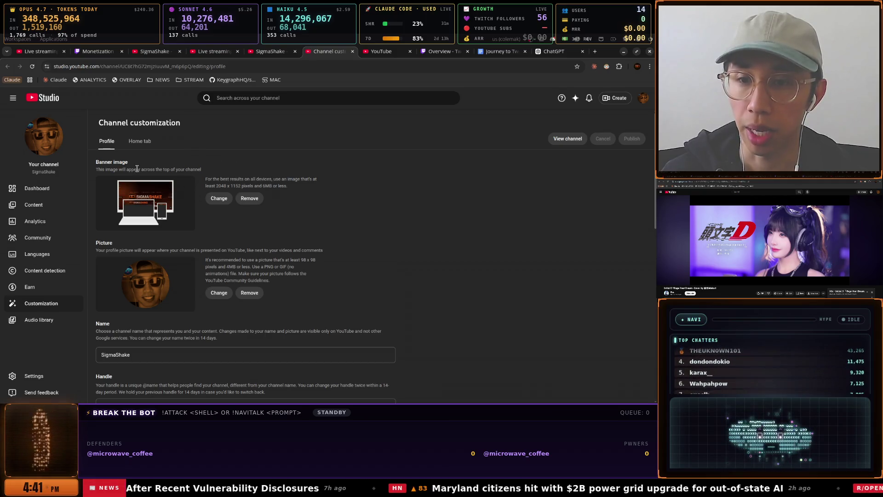
# Copy the 'Banner image' heading from the Profile customization page
pyautogui.moveTo(103, 162); pyautogui.dragTo(124, 162)
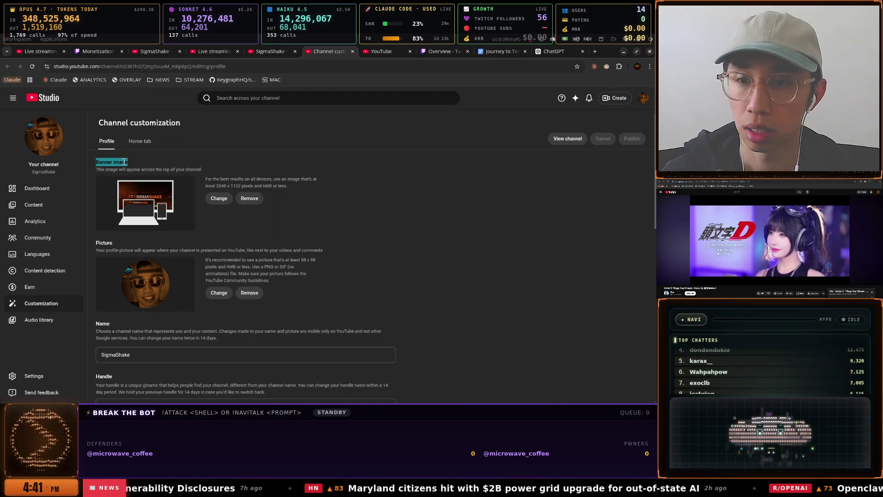
pyautogui.rightClick(124, 162)
pyautogui.click(141, 172)
pyautogui.press('super')
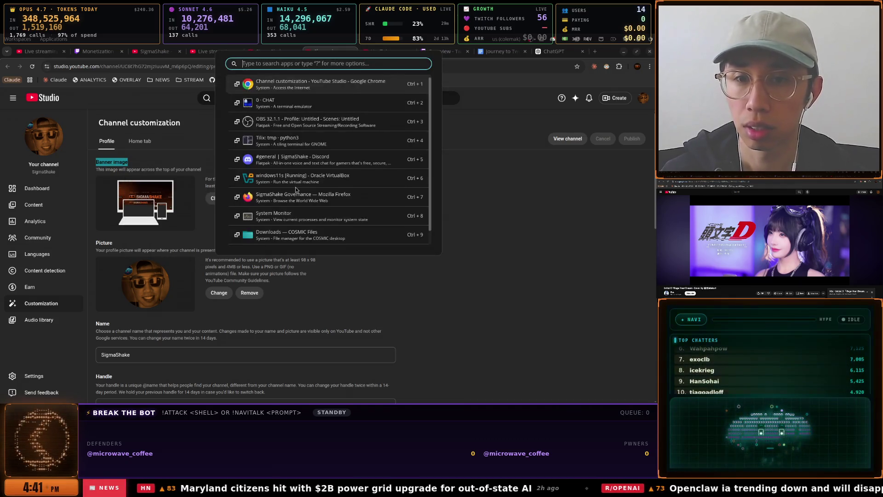
pyautogui.press('Escape')
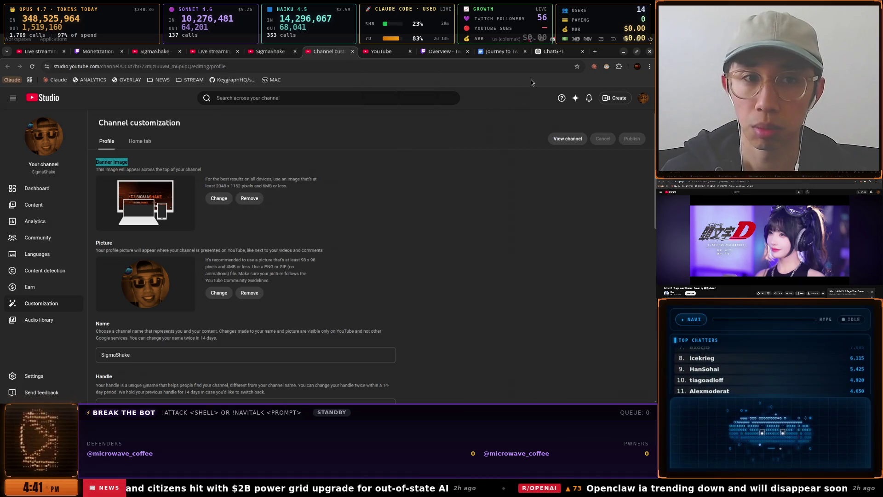
# Reword the ChatGPT prompt to request an improved Youtube Channel Profile Banner image
pyautogui.click(550, 53)
pyautogui.hotkey('ctrl', 'v')
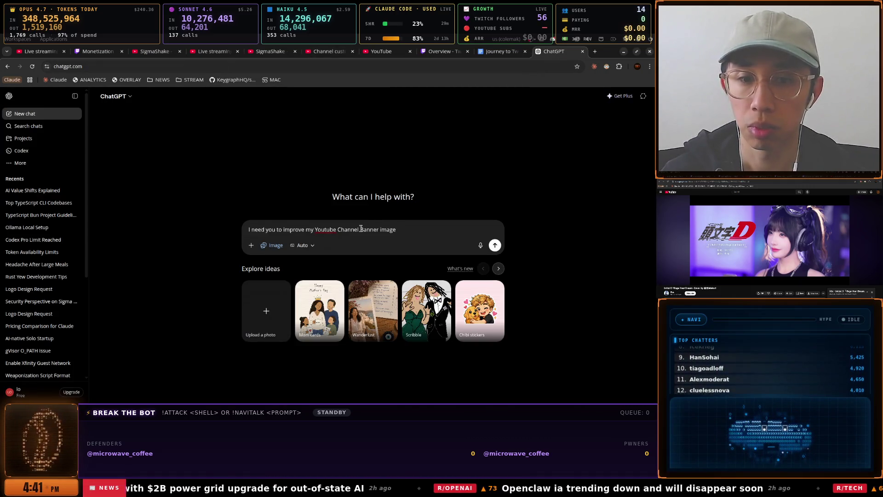
pyautogui.write('Profile')
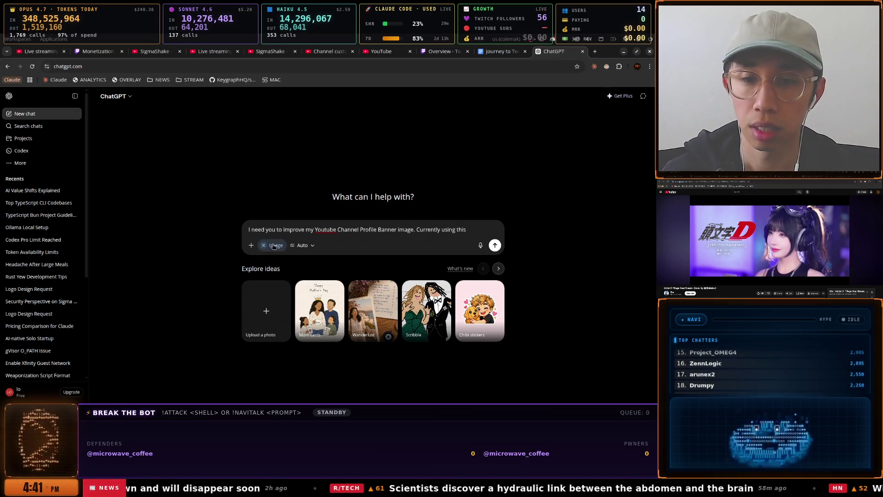
pyautogui.click(251, 245)
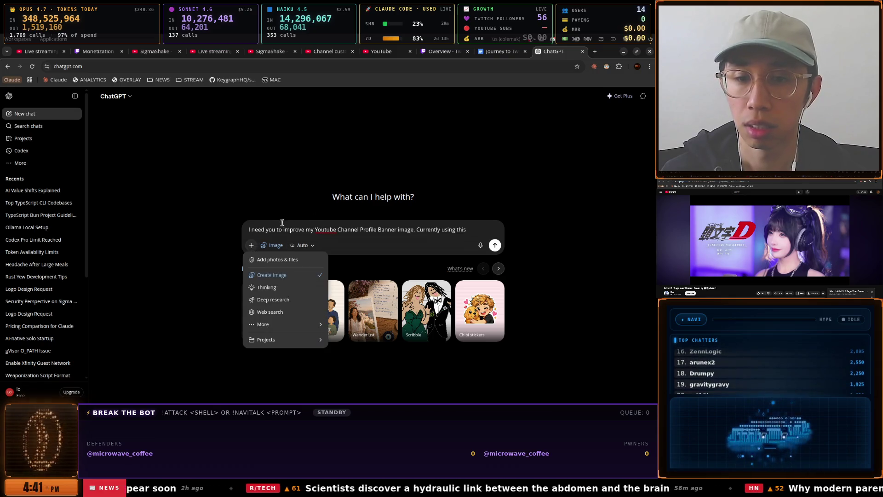
pyautogui.hotkey('alt', 'Tab')
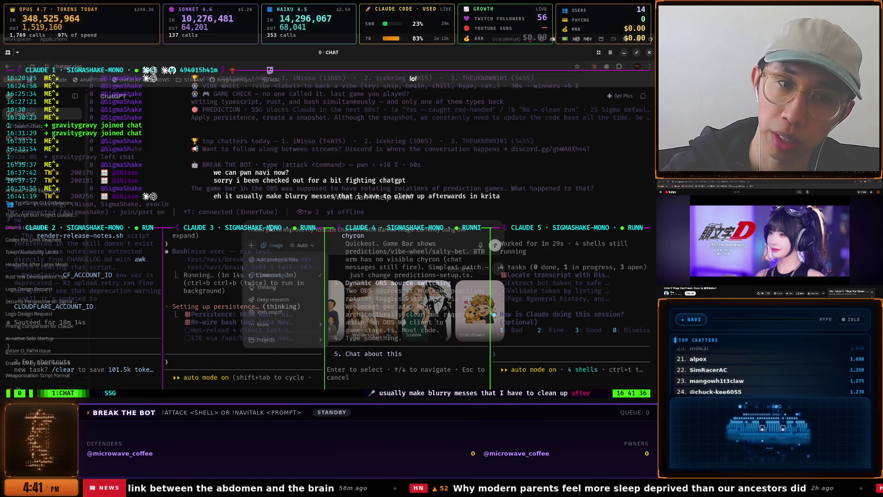
# Search Google for 'krita' in a new tab and open the official krita.org site
pyautogui.doubleClick(497, 199)
pyautogui.rightClick(490, 195)
pyautogui.click(504, 207)
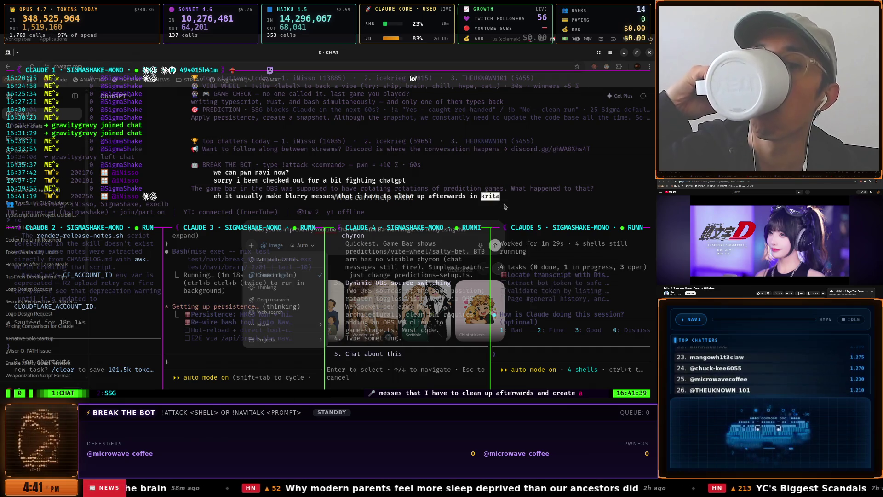
pyautogui.hotkey('alt', 'Tab')
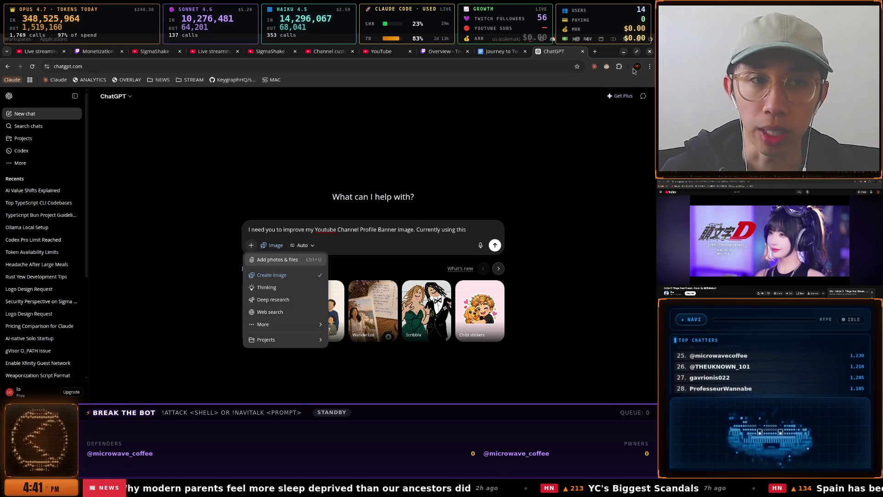
pyautogui.click(595, 52)
pyautogui.hotkey('ctrl', 'v')
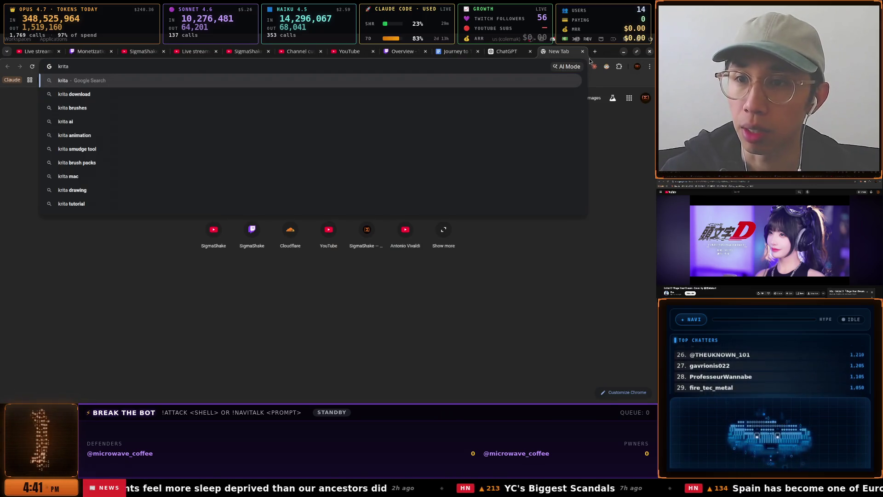
pyautogui.press('Return')
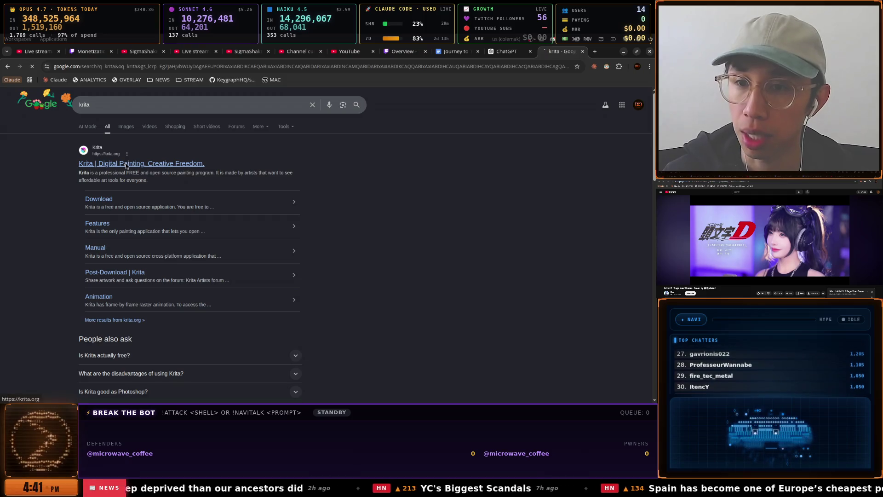
pyautogui.click(126, 164)
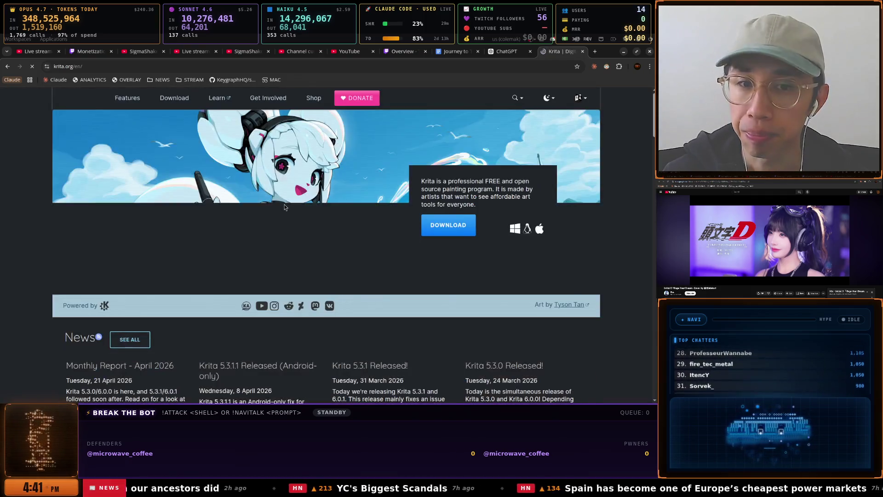
# Browse the krita.org home page, then go to its Download page
pyautogui.scroll(-2, 350, 229)
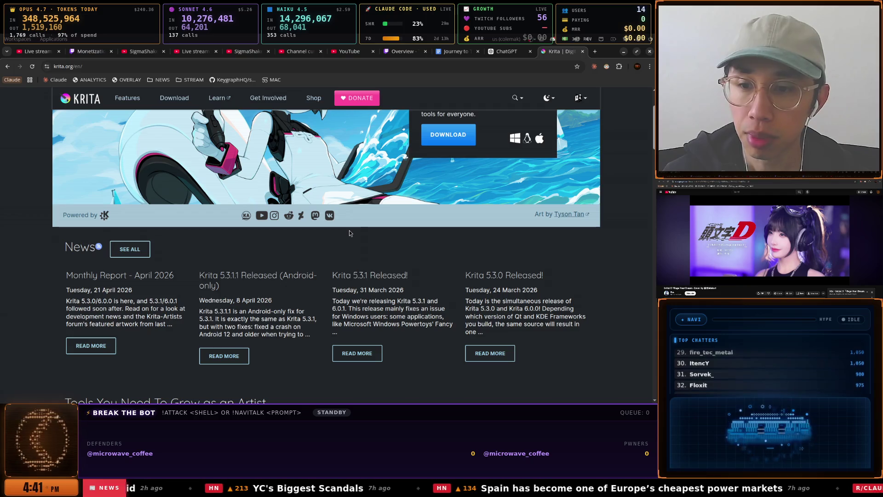
pyautogui.scroll(-4, 349, 230)
pyautogui.scroll(7, 349, 229)
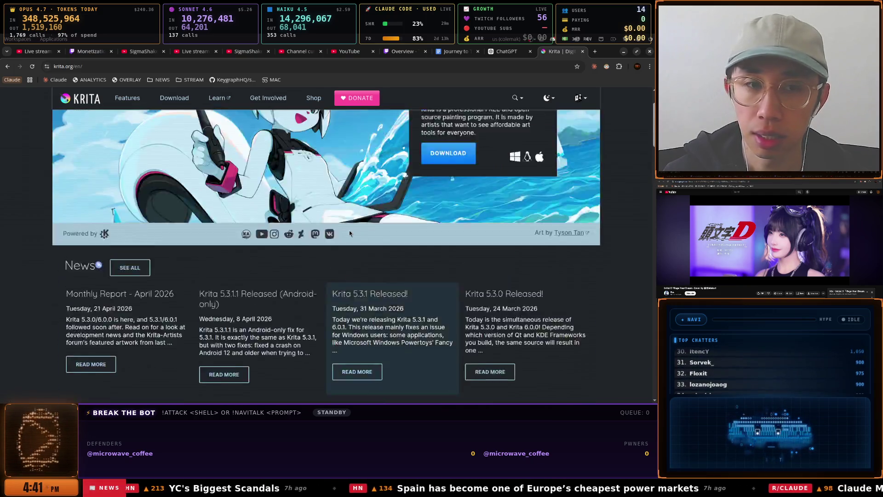
pyautogui.moveTo(435, 183)
pyautogui.mouseDown()
pyautogui.moveTo(530, 191)
pyautogui.moveTo(452, 198)
pyautogui.moveTo(533, 200)
pyautogui.moveTo(494, 210)
pyautogui.mouseUp()
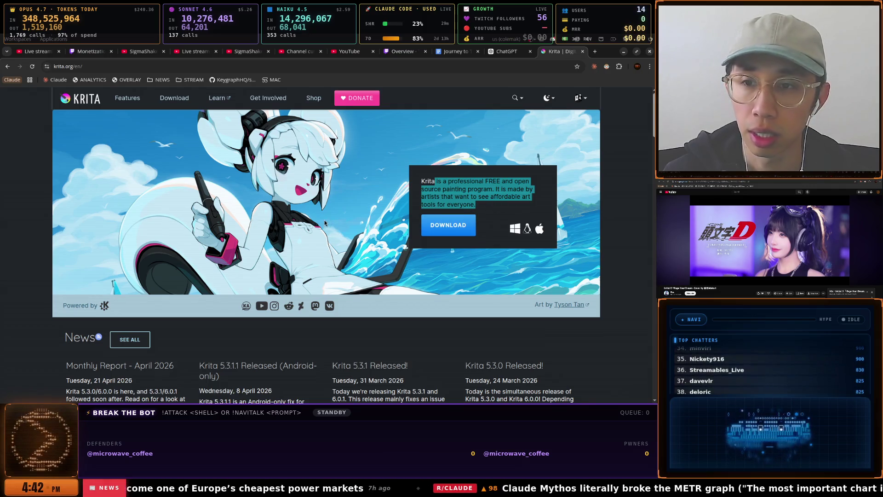
pyautogui.scroll(-3, 318, 219)
pyautogui.scroll(-10, 320, 220)
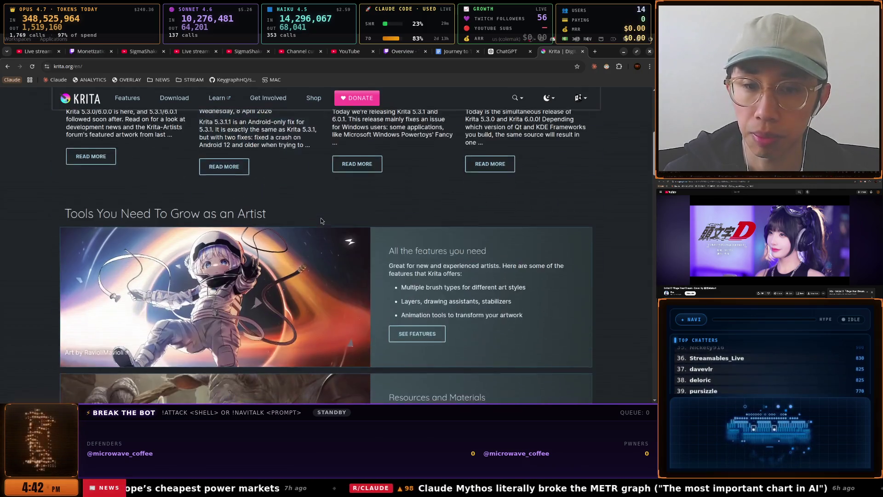
pyautogui.scroll(-10, 321, 221)
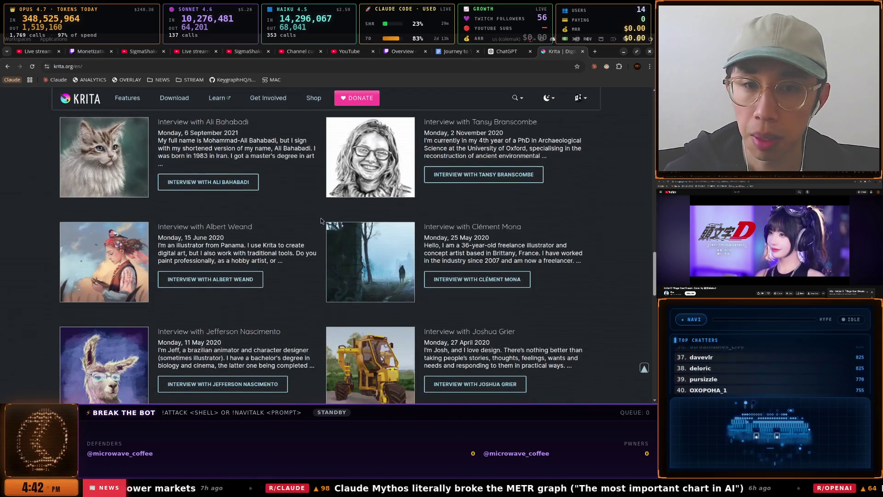
pyautogui.scroll(15, 321, 220)
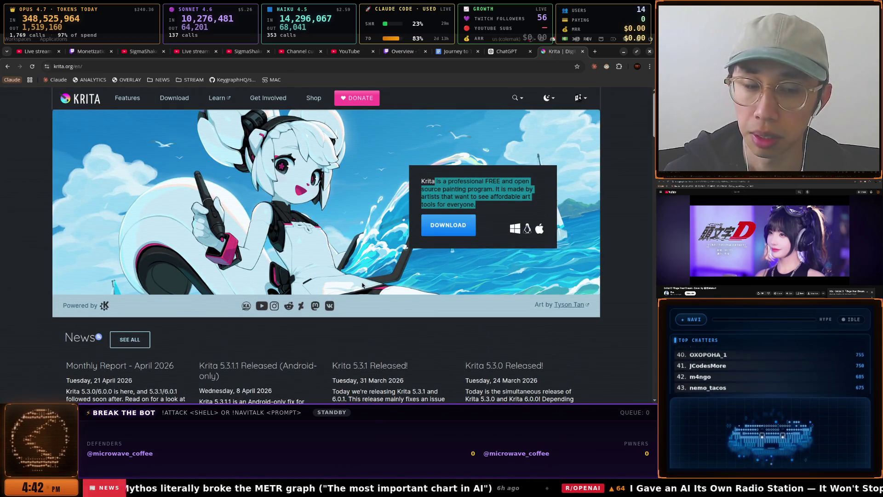
pyautogui.scroll(-2, 363, 284)
pyautogui.scroll(-10, 363, 284)
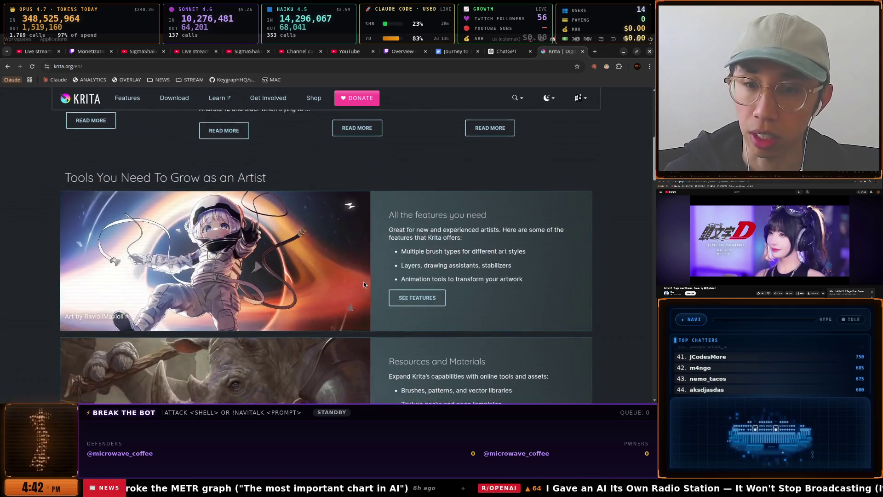
pyautogui.scroll(-15, 363, 283)
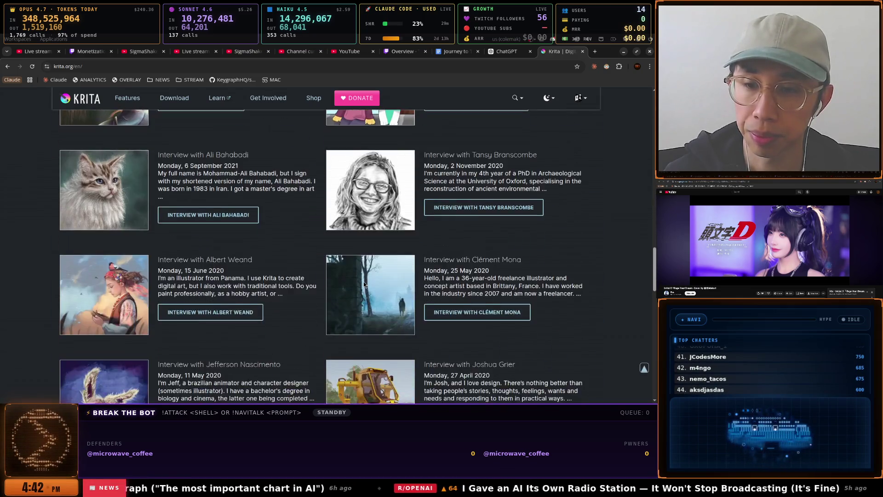
pyautogui.scroll(-3, 363, 284)
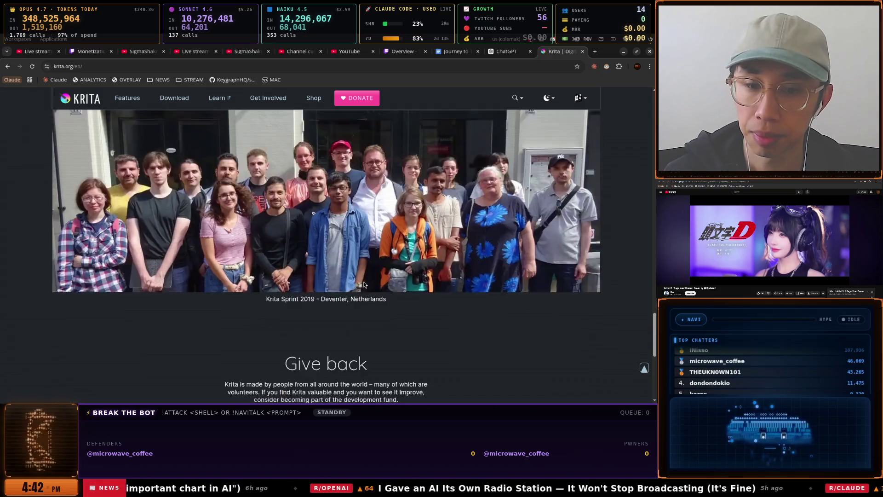
pyautogui.scroll(-3, 363, 284)
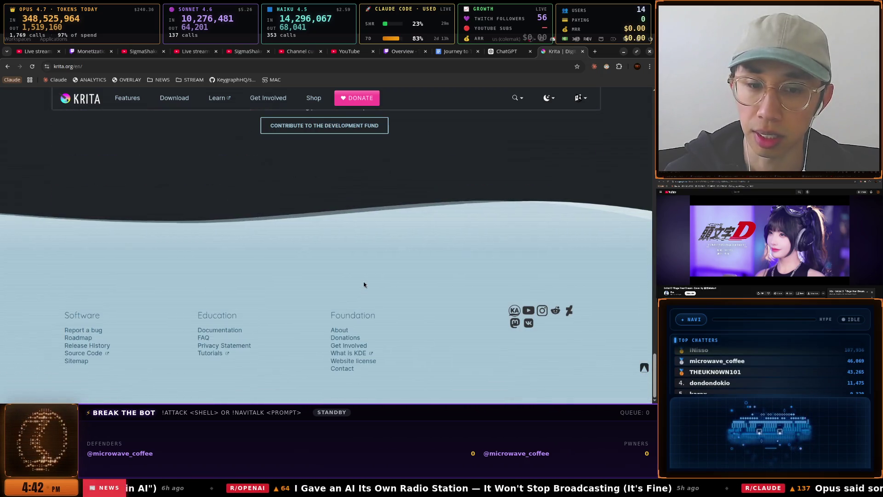
pyautogui.press('Home')
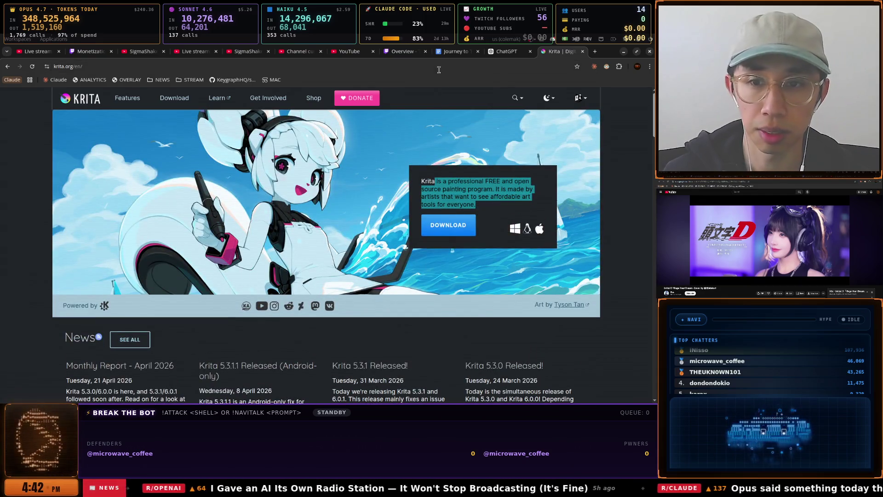
pyautogui.click(457, 225)
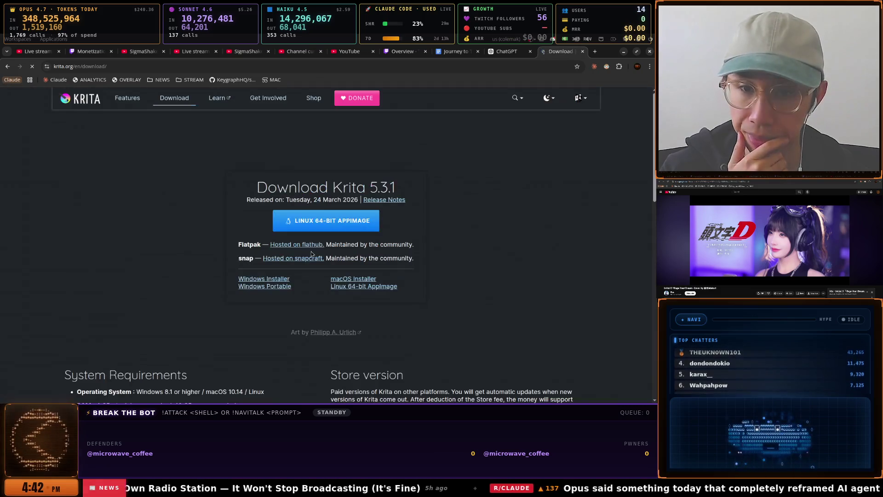
# Download the Krita 5.3.1 Linux 64-bit AppImage and return to the ChatGPT banner prompt
pyautogui.click(314, 219)
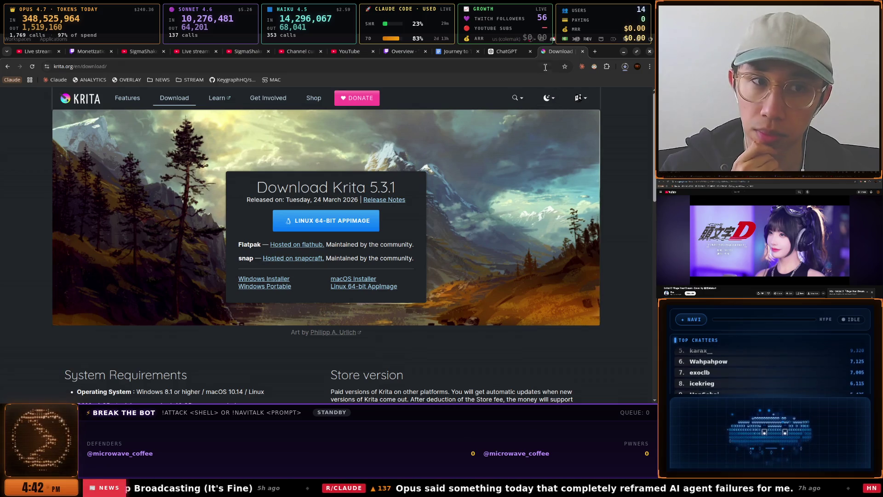
pyautogui.click(495, 54)
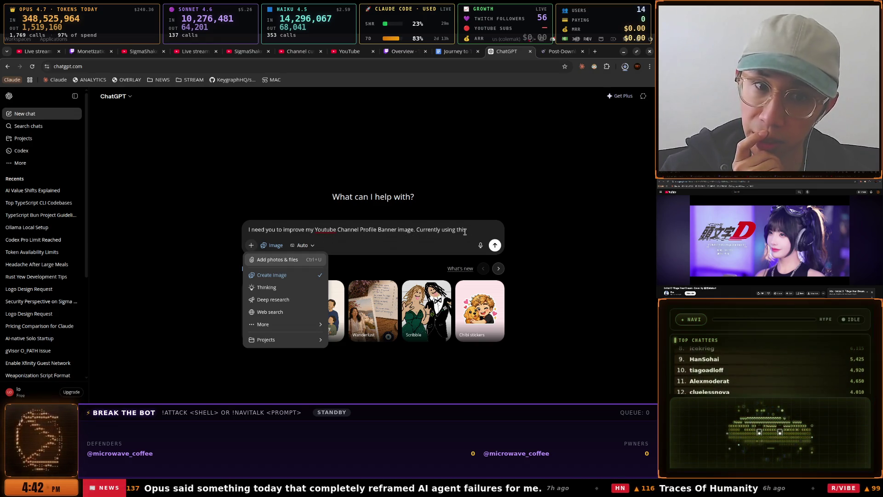
pyautogui.click(267, 262)
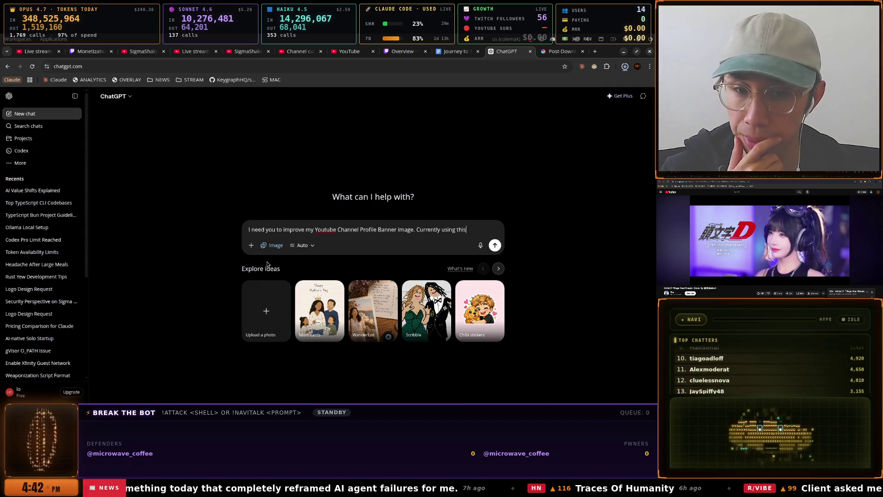